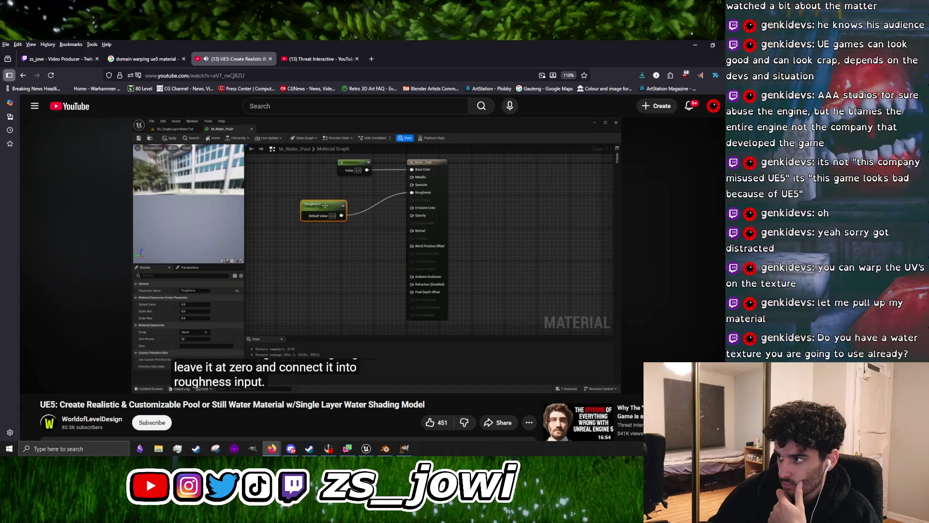
Pause the water-material tutorial and return to the norval_dam_water material editor
left_click(496, 192)
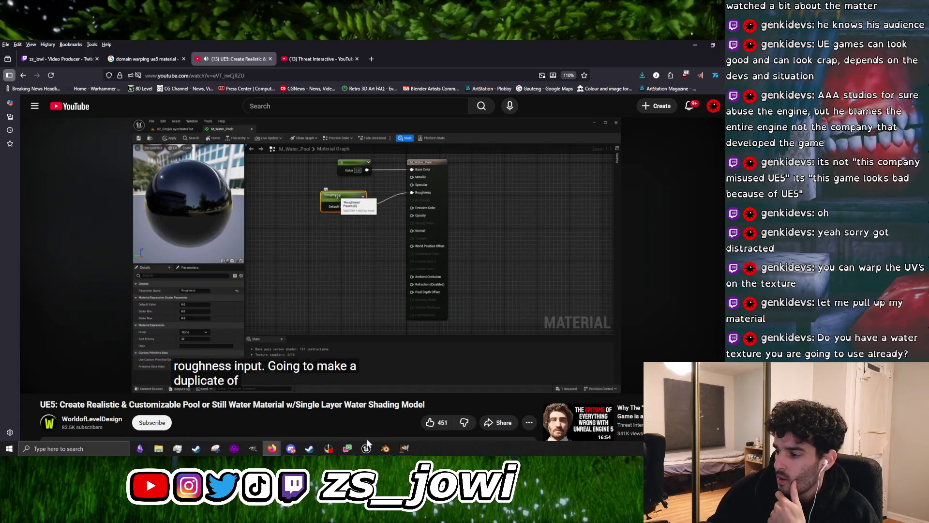
mouse_move(366, 448)
left_click(372, 425)
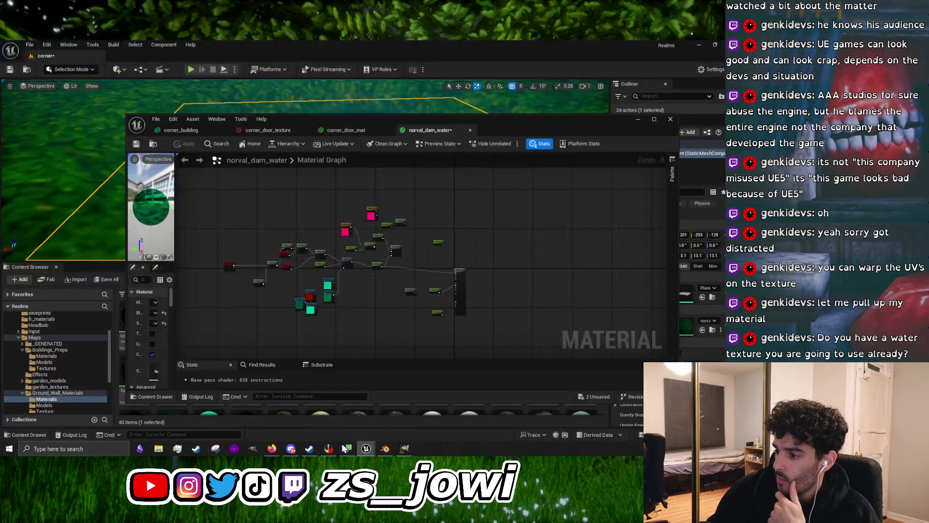
Rearrange the graph view, select the dark texture node and apply norval_dam_water's changes
scroll(376, 303, "up", 4)
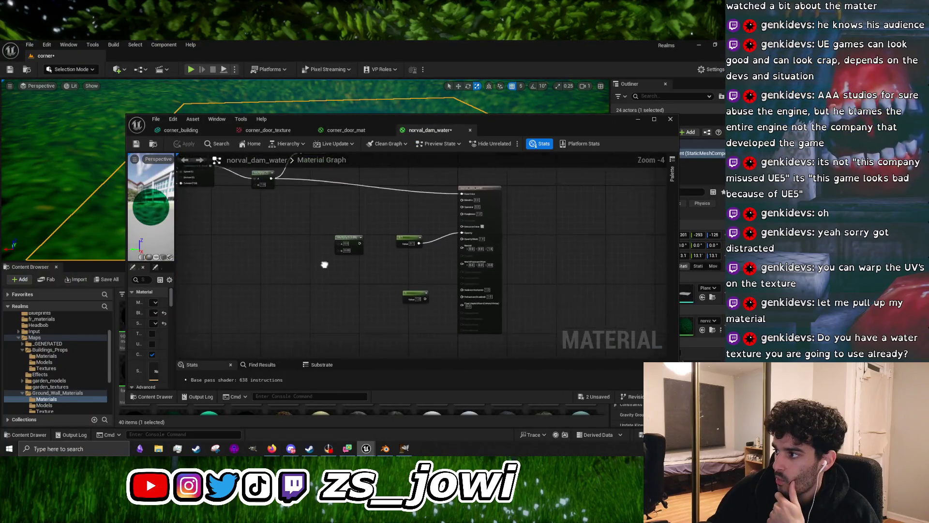
scroll(348, 226, "down", 5)
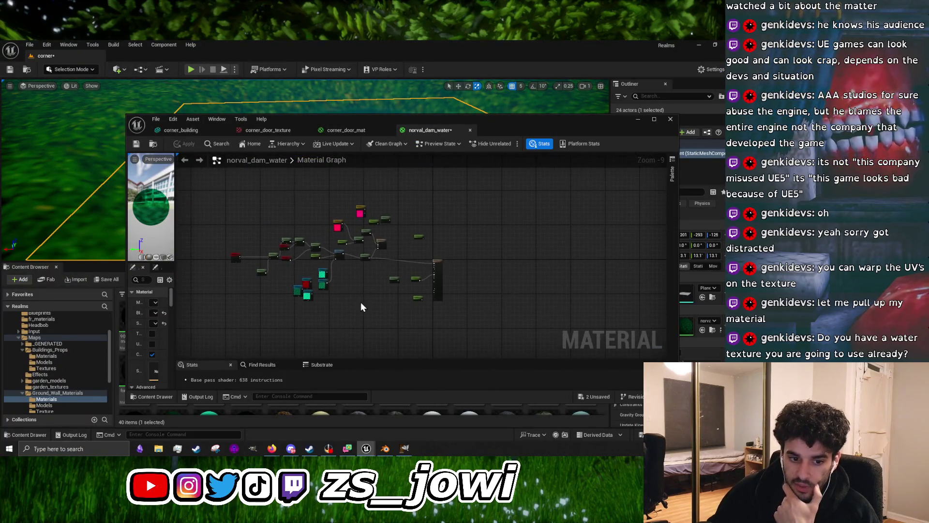
scroll(361, 302, "up", 8)
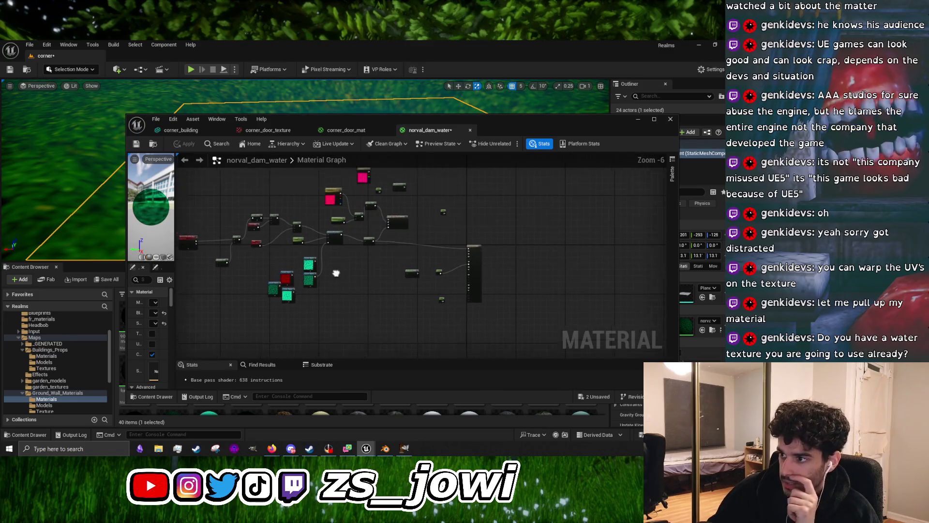
mouse_move(401, 120)
left_mouse_down()
mouse_move(390, 309)
mouse_move(393, 187)
mouse_move(374, 141)
left_mouse_up()
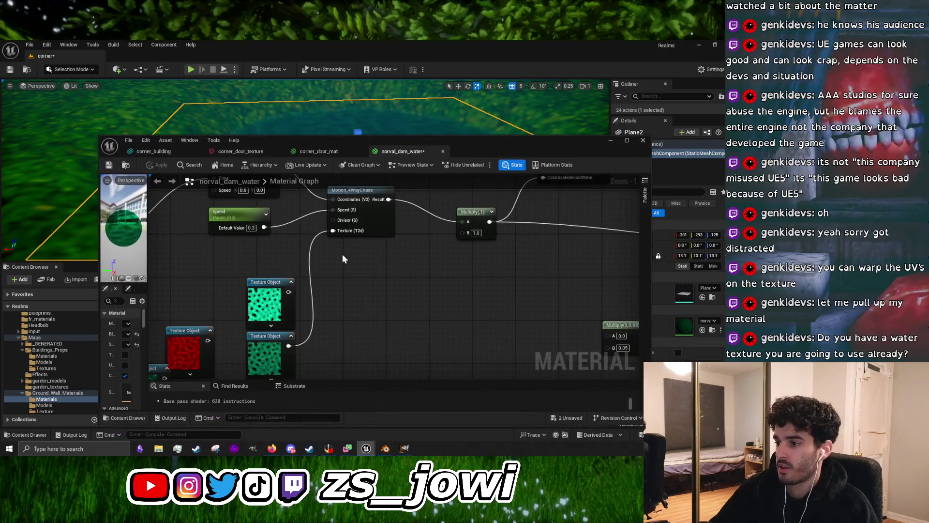
scroll(347, 232, "up", 1)
mouse_move(362, 251)
left_mouse_down()
mouse_move(390, 274)
mouse_move(368, 253)
mouse_move(314, 305)
mouse_move(357, 262)
left_mouse_up()
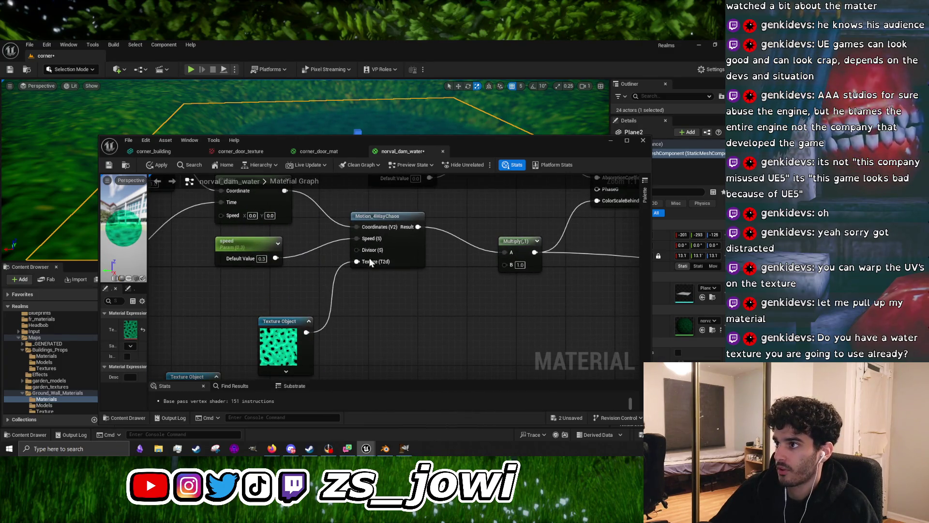
left_click(154, 165)
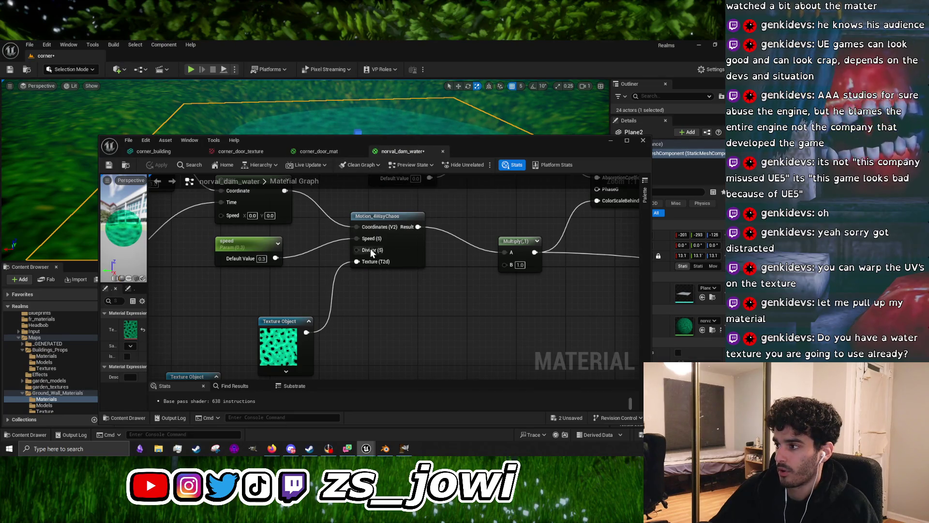
Undo to restore the texture link to Motion_4WayChaos, then close the material editor
scroll(370, 248, "down", 6)
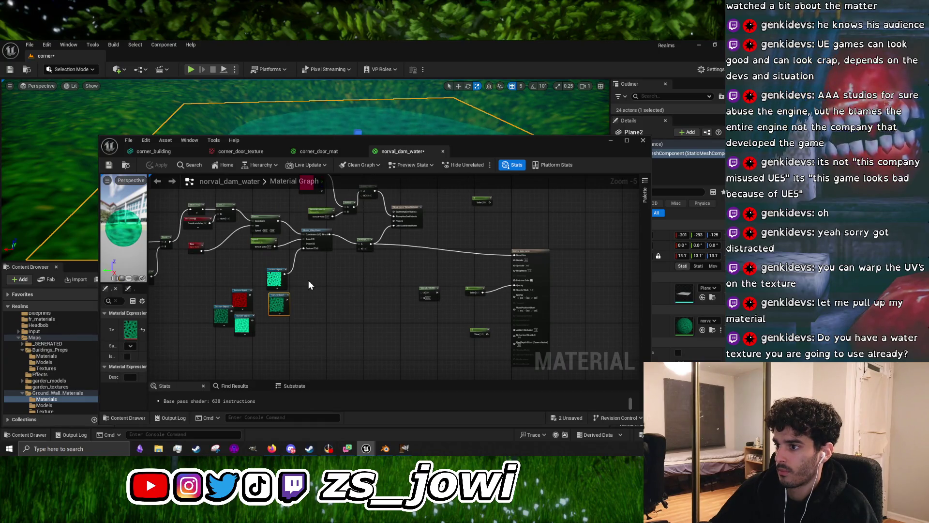
key("ctrl+z")
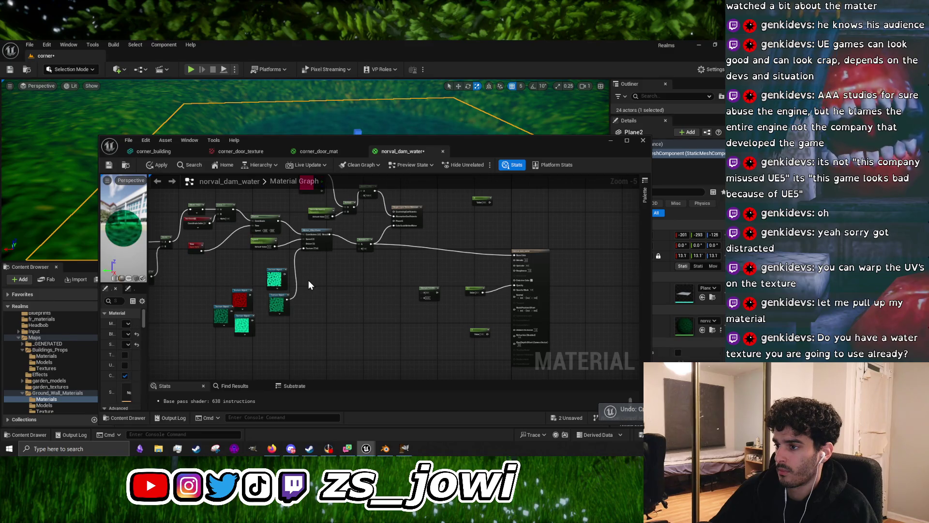
left_click(647, 142)
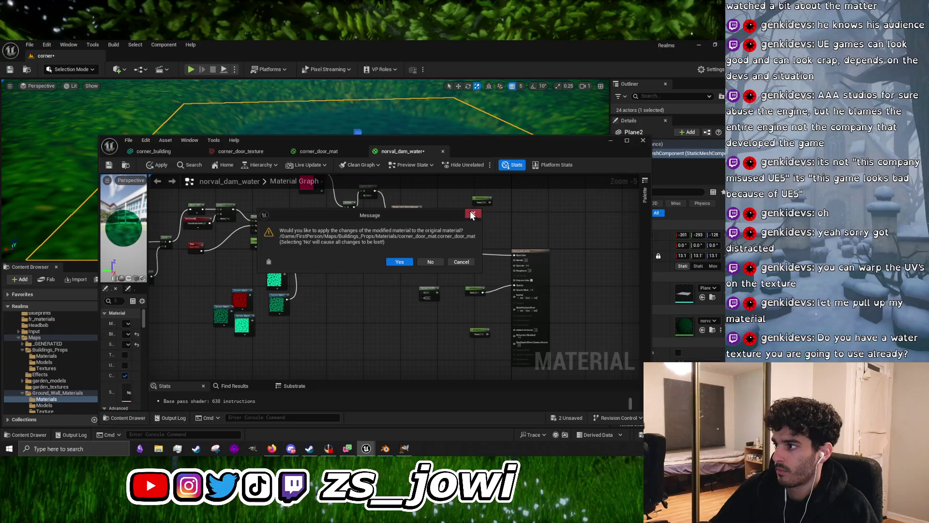
Close the editor discarding norval_dam_water's changes, then assign Domain_warped to Plane2's Element 0
left_click(473, 214)
mouse_move(484, 142)
left_mouse_down()
mouse_move(452, 431)
mouse_move(464, 348)
mouse_move(423, 141)
left_mouse_up()
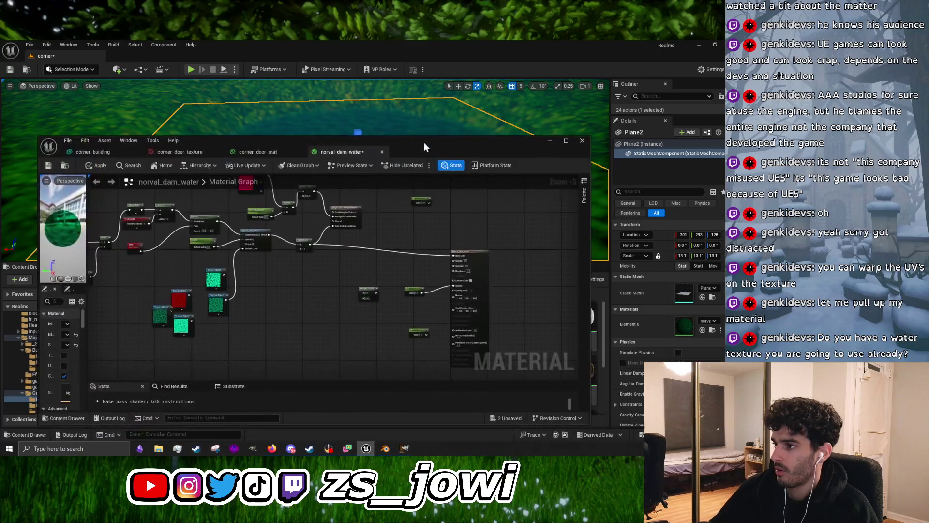
left_click(582, 141)
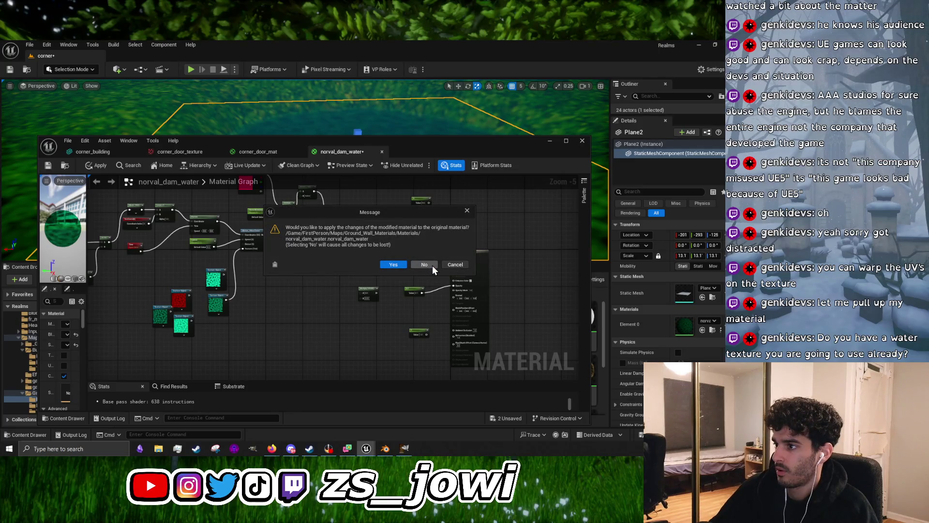
left_click(433, 266)
left_click_drag(543, 322, 685, 325)
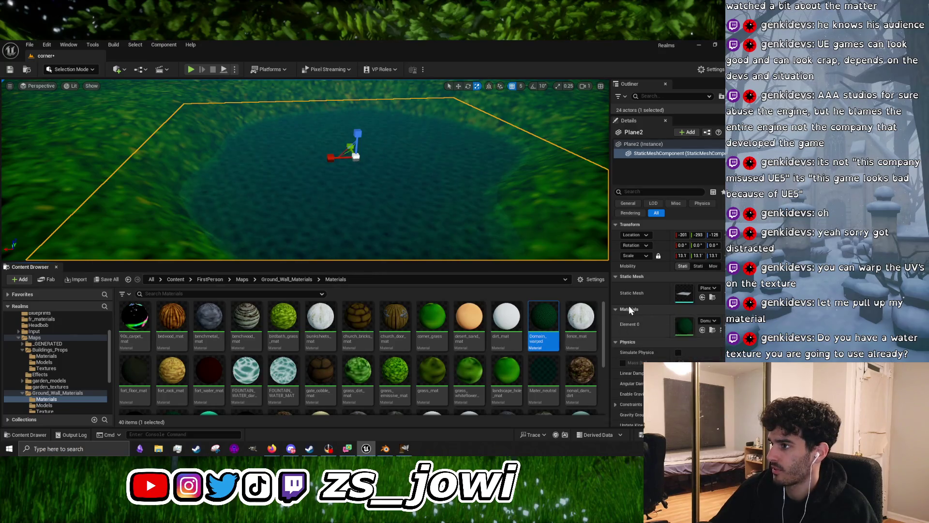
left_click(407, 202)
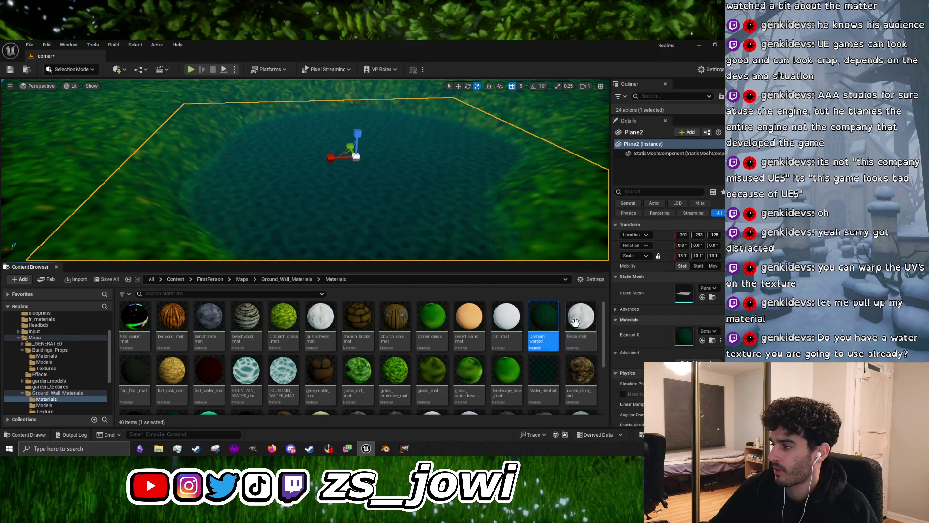
Open the Domain_warped material and check its TexCoord tiling settings
double_click(544, 323)
mouse_move(230, 281)
left_mouse_down()
mouse_move(305, 297)
mouse_move(296, 277)
left_mouse_up()
left_click_drag(224, 248, 265, 275)
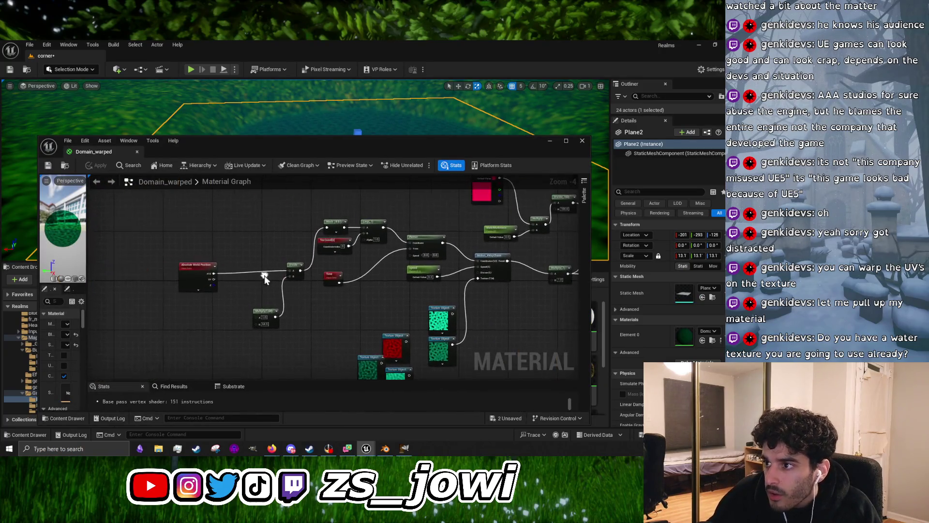
left_click(334, 242)
left_click(551, 141)
scroll(174, 358, "down", 2)
Set norval_dam_water's TexCoord UTiling to 7.0, apply it, and close that material
left_click(174, 359)
double_click(175, 358)
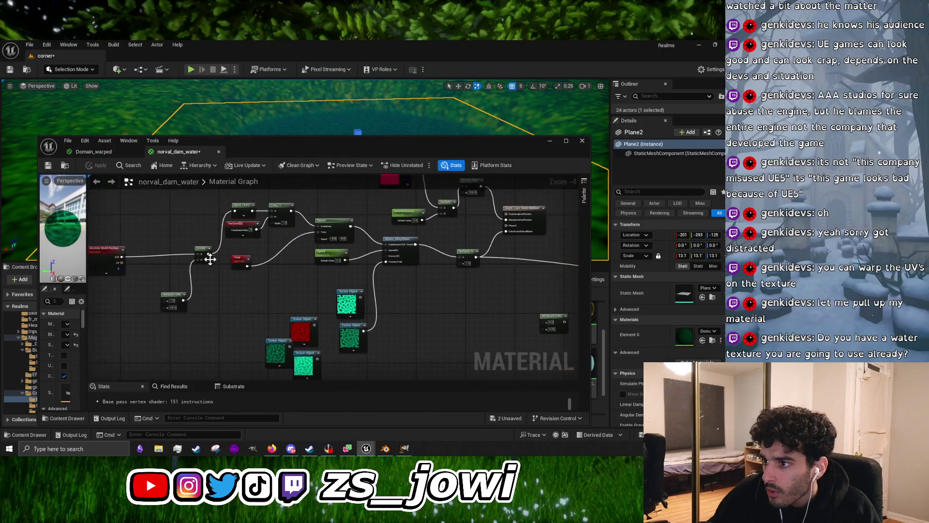
left_click(250, 225)
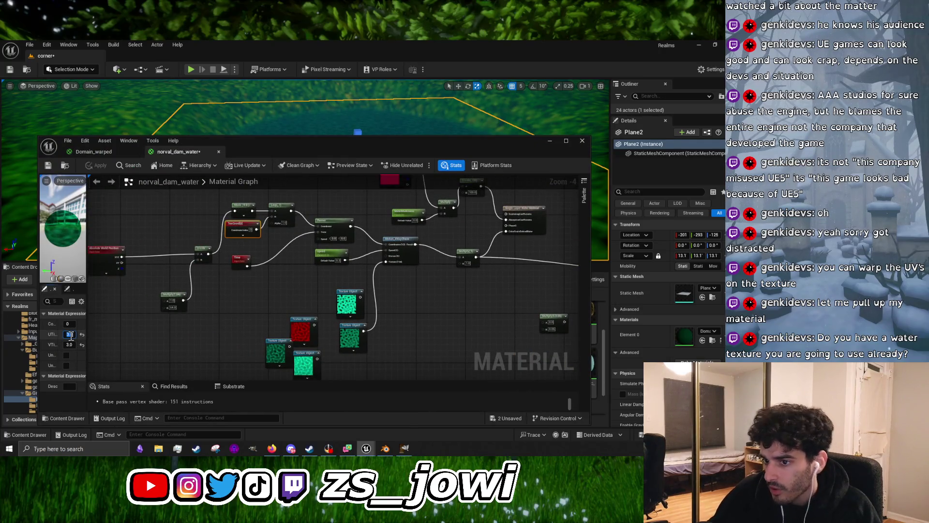
left_click(69, 344)
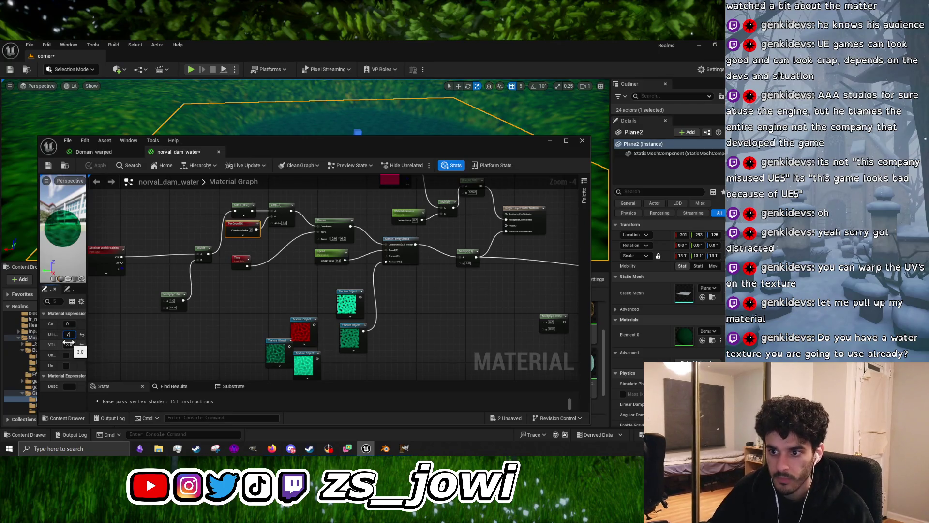
left_click(148, 348)
left_click(99, 165)
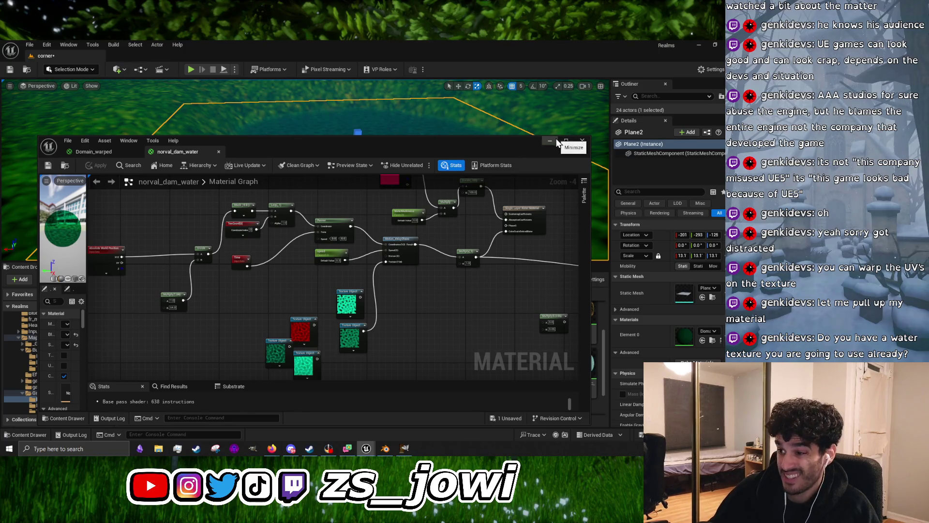
scroll(358, 320, "up", 5)
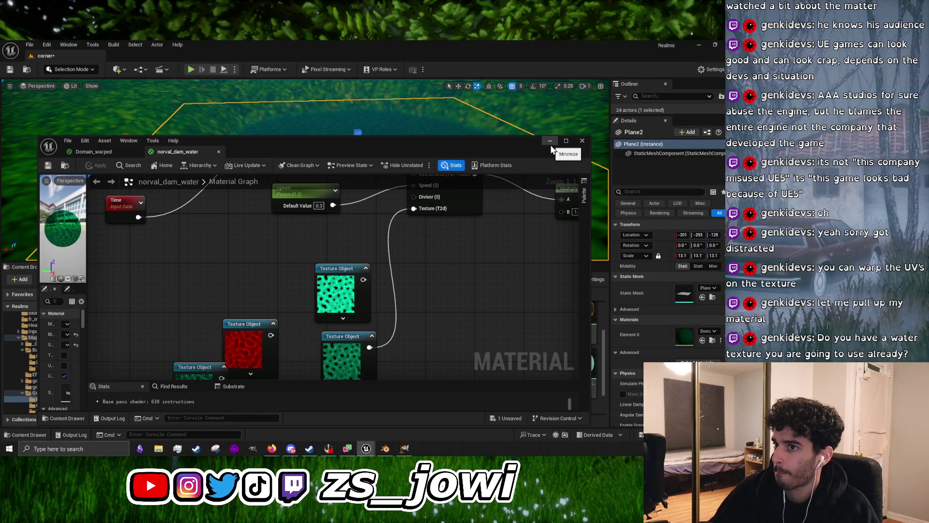
left_click(218, 151)
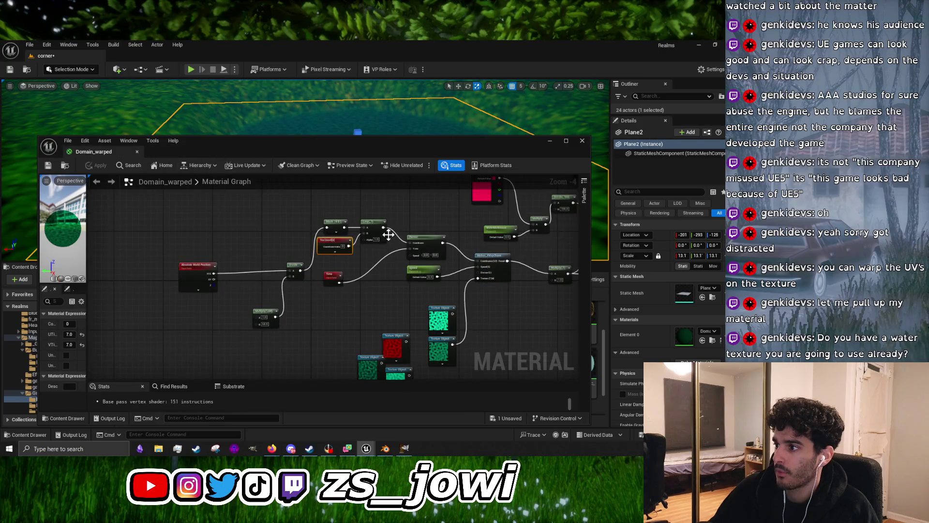
Change Domain_warped's TexCoord UTiling to 3.0, then switch back to the YouTube tutorial
left_click_drag(260, 208, 338, 252)
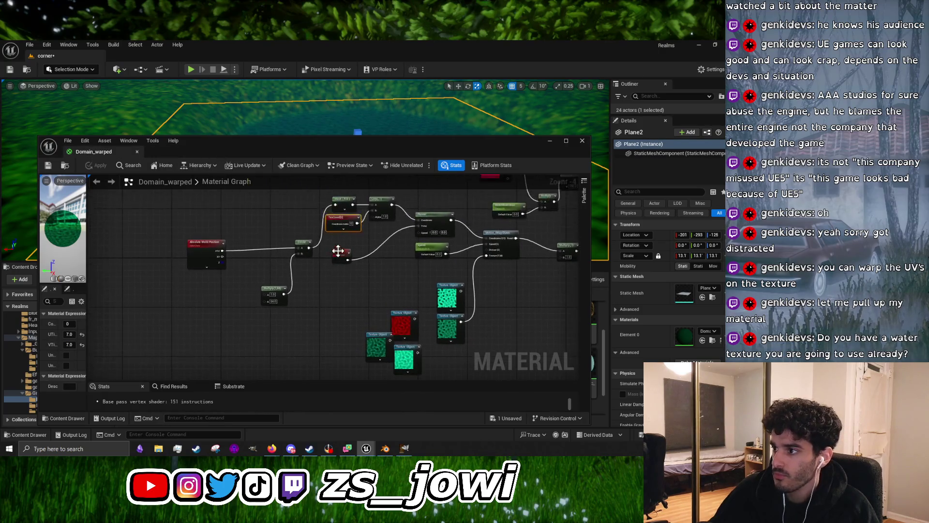
left_click(71, 334)
type("3")
key("Return")
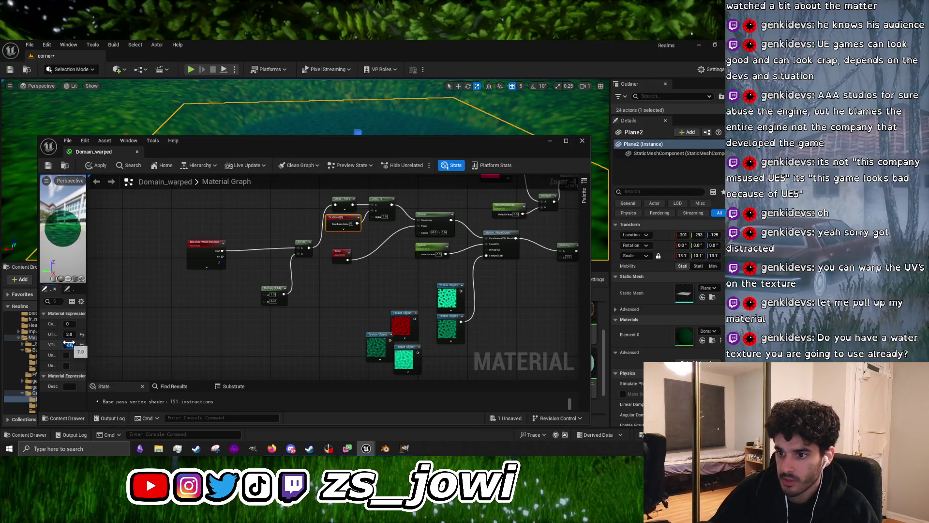
left_click(213, 328)
scroll(329, 290, "up", 5)
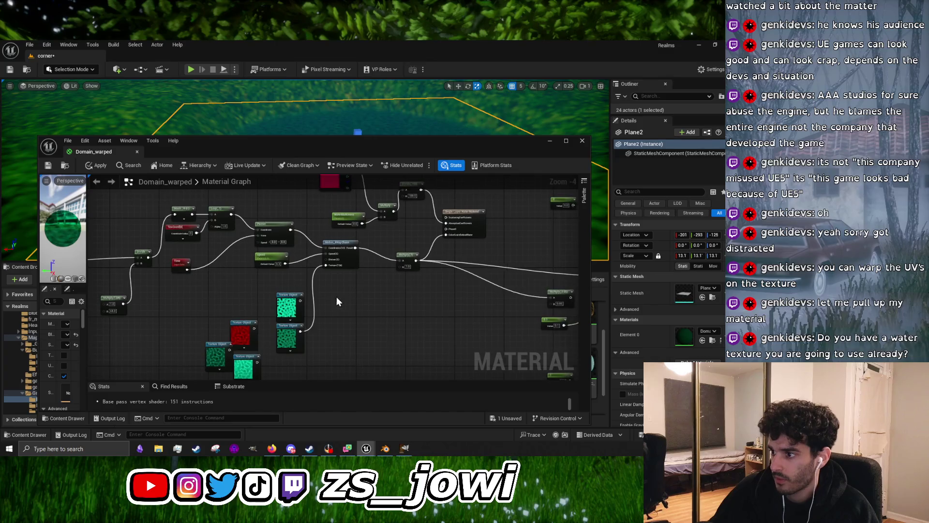
scroll(374, 285, "down", 4)
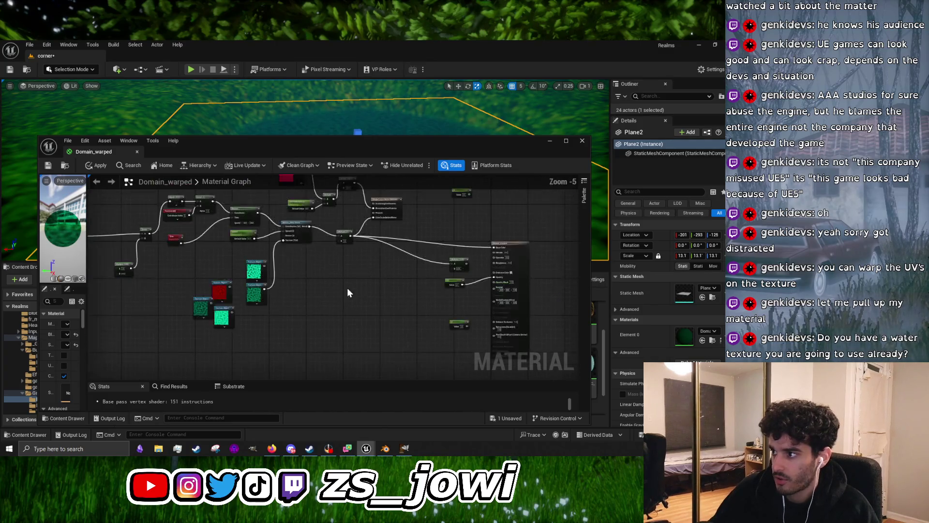
scroll(361, 307, "up", 4)
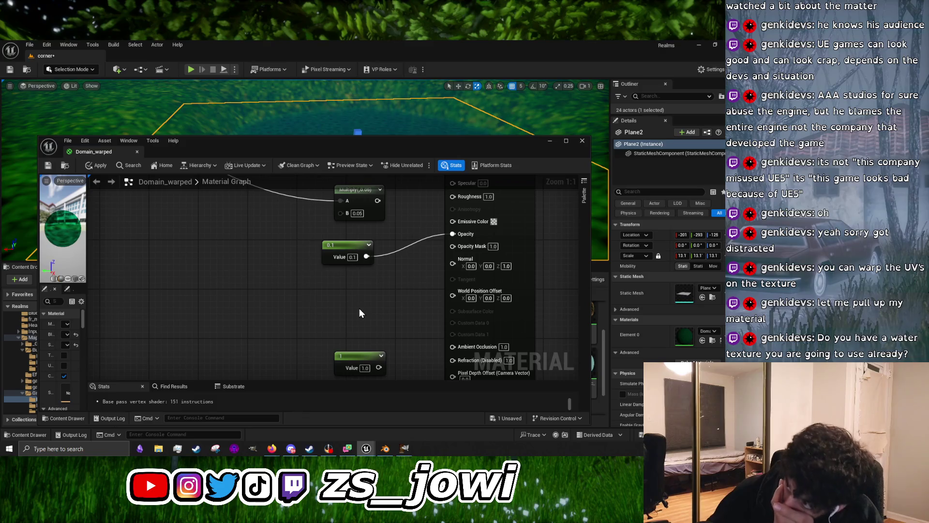
scroll(358, 307, "down", 2)
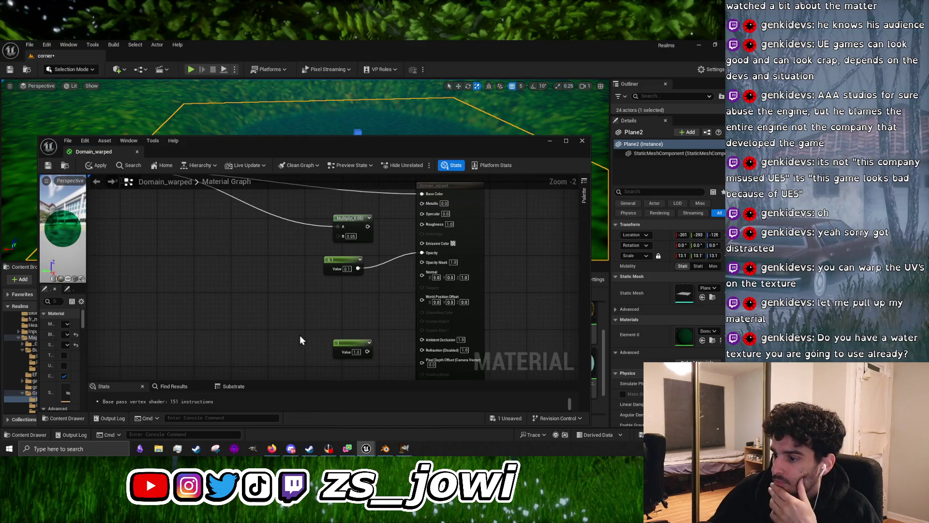
mouse_move(273, 449)
left_click(351, 420)
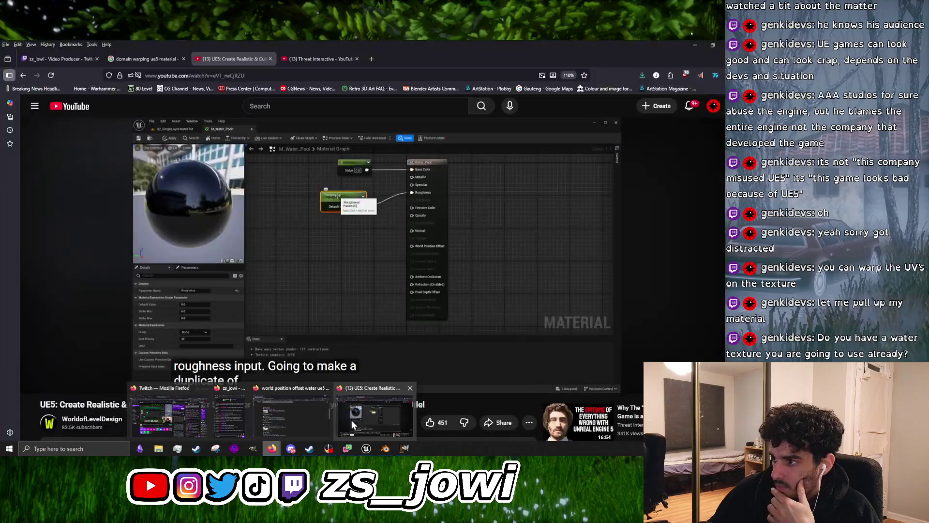
Resume the tutorial and close GIMP without saving
left_click(377, 243)
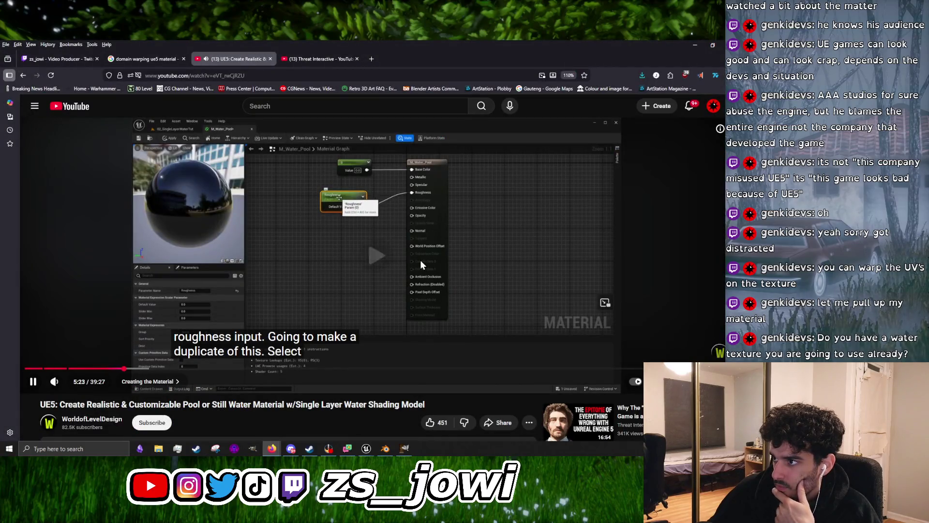
left_click(404, 448)
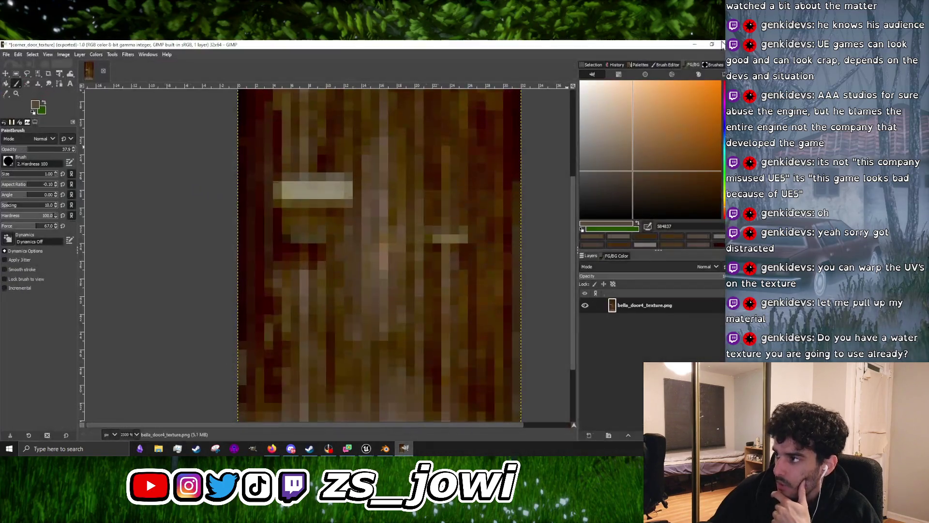
left_click(721, 44)
left_click(164, 211)
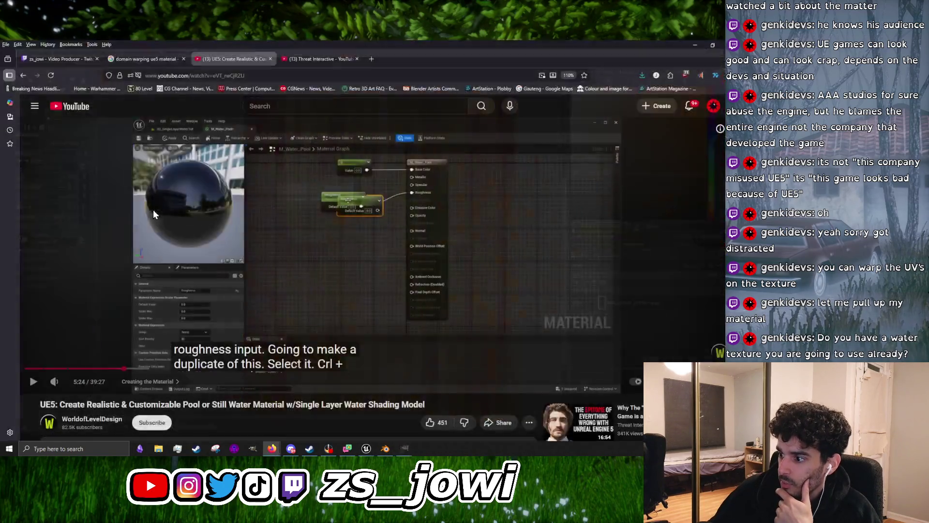
Save the Blender corner scene with File > Save
left_click(382, 448)
left_click(17, 54)
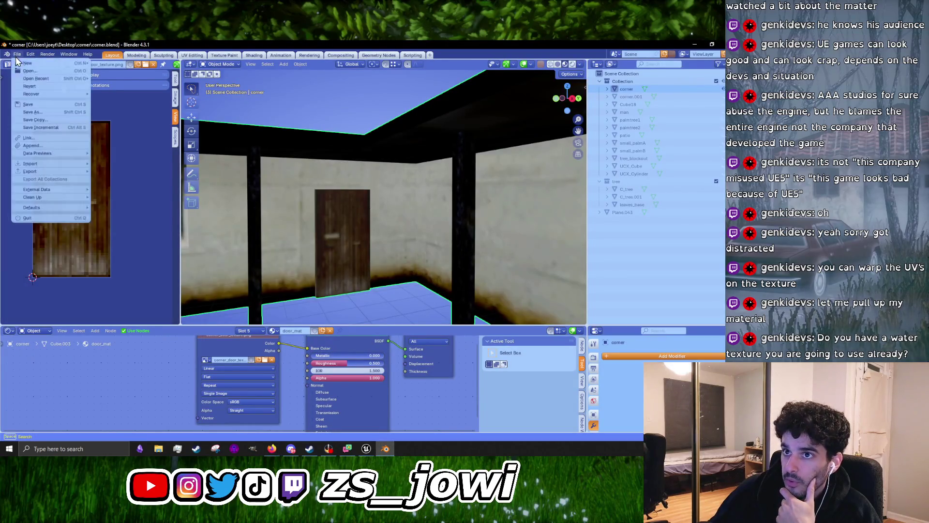
left_click(27, 105)
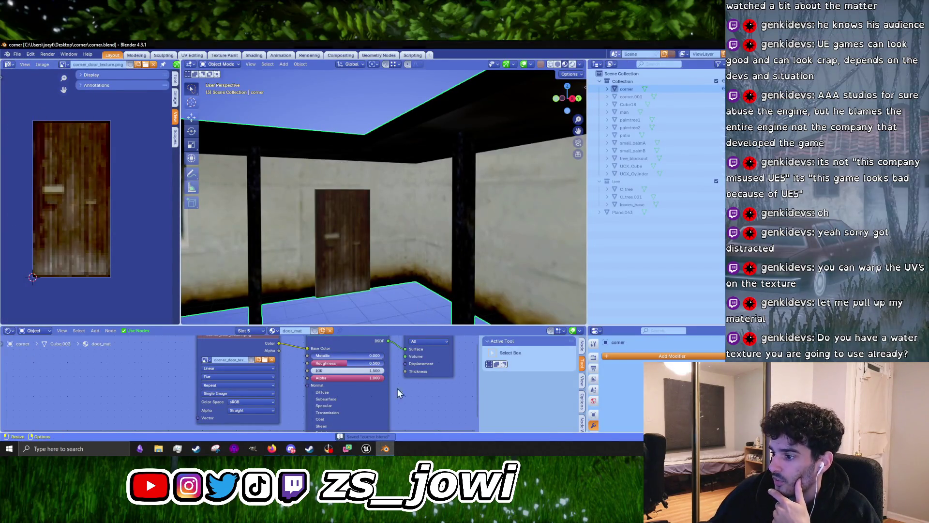
left_click(385, 448)
In the Domain_warped editor, nudge the two texture object nodes upward
mouse_move(373, 449)
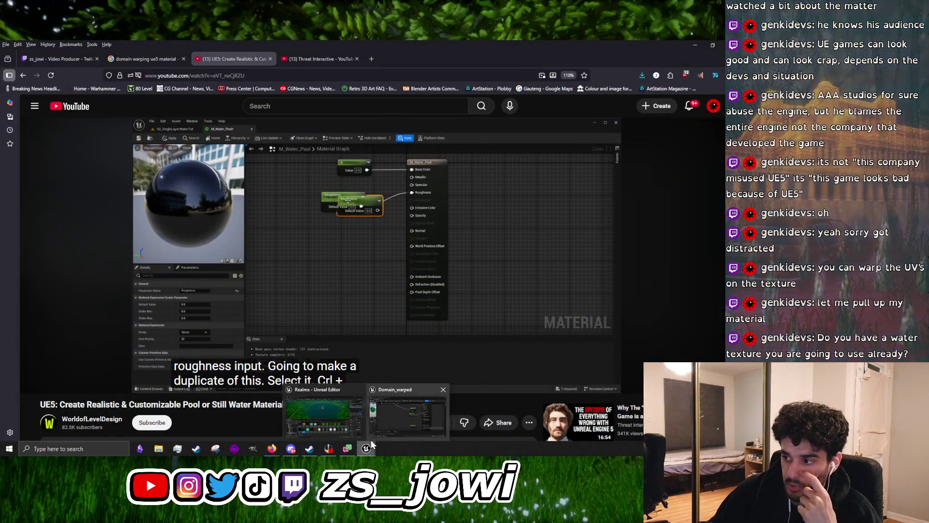
left_click(402, 420)
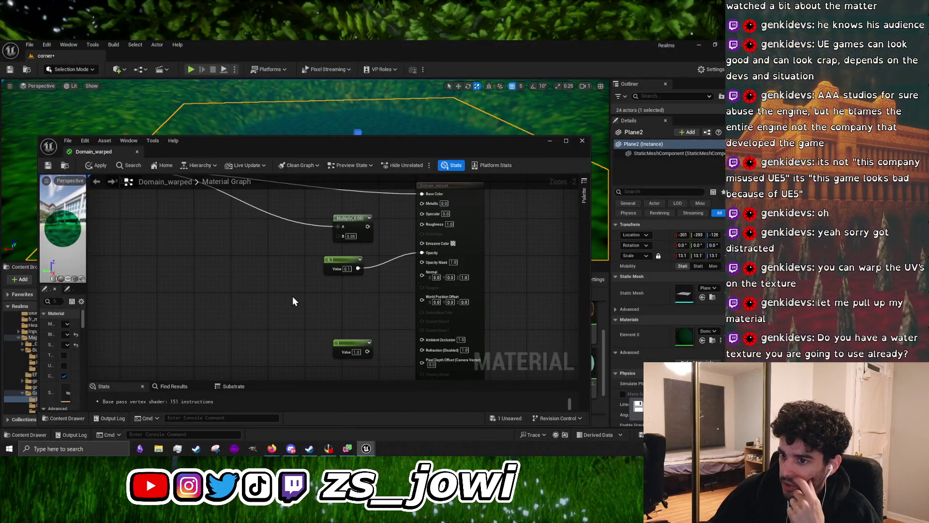
scroll(292, 302, "down", 5)
scroll(339, 310, "up", 3)
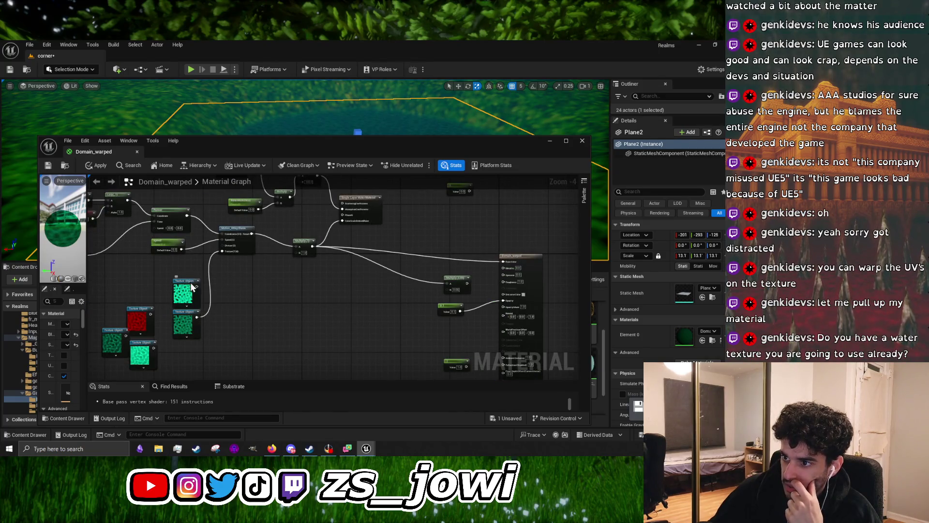
left_click_drag(192, 287, 192, 273)
mouse_move(187, 310)
left_mouse_down()
mouse_move(180, 295)
mouse_move(182, 310)
left_mouse_up()
right_click(312, 313)
left_click(289, 313)
scroll(297, 304, "down", 3)
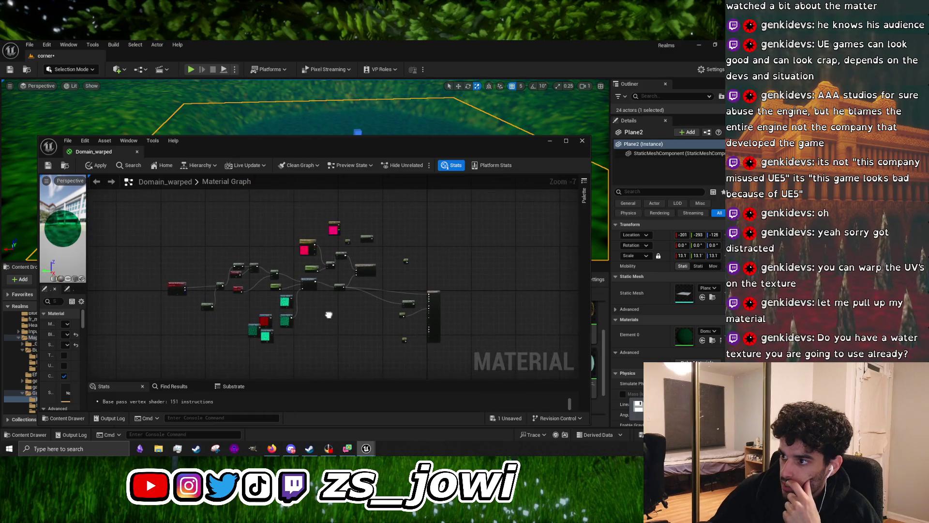
Delete every node in the Domain_warped graph, including the leftover Multiply and Constant
left_click_drag(161, 234, 420, 366)
key("Delete")
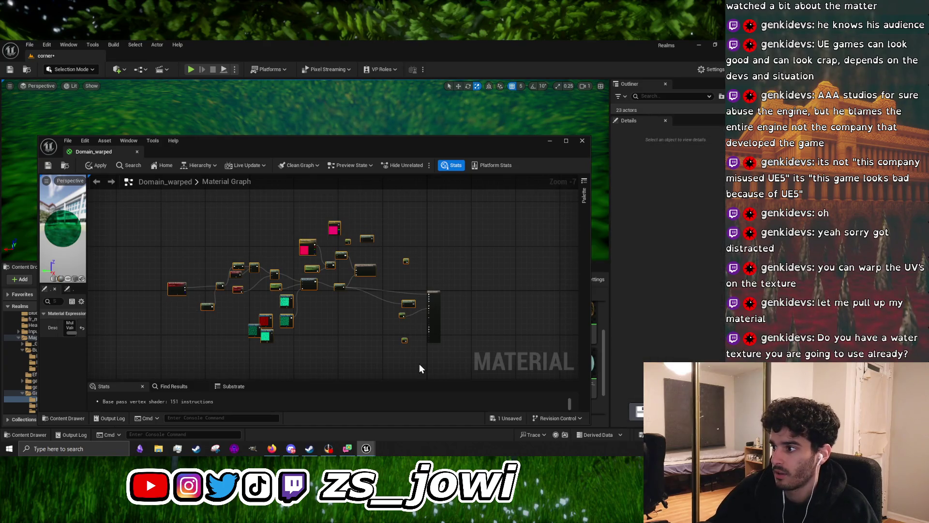
scroll(420, 351, "up", 4)
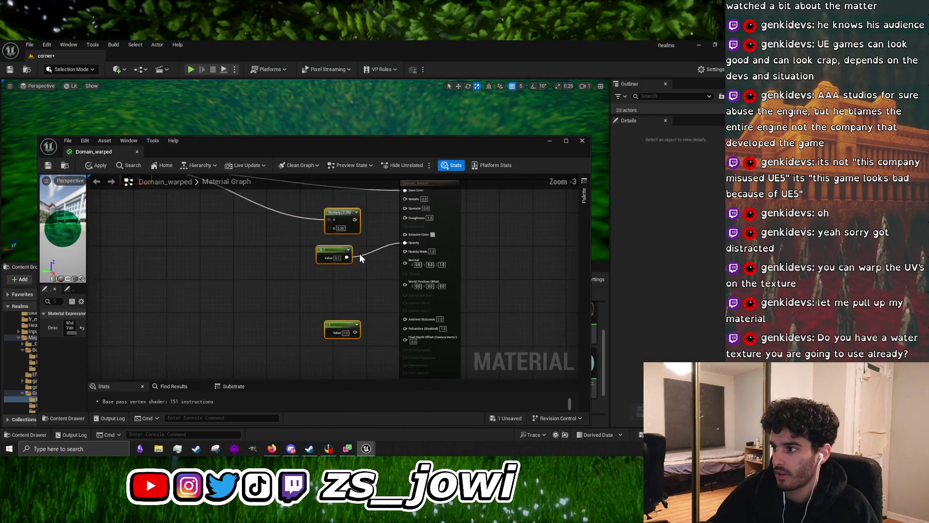
key("Delete")
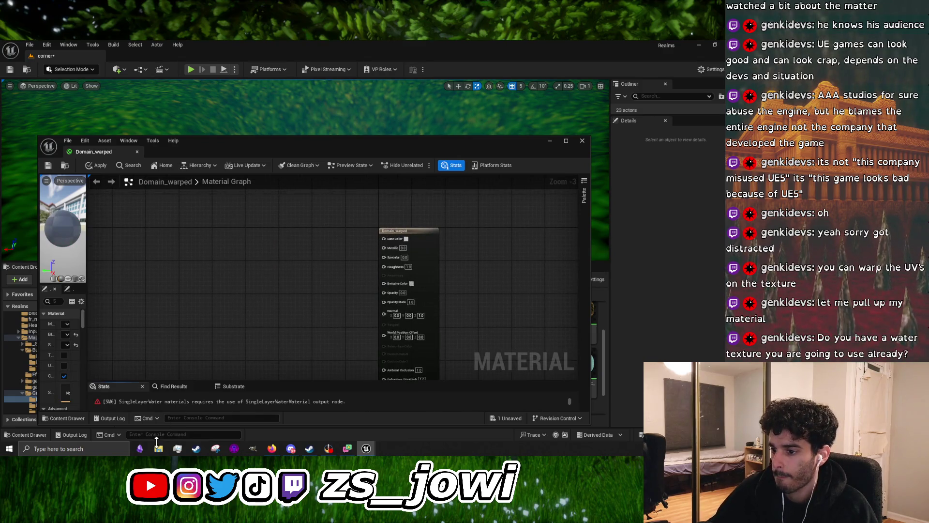
Play the YouTube tutorial briefly, pause it, and return to the Domain_warped editor
mouse_move(267, 451)
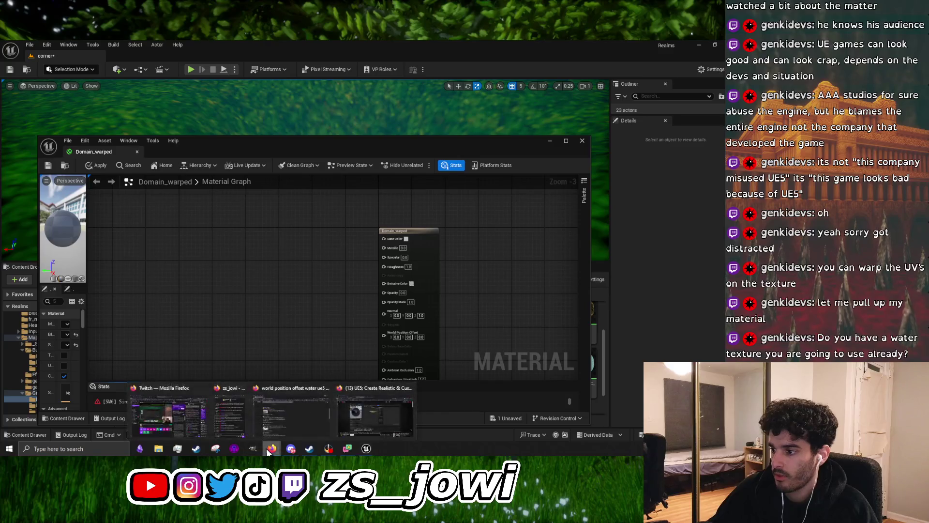
left_click(373, 420)
left_click(343, 277)
left_click(391, 312)
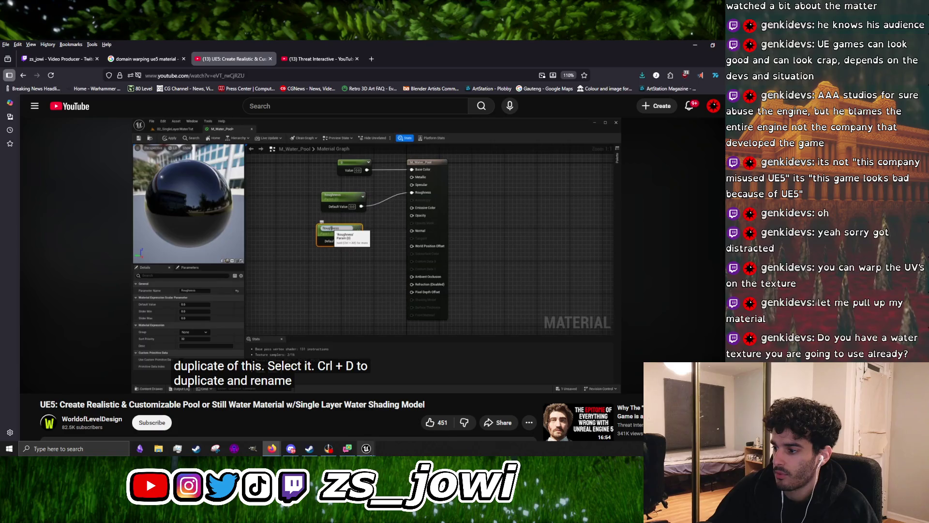
mouse_move(366, 449)
left_click(406, 414)
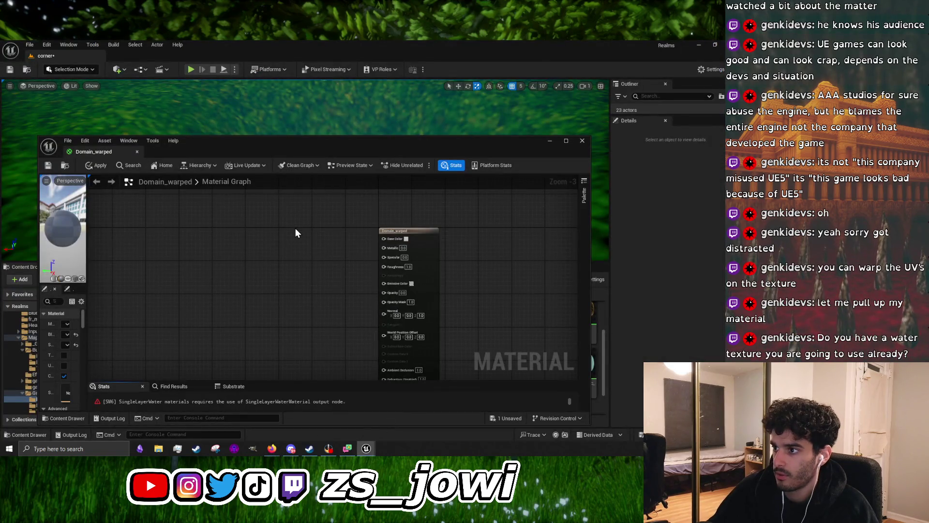
Add two Constant nodes and convert the lower one into a parameter named Roughness
left_click(292, 244)
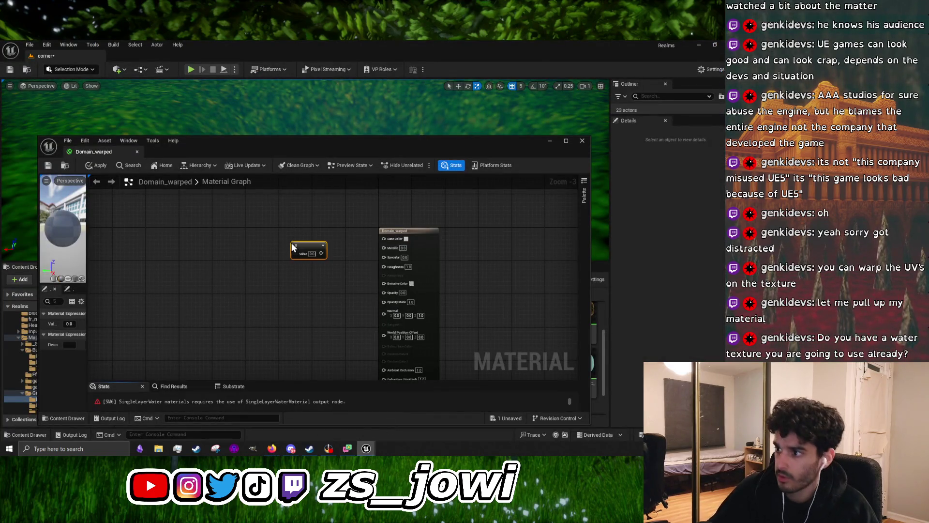
left_click(284, 293)
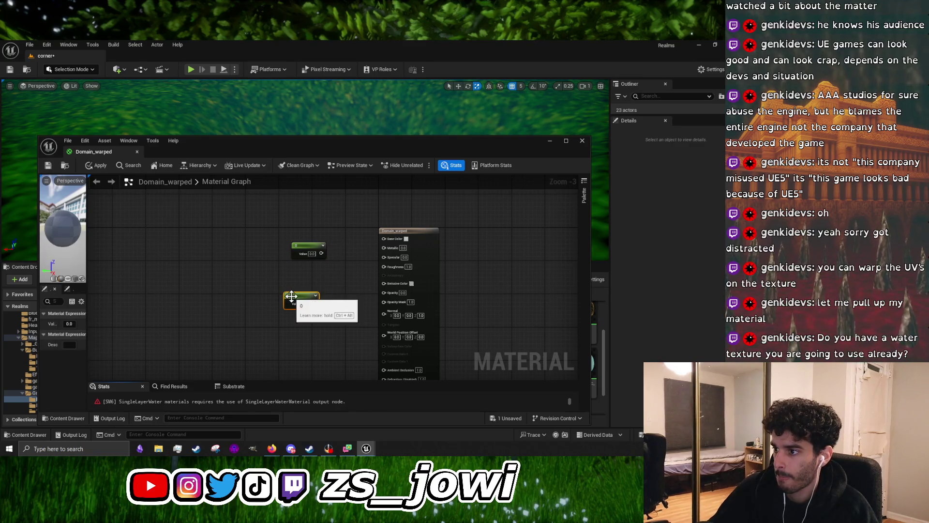
right_click(295, 300)
left_click(324, 139)
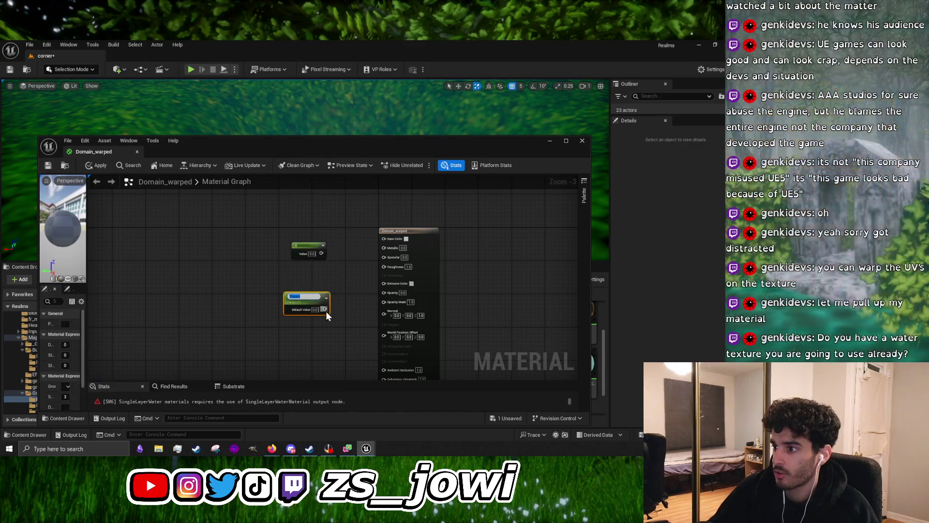
type("Rou")
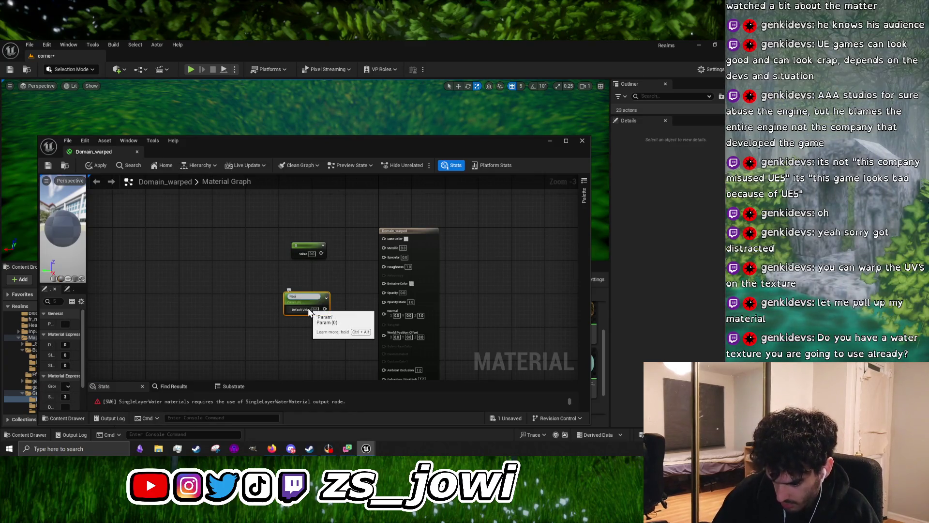
type("ghness")
key("Return")
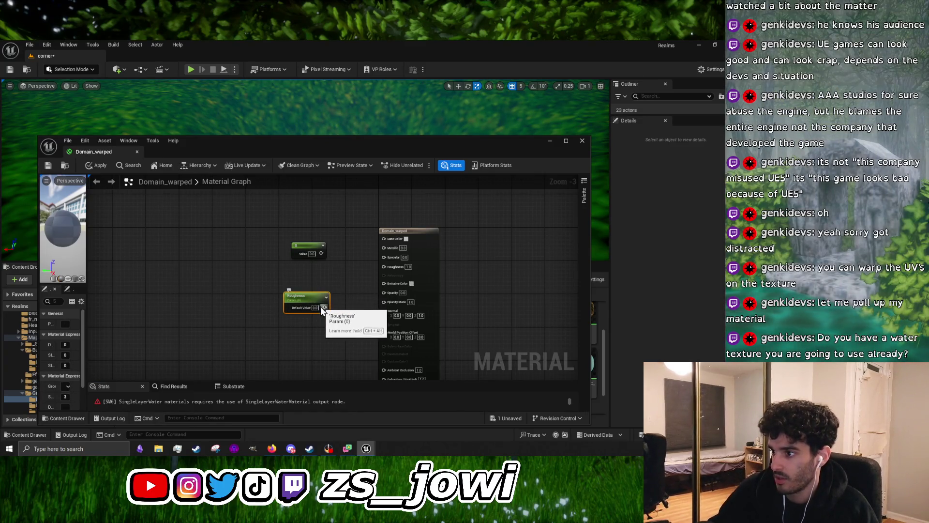
Wire Roughness to the Roughness input and the constant to Base Color
left_click_drag(390, 269, 328, 252)
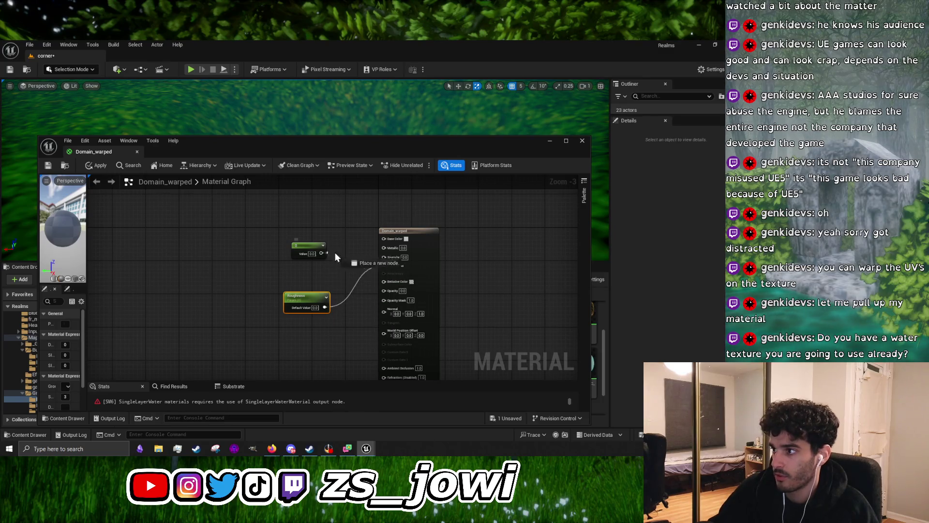
left_click_drag(384, 240, 384, 239)
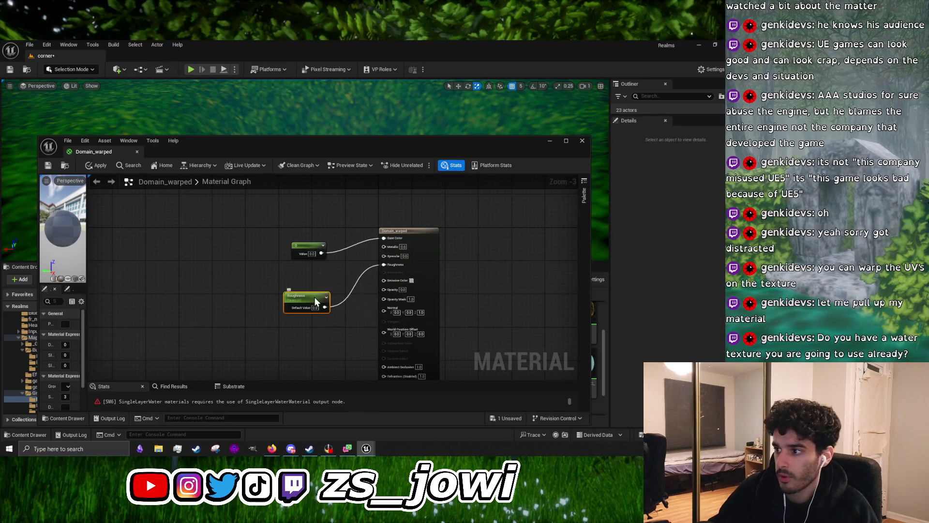
left_click_drag(323, 294, 279, 271)
Play the tutorial's next step, pause it, and return to the Domain_warped graph
mouse_move(271, 449)
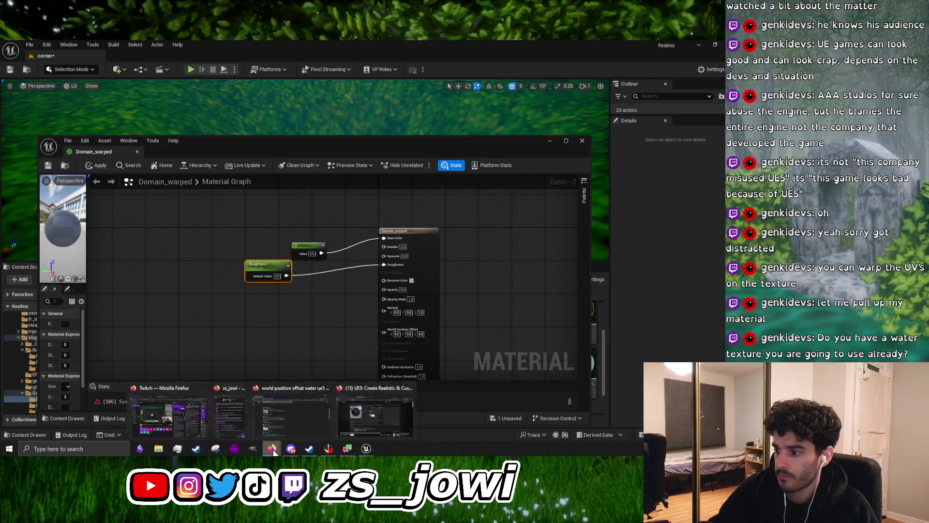
left_click(370, 417)
left_click(386, 277)
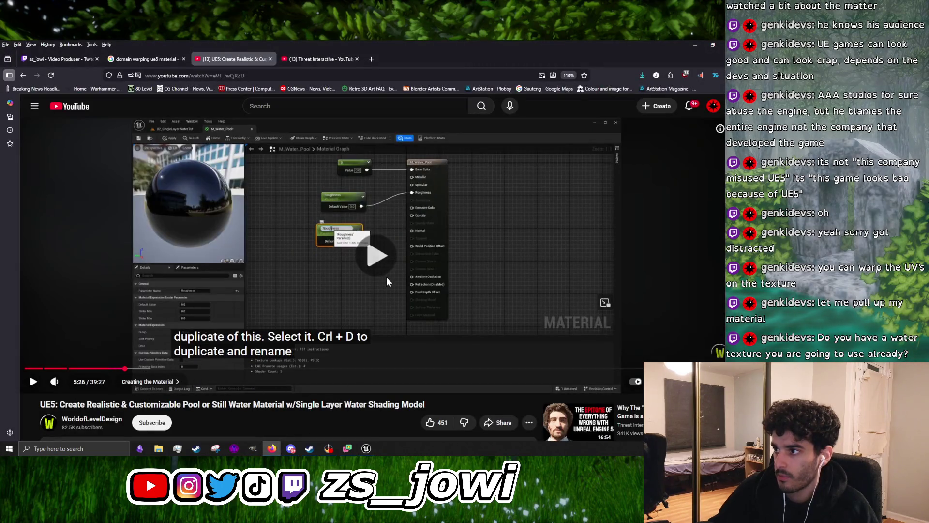
left_click(405, 306)
mouse_move(366, 448)
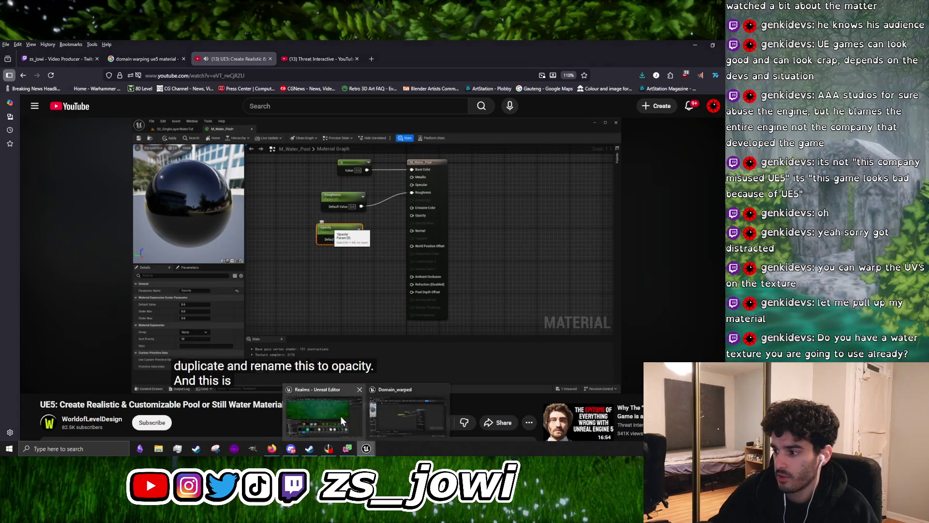
left_click(341, 416)
right_click(246, 306)
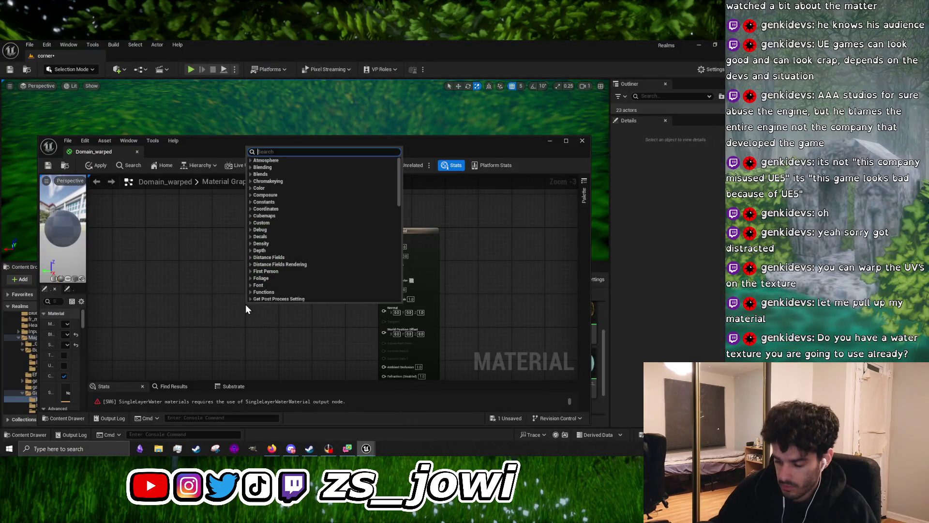
Duplicate the Roughness parameter node and rename the copy Opacity
left_click(246, 304)
left_click(264, 265)
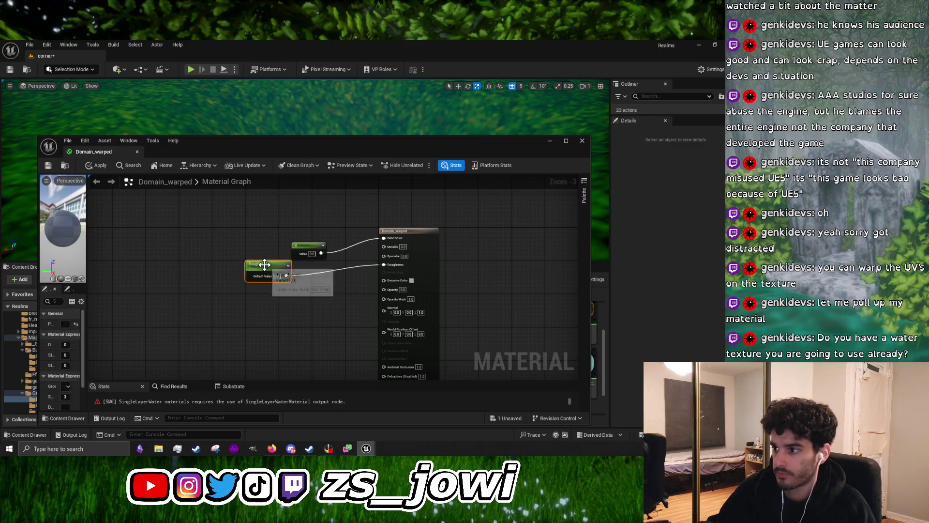
key("ctrl+c")
key("ctrl+v")
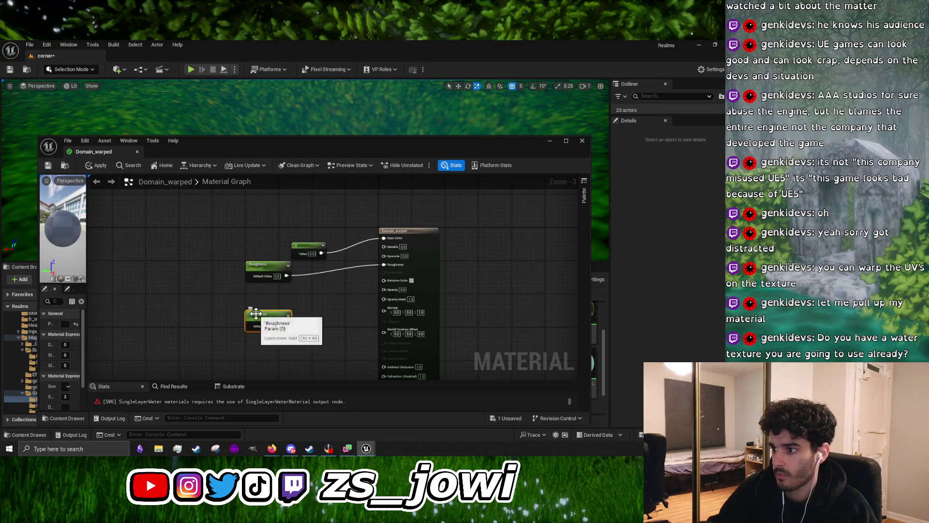
double_click(256, 314)
type("ty")
key("Return")
mouse_move(272, 449)
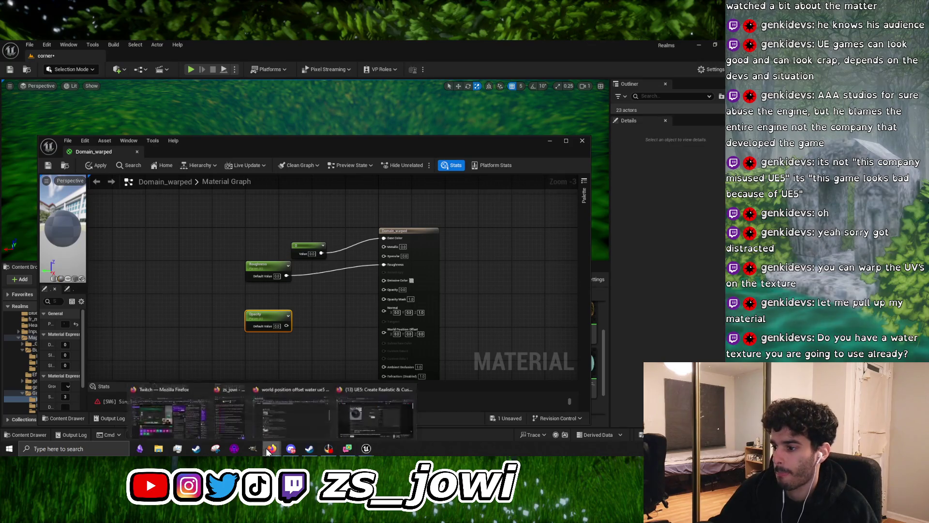
left_click(362, 403)
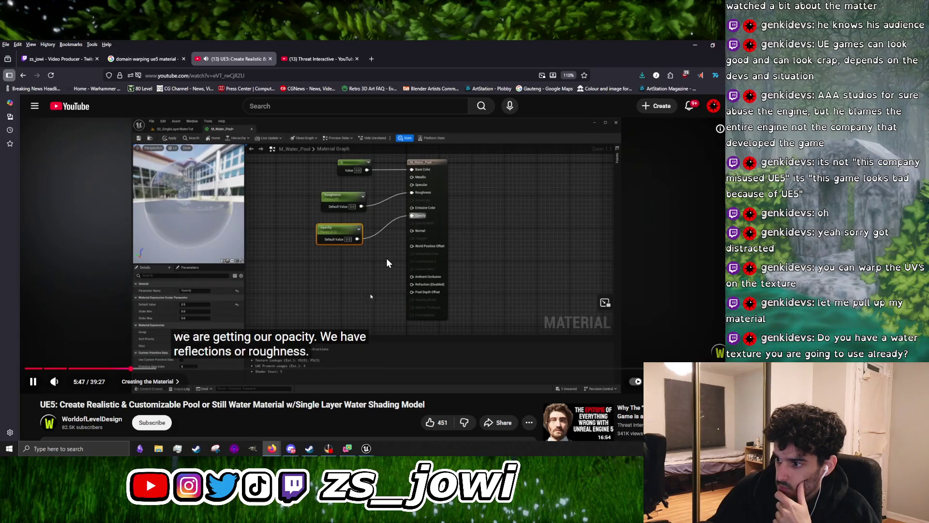
Pause the tutorial at 5:49 on its single layer water graph and return to Domain_warped
left_click(393, 277)
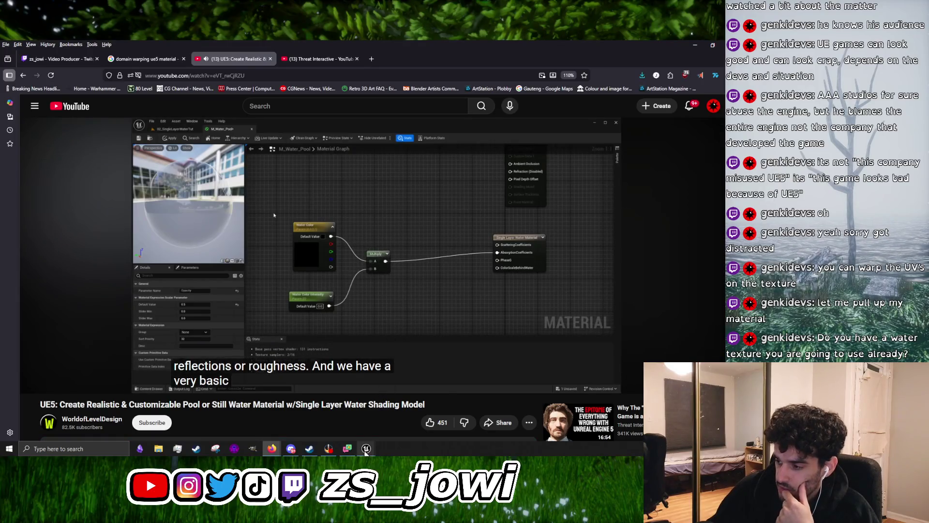
mouse_move(366, 451)
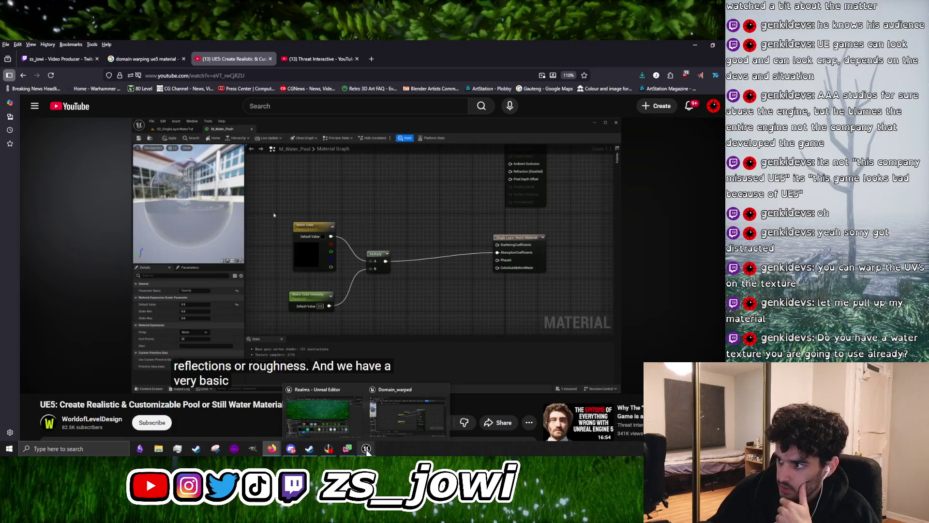
left_click(412, 425)
Add a Single Layer Water Material output node to the graph
scroll(363, 253, "up", 2)
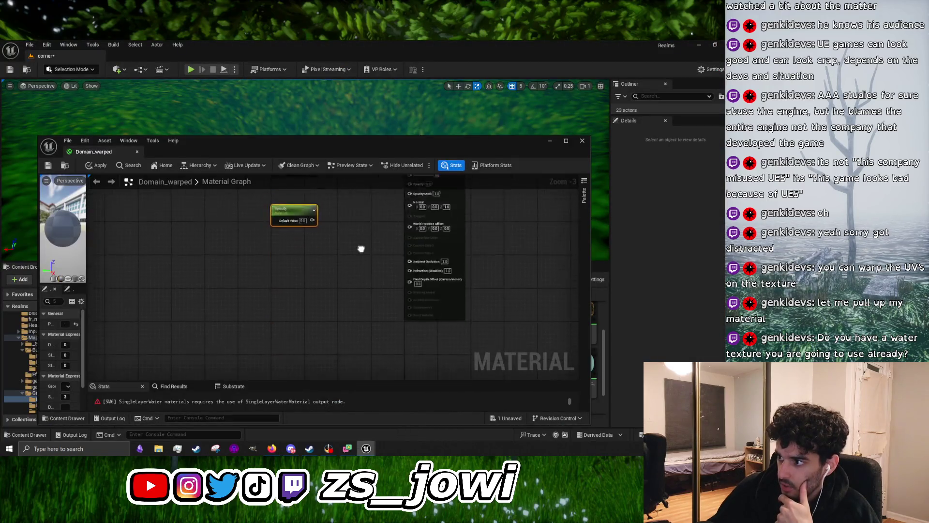
right_click(337, 324)
type("singl")
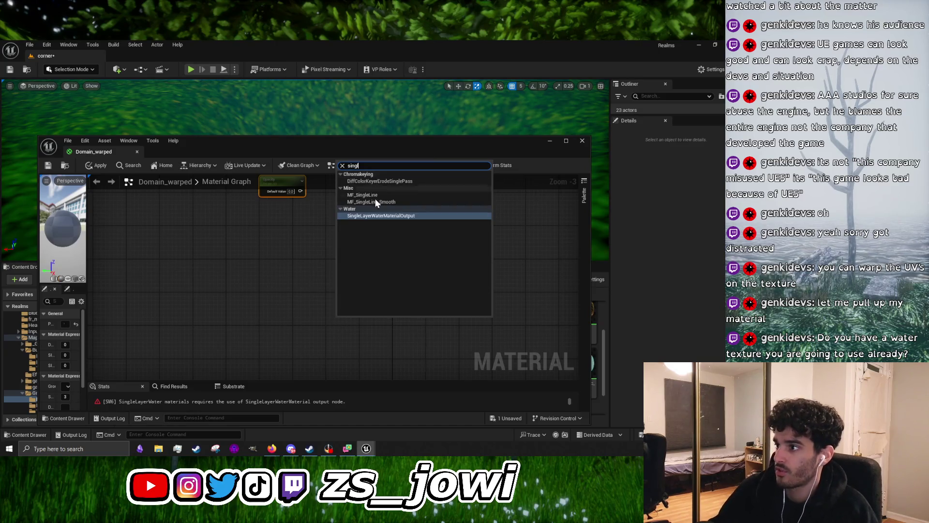
left_click(375, 216)
Place a Constant3Vector colour node and a Multiply node
right_click(188, 306)
left_click(167, 313)
left_click(181, 329)
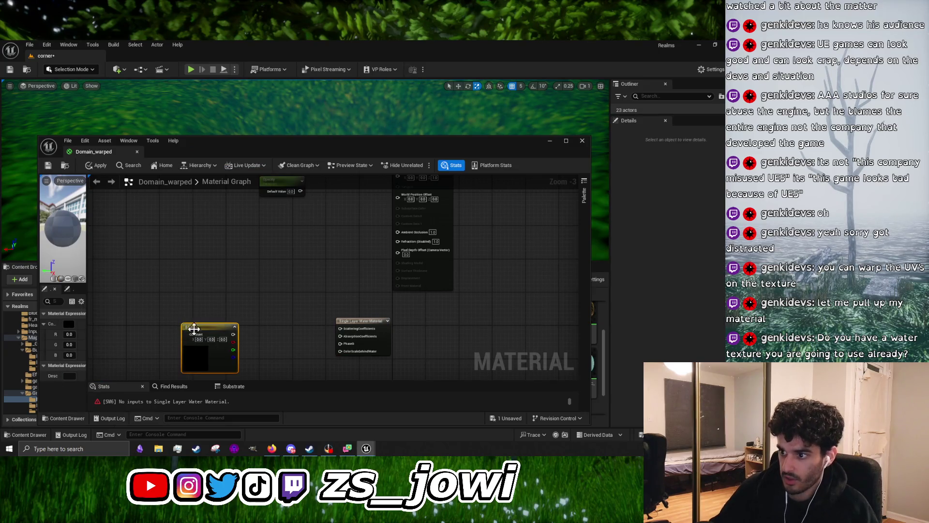
right_click(279, 292)
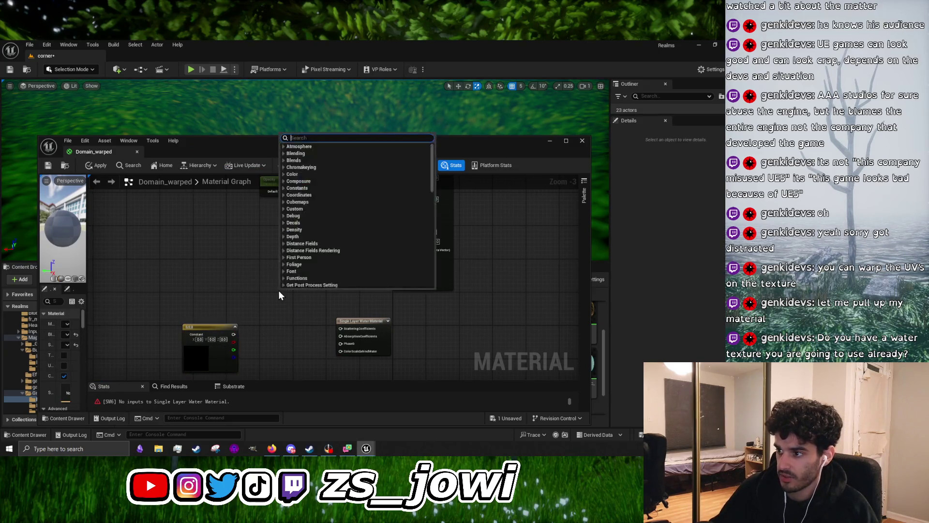
type("mult")
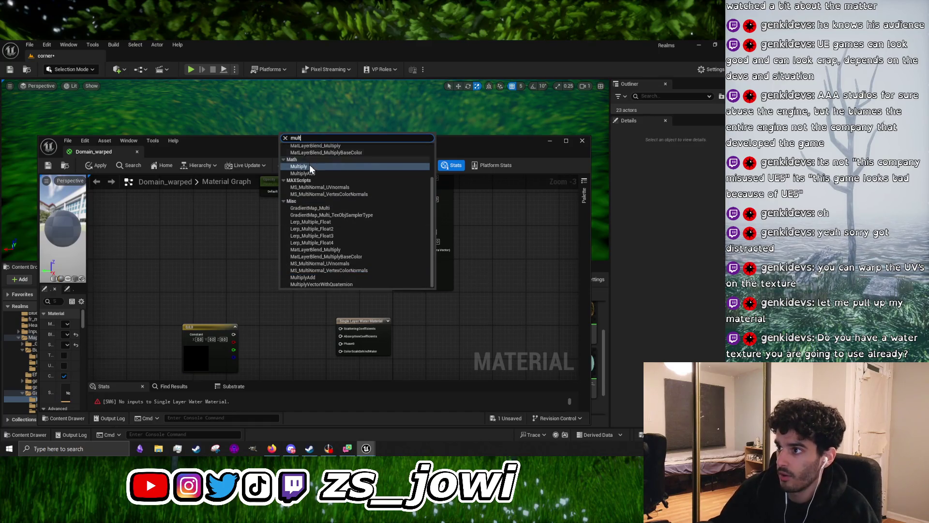
left_click(305, 153)
Add a Constant and wire it into Multiply's B, with the colour constant into A
left_click(220, 319)
scroll(220, 320, "up", 1)
right_click(220, 319)
key("Escape")
left_click(216, 331)
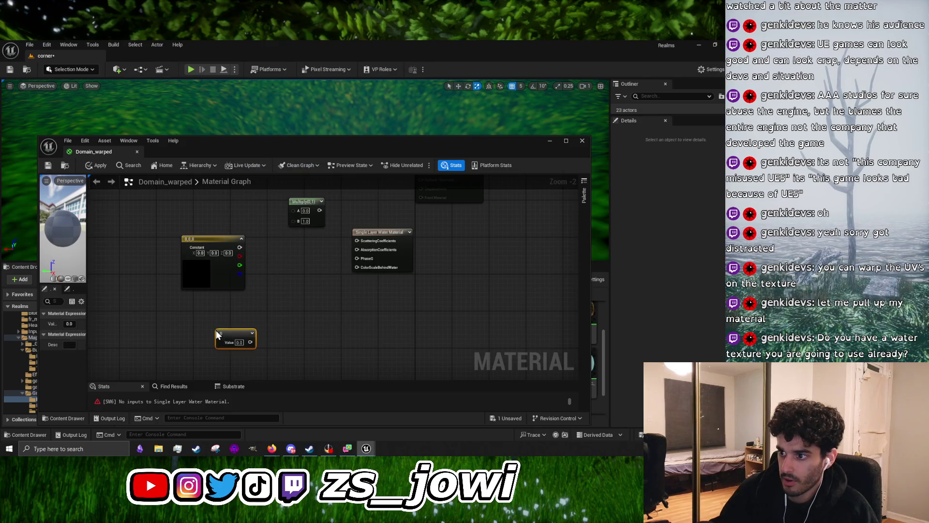
mouse_move(251, 342)
left_mouse_down()
mouse_move(318, 223)
mouse_move(294, 222)
mouse_move(310, 276)
left_mouse_up()
left_click_drag(239, 247, 296, 260)
Convert the Constant to a 'Water Murkiness' parameter and feed Multiply into AbsorptionCoefficients
left_click(222, 333)
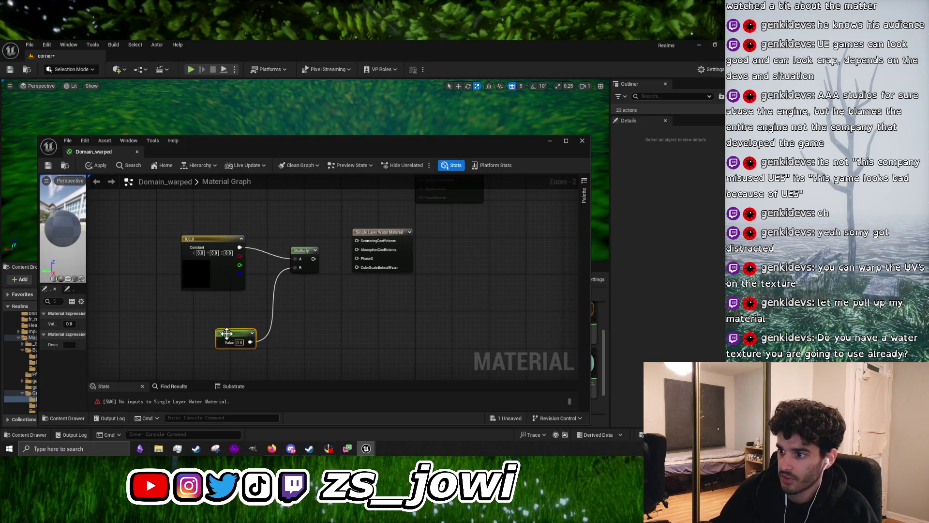
right_click(228, 333)
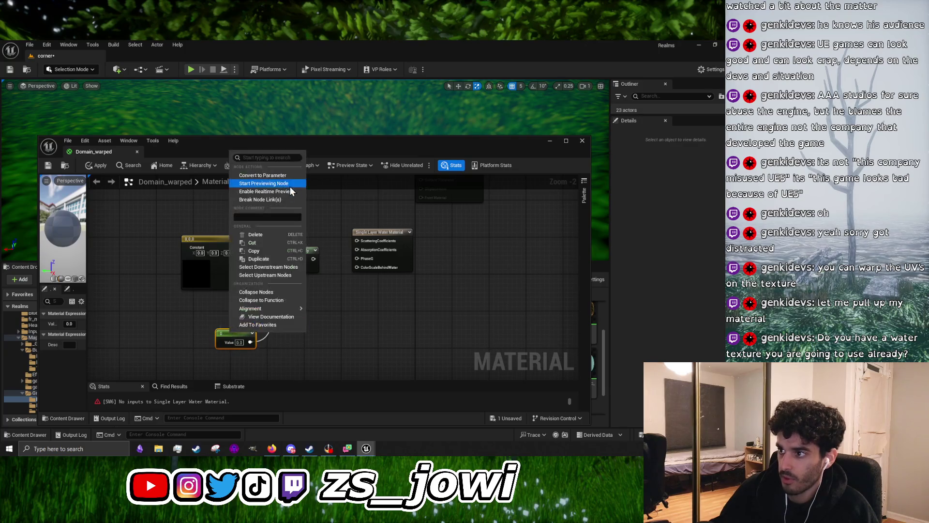
left_click(286, 179)
type("Wate")
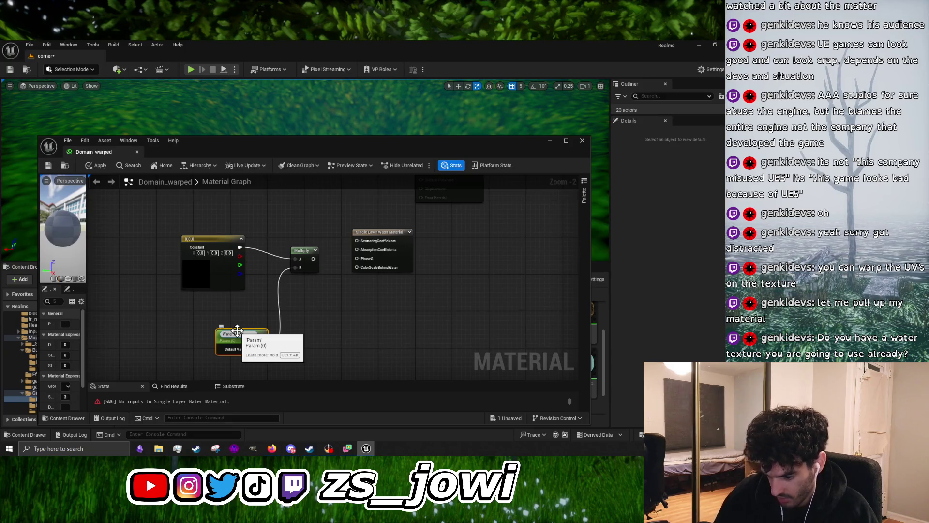
type("r Murkiness")
key("Return")
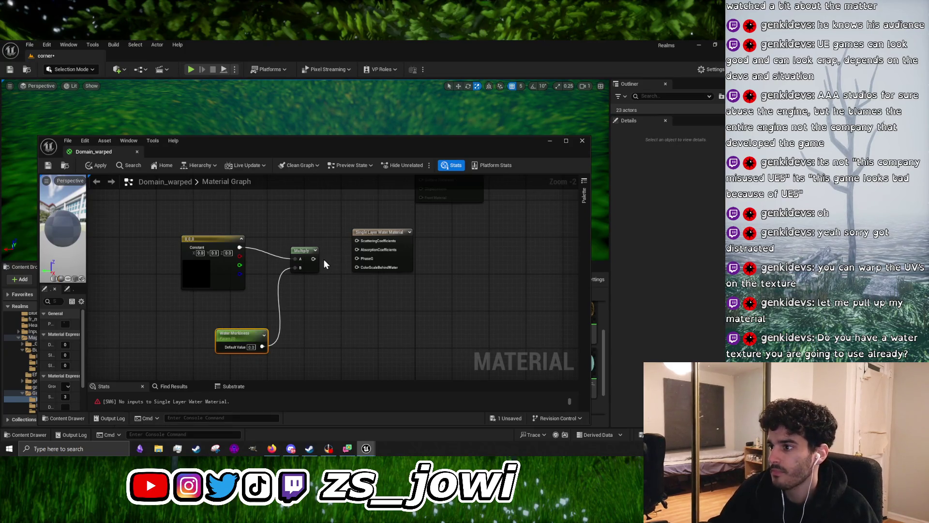
left_click_drag(313, 259, 356, 250)
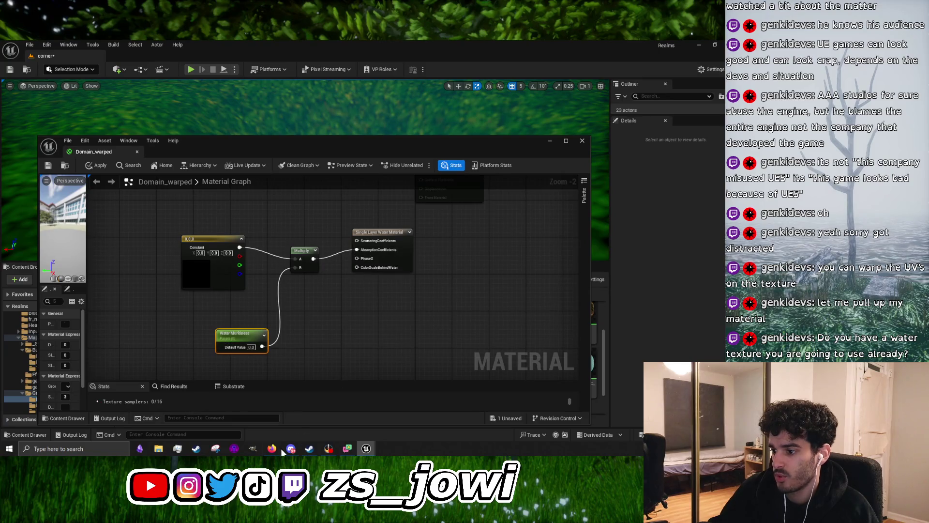
Bring the YouTube pool-water tutorial back up and resume it
mouse_move(283, 452)
left_click(359, 419)
left_click(337, 266)
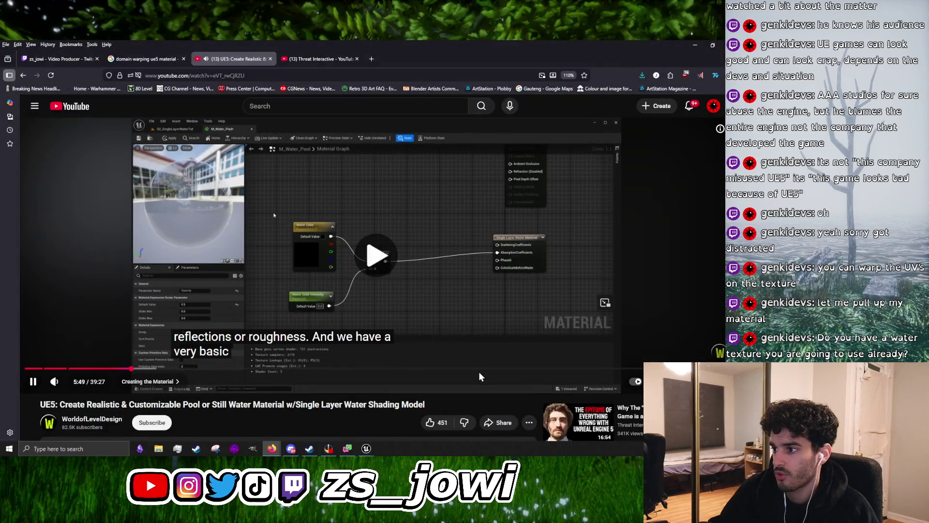
Pause the tutorial and return to the Domain_warped material editor
left_click(357, 352)
mouse_move(366, 448)
left_click(404, 423)
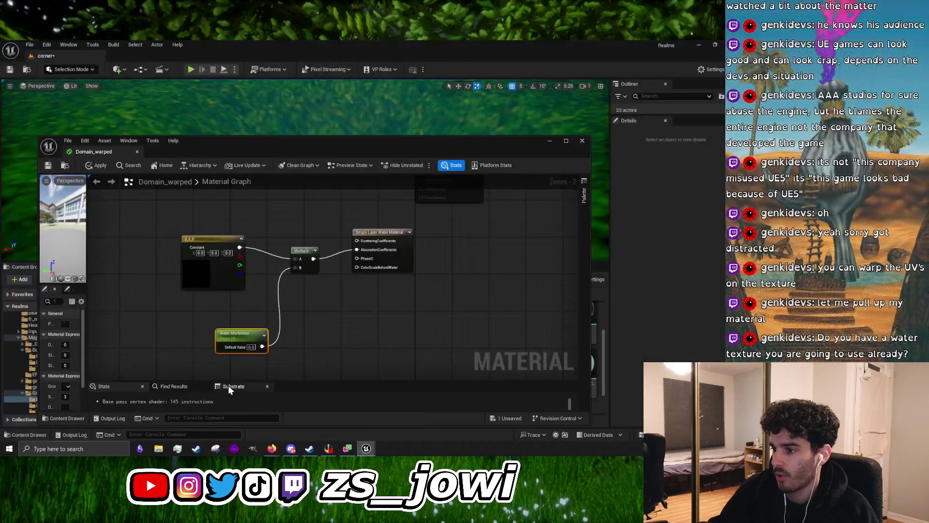
Move the Water Murkiness parameter left and rename it 'Water Color Intensity'
double_click(233, 335)
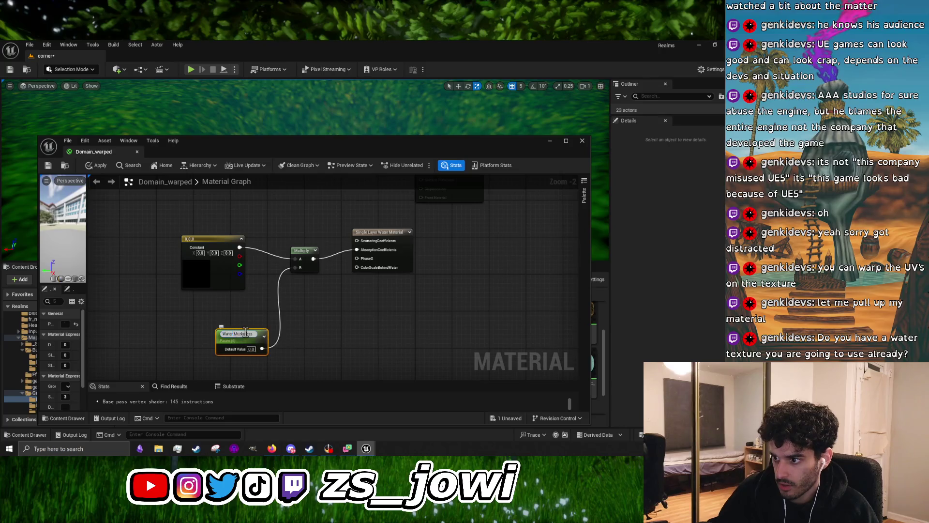
mouse_move(253, 334)
left_mouse_down()
mouse_move(156, 329)
mouse_move(198, 337)
left_mouse_up()
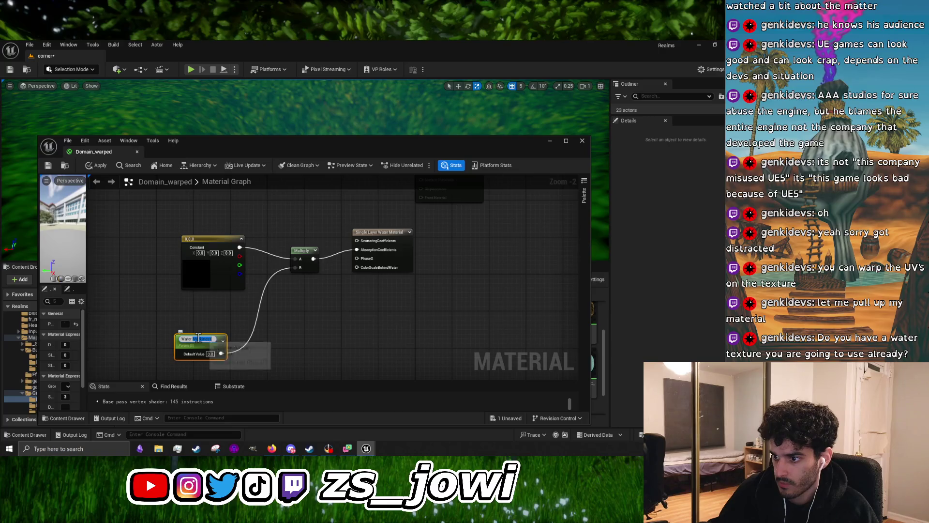
left_click(199, 338)
type("W")
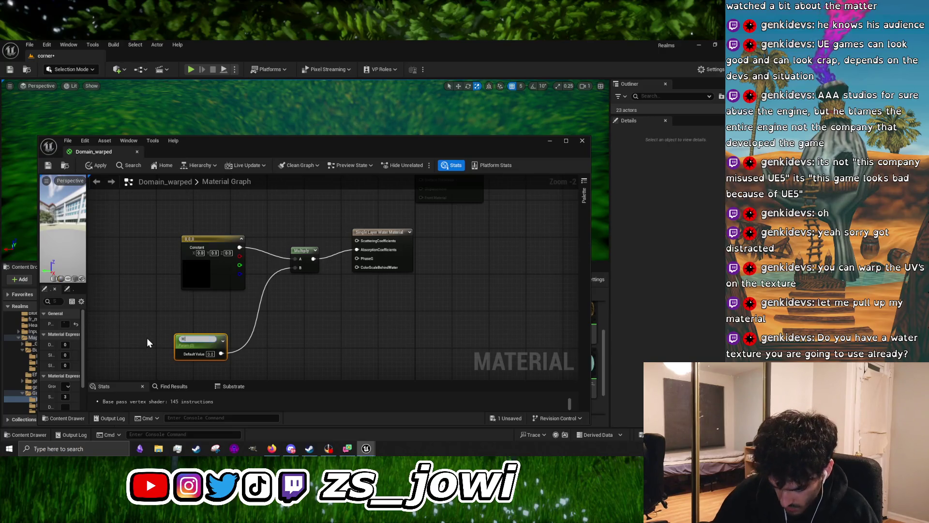
type("ater Color")
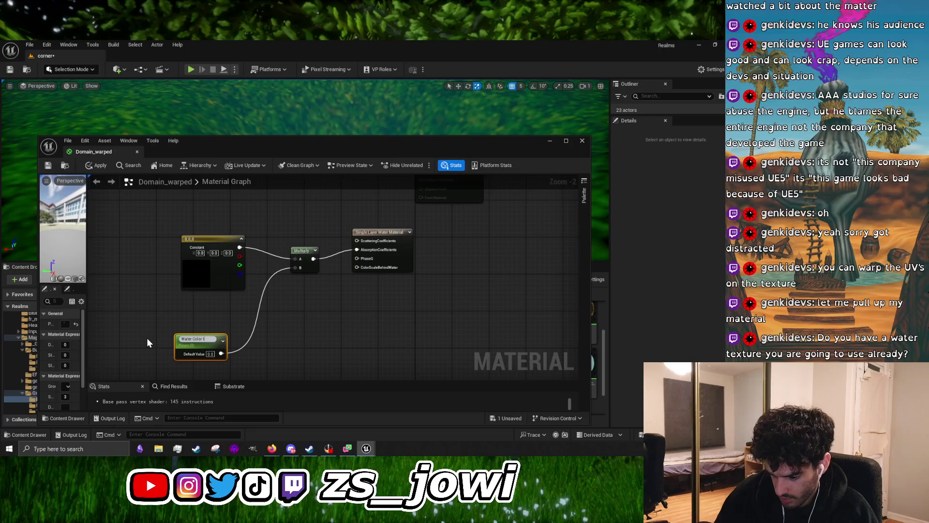
type("ensity")
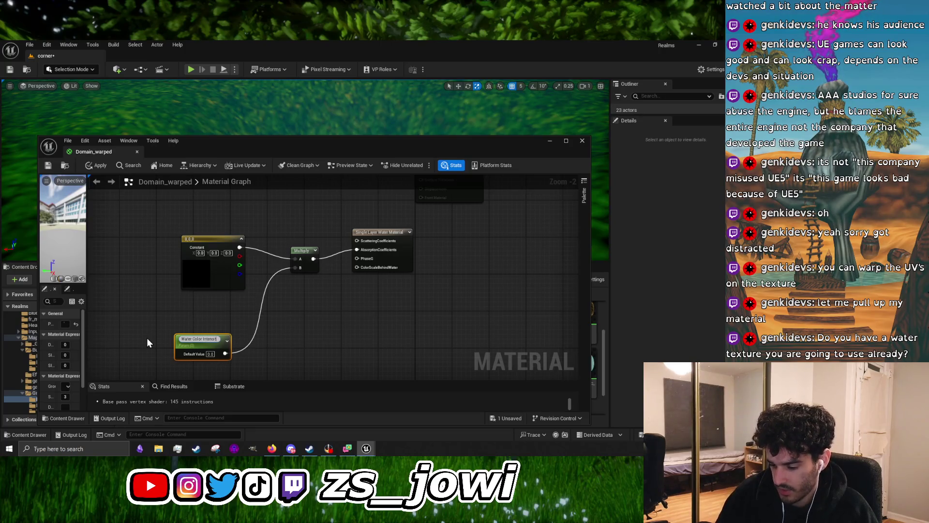
key("Return")
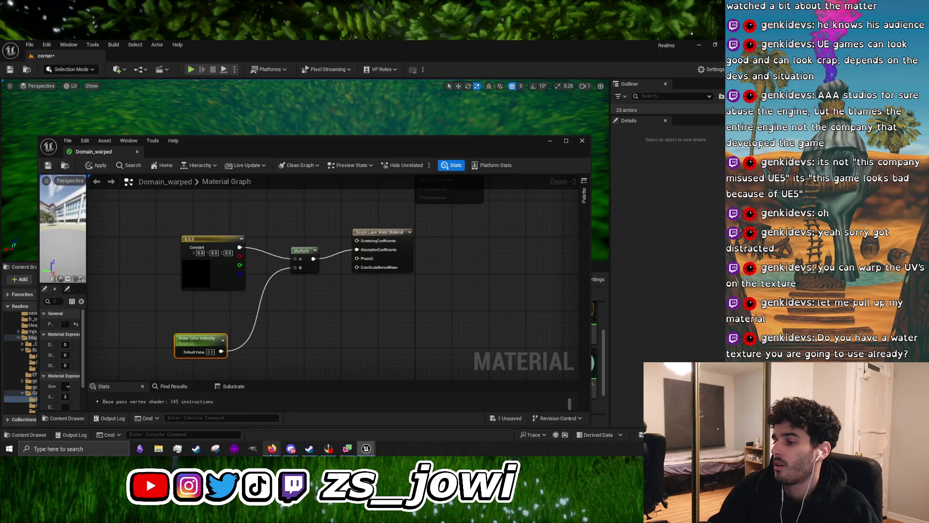
Switch back to the YouTube tutorial and resume playback
mouse_move(271, 449)
left_click(371, 425)
left_click(282, 233)
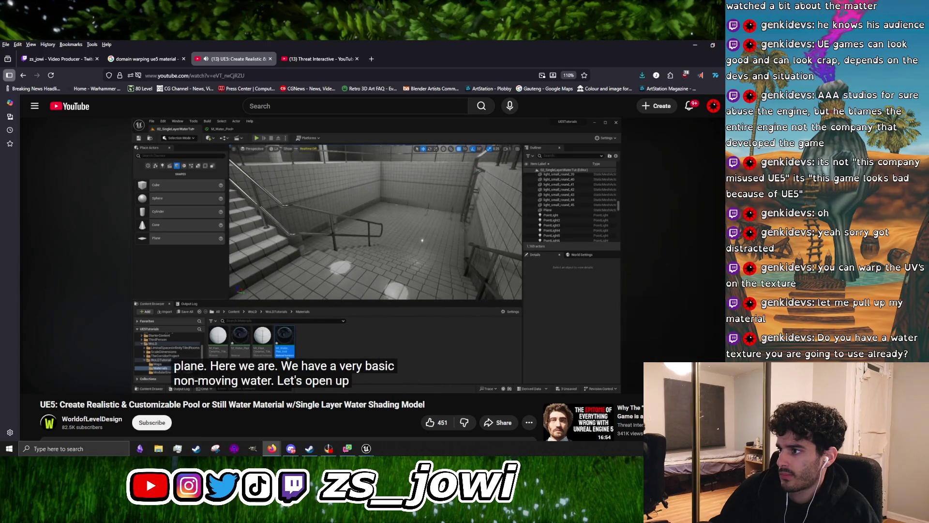
Switch back to the Domain_warped material editor in Unreal
mouse_move(366, 448)
left_click(403, 426)
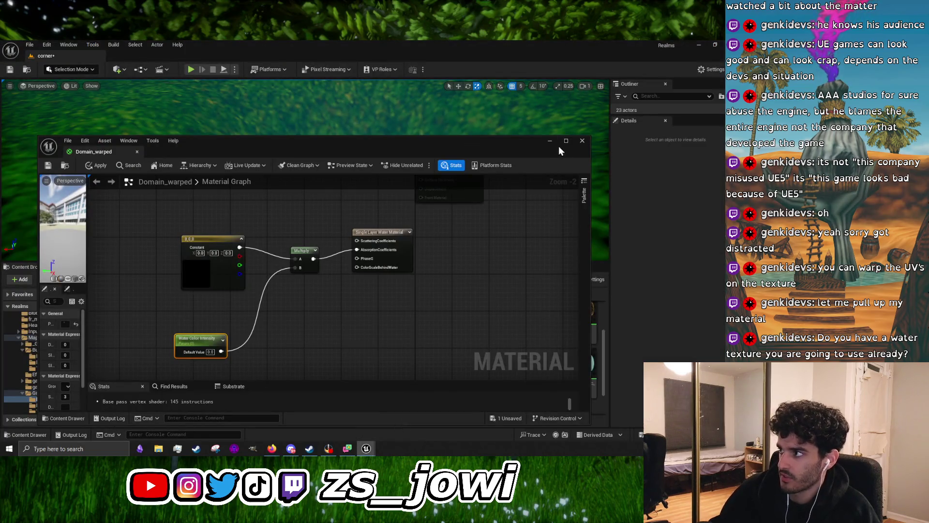
Locate and select the Domain_warped material asset in the Content Browser
left_click(550, 141)
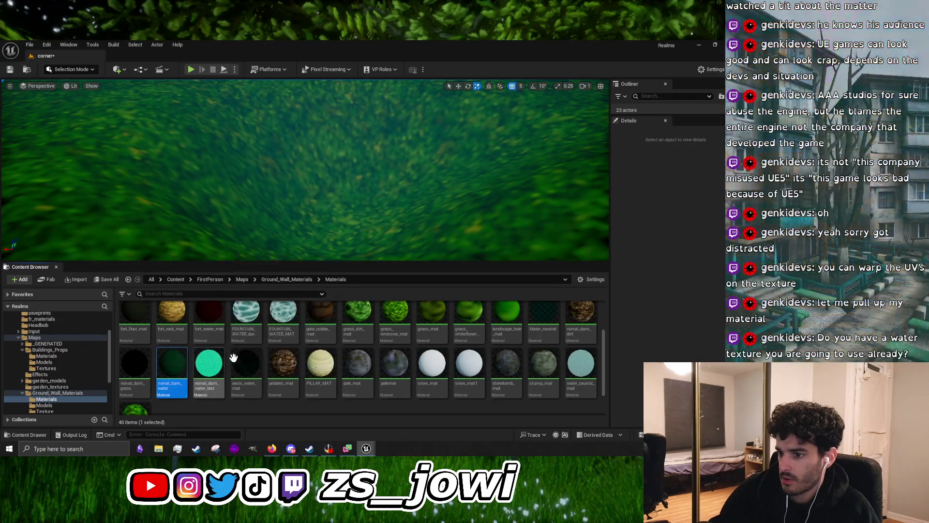
scroll(456, 362, "up", 2)
left_click(550, 322)
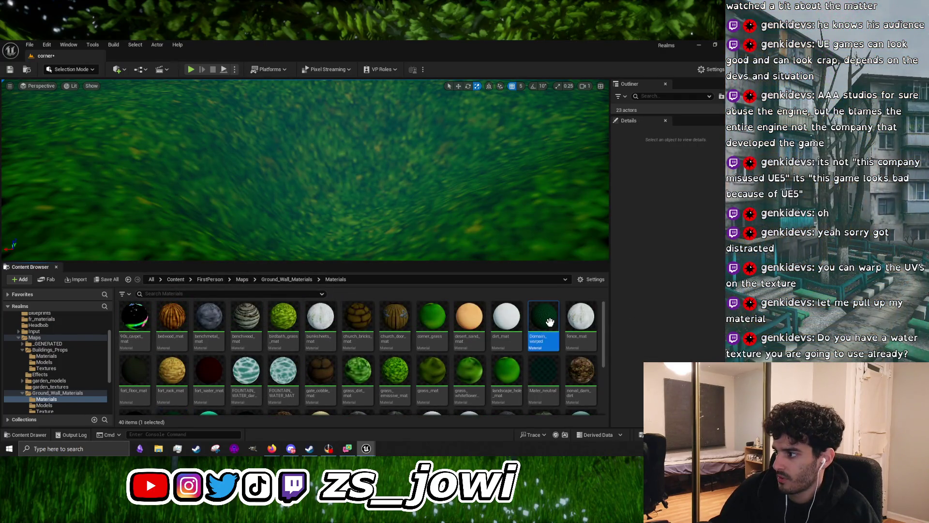
mouse_move(550, 322)
mouse_move(367, 447)
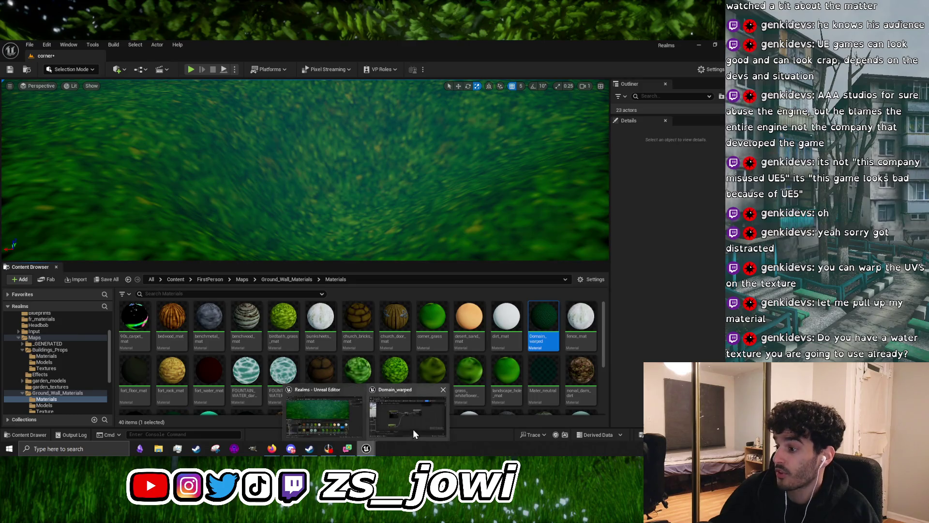
left_click(413, 429)
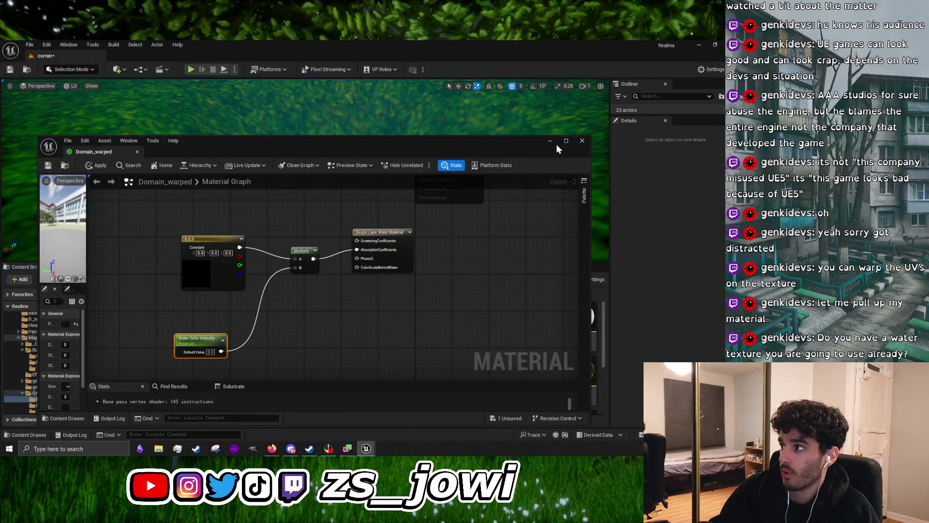
left_click(550, 141)
Create a material instance of Domain_warped named Basic_Water_Mat
right_click(543, 322)
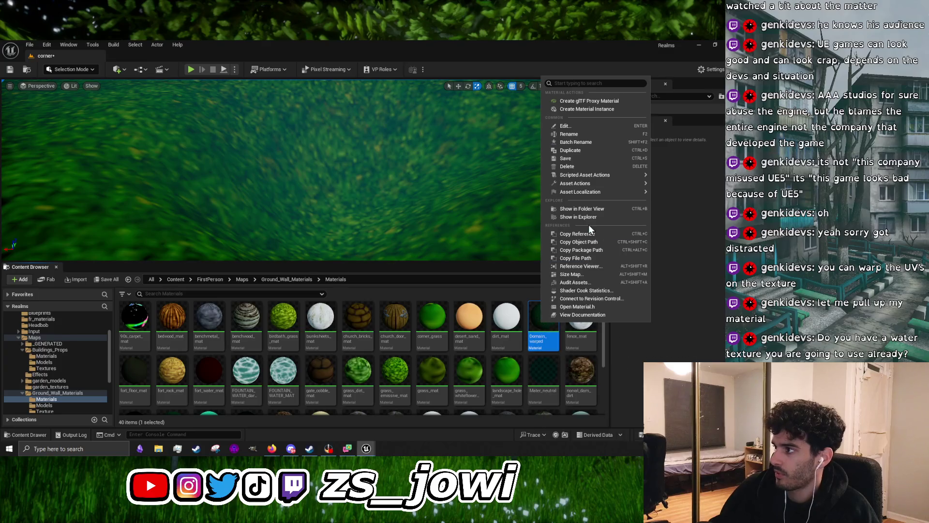
left_click(584, 109)
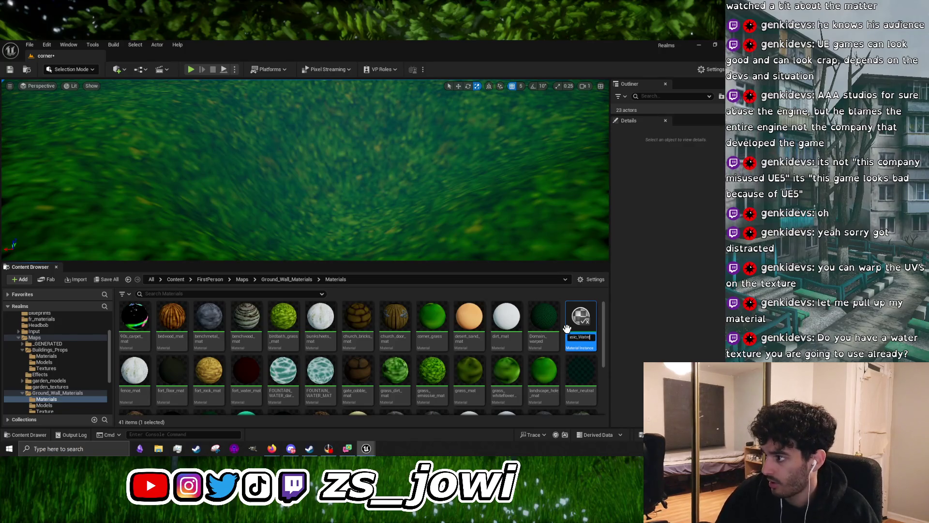
key("BackSpace")
type("_Mat")
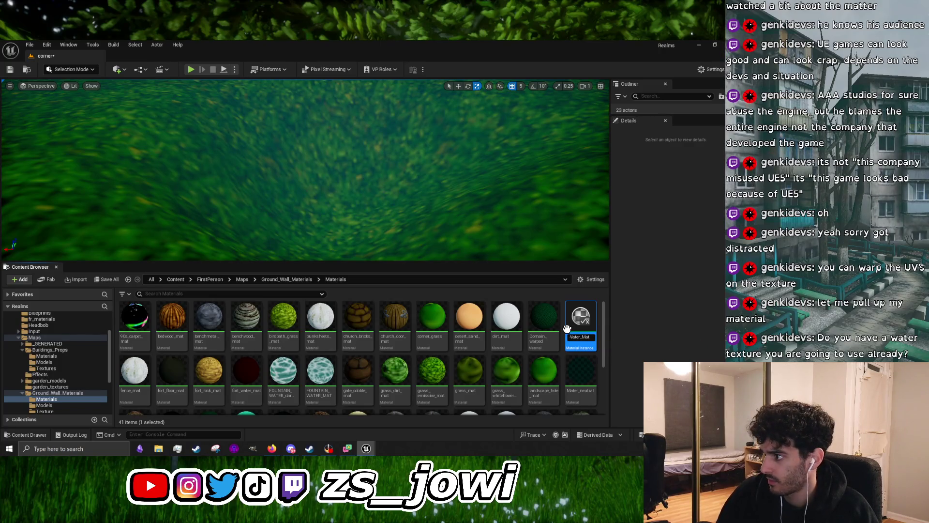
key("Return")
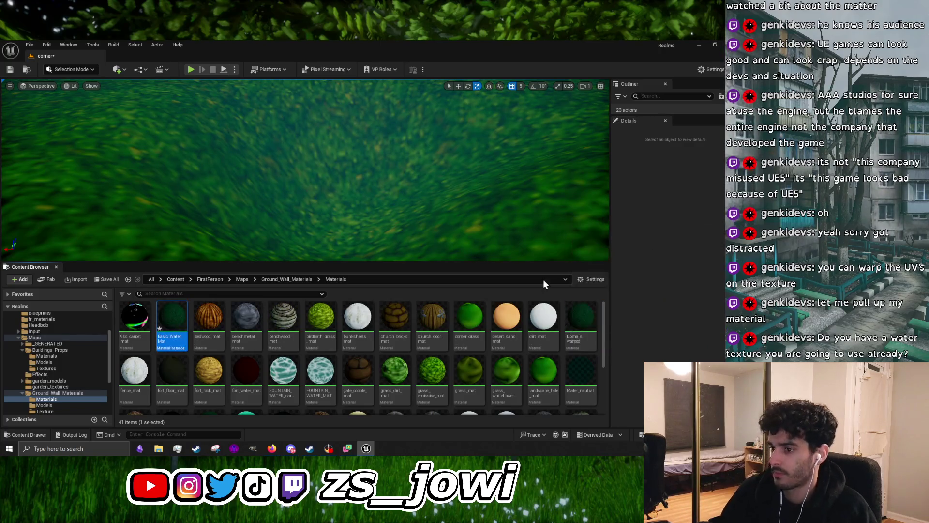
Play through more of the pool water tutorial, pausing and resuming along the way
mouse_move(272, 448)
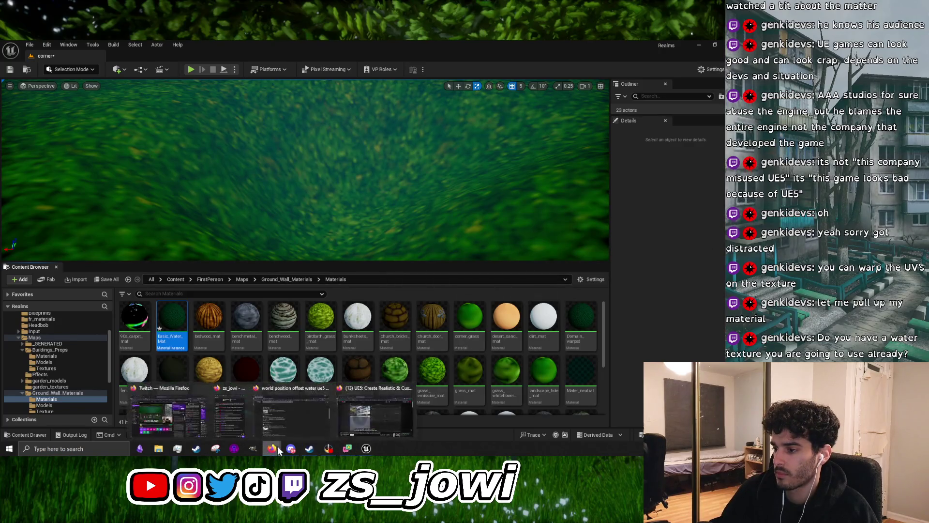
left_click(364, 425)
left_click(336, 283)
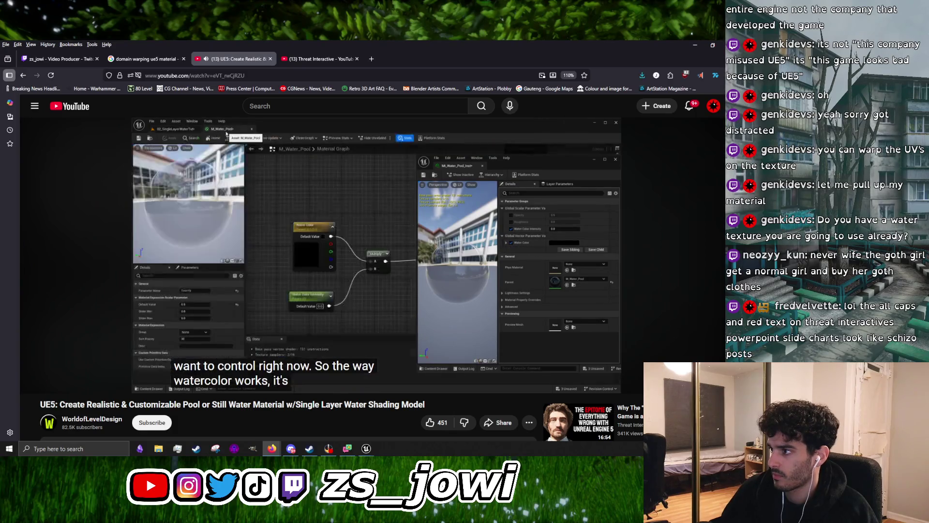
left_click(334, 262)
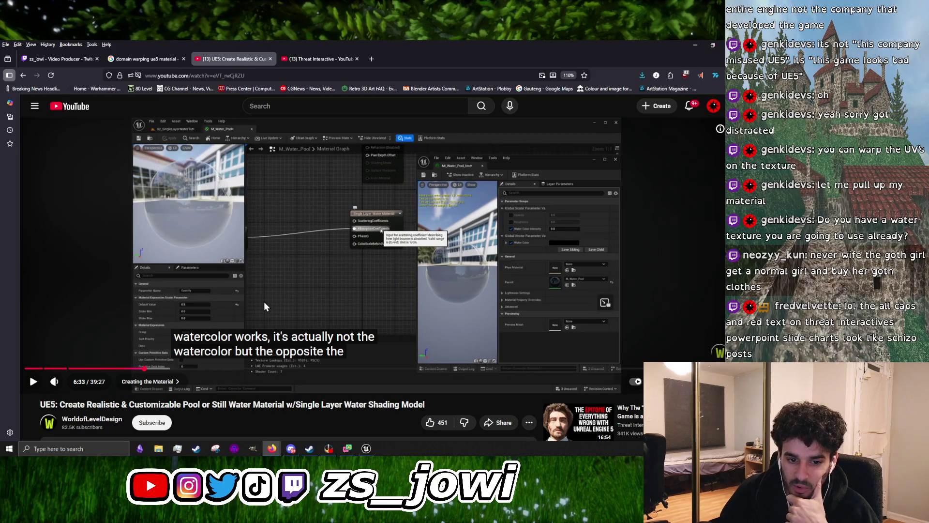
key("space")
key("space")
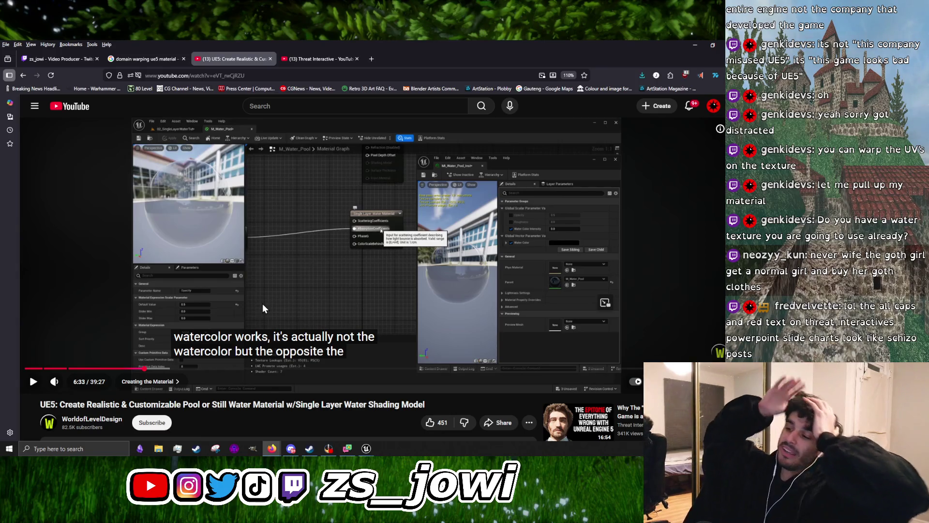
key("space")
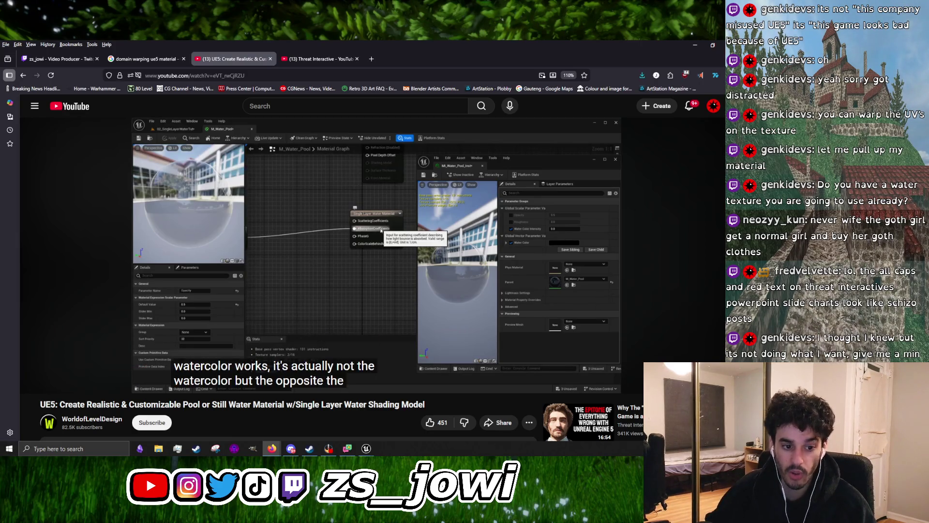
Glance at the Threat Interactive tab, then return to the tutorial and resume it
left_click(312, 57)
scroll(486, 396, "down", 5)
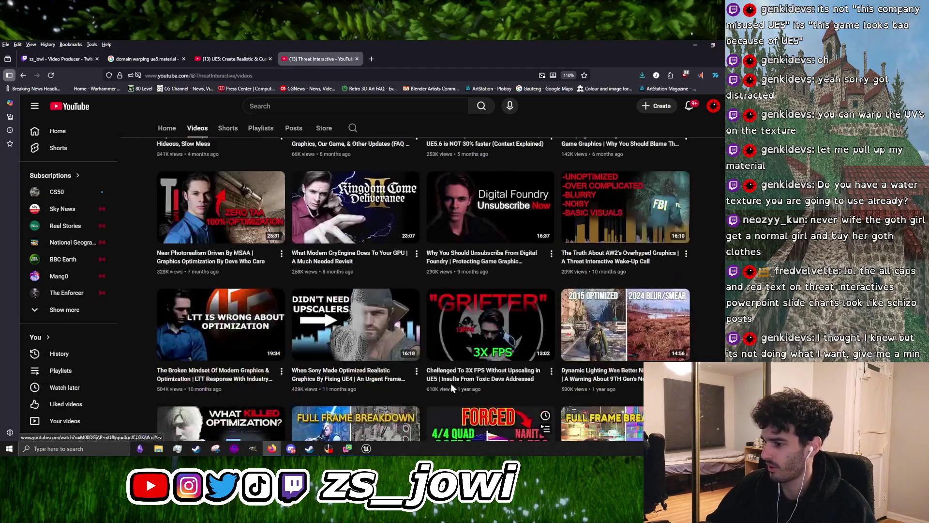
scroll(440, 356, "up", 6)
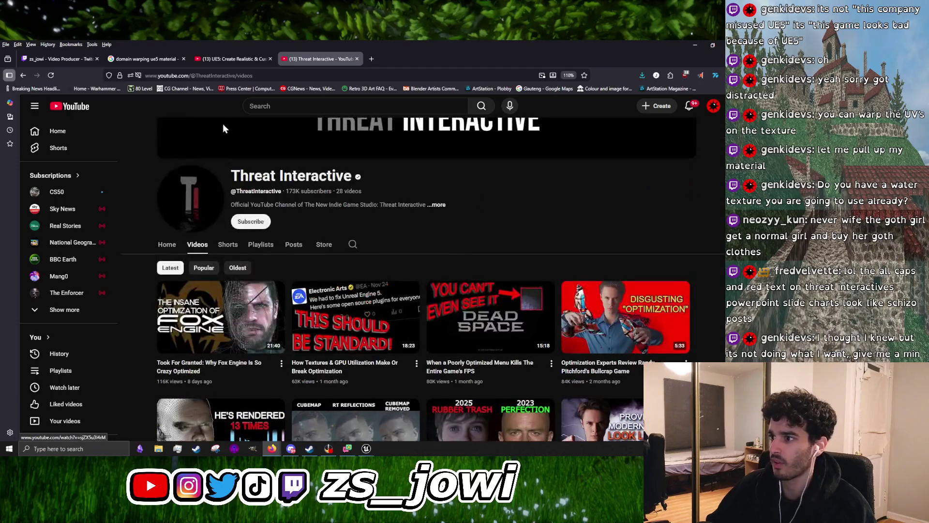
left_click(222, 59)
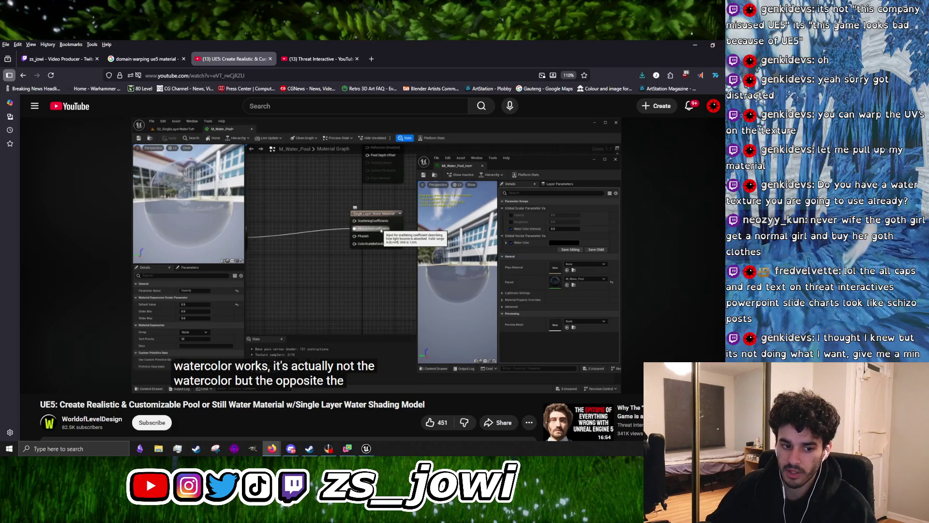
mouse_move(347, 322)
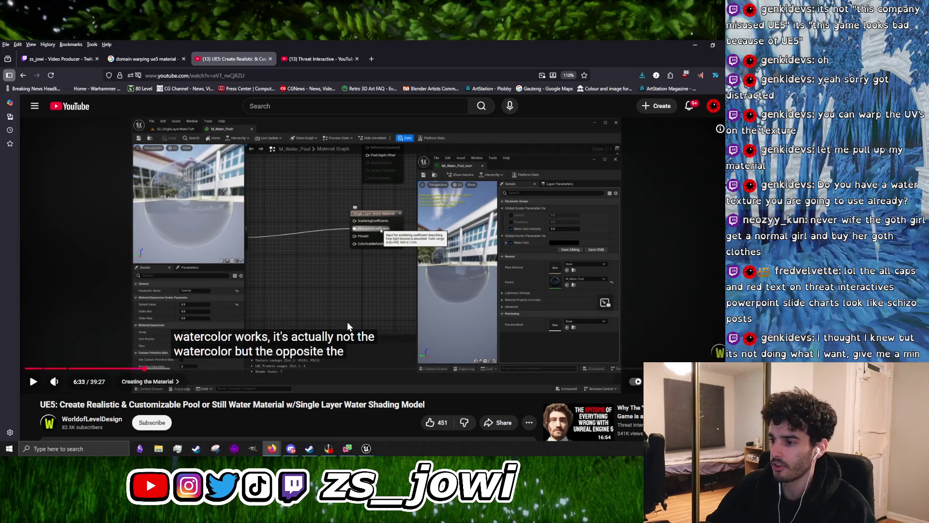
left_click(424, 318)
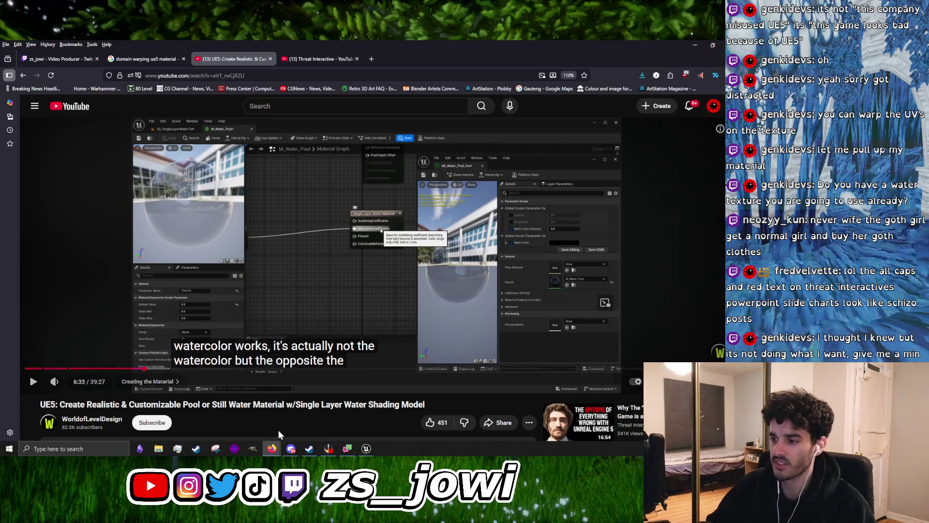
Move the 0,0,0 Constant node and the Multiply node further left
mouse_move(366, 448)
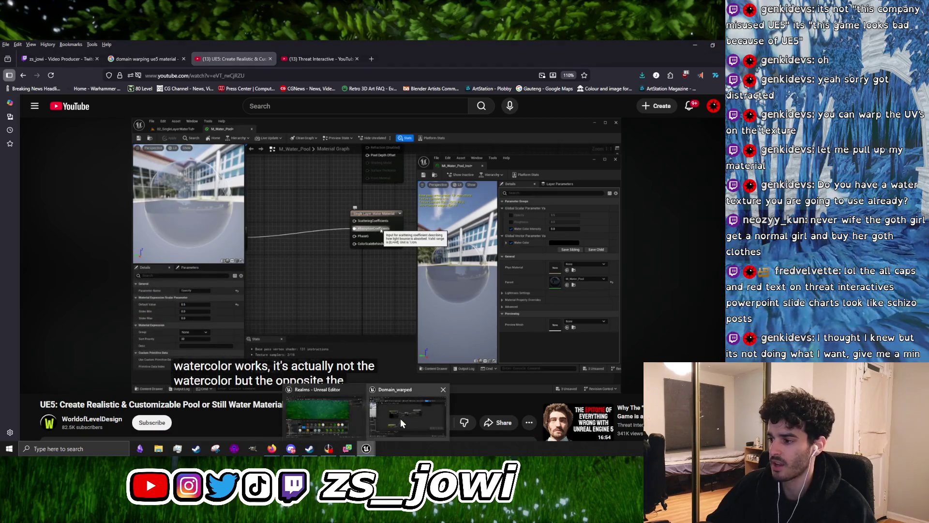
left_click(400, 419)
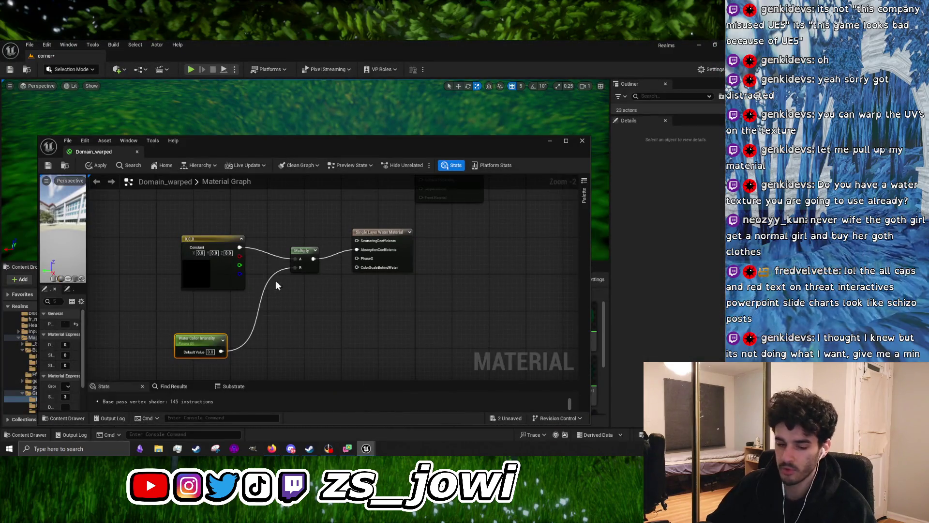
left_click_drag(225, 240, 204, 242)
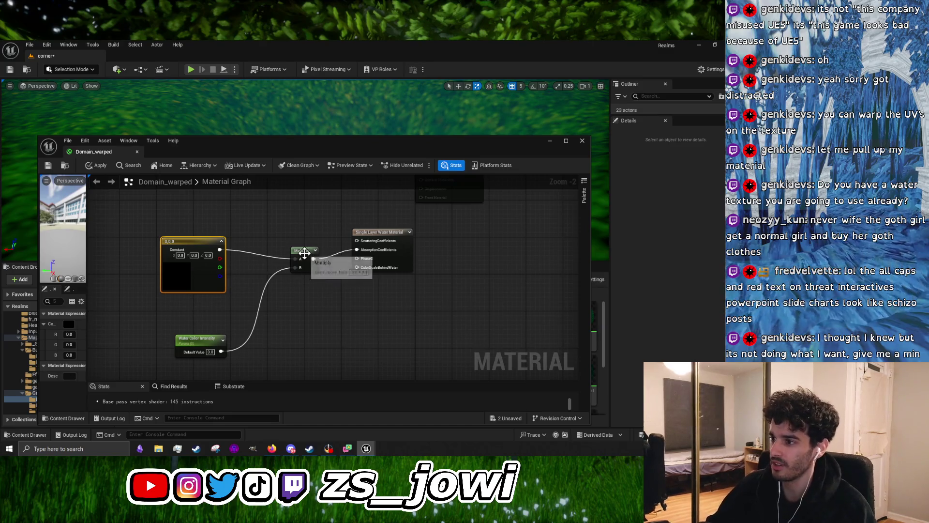
left_click_drag(303, 253, 280, 267)
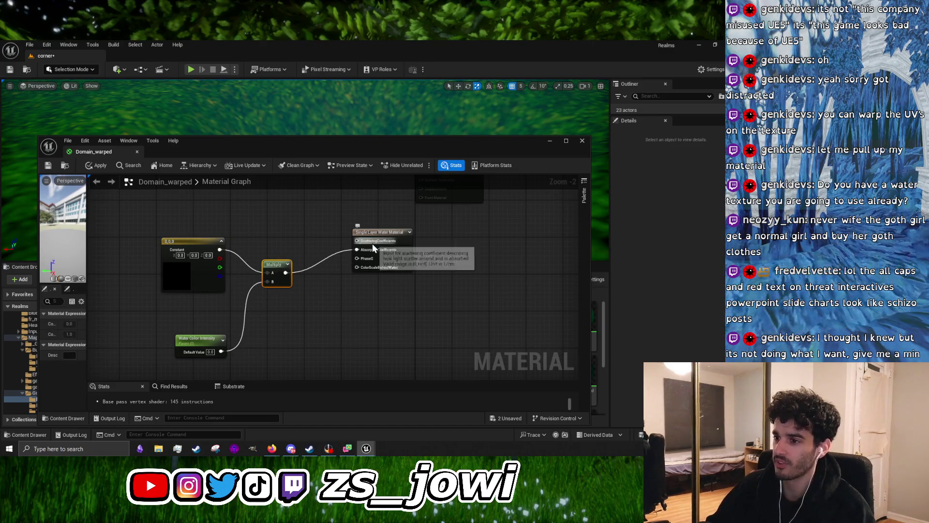
Check the YouTube tutorial again, playing and pausing it briefly
left_click(550, 141)
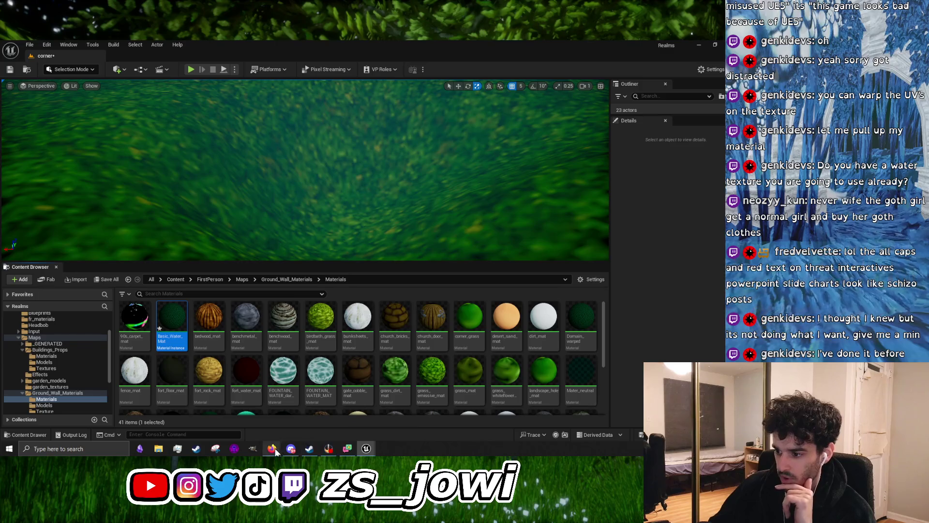
mouse_move(272, 449)
left_click(345, 428)
left_click(289, 284)
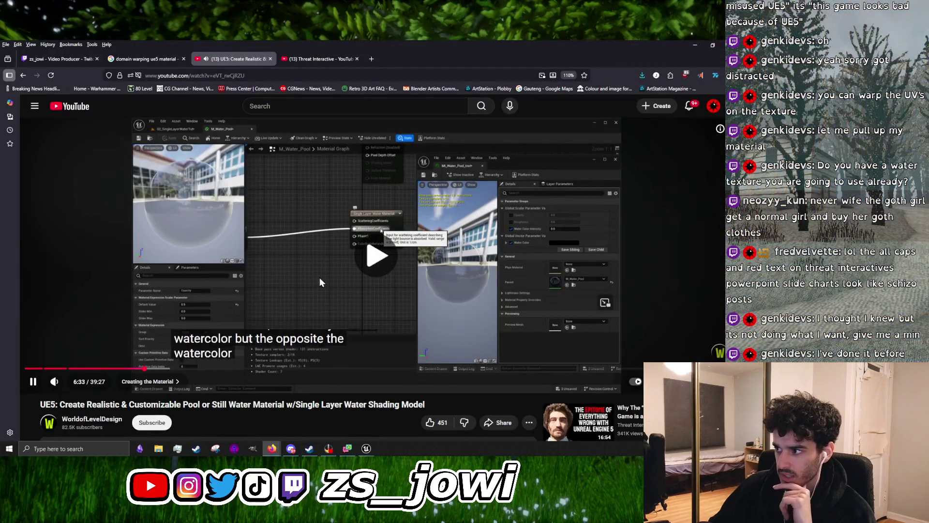
left_click(371, 276)
Apply the Domain_warped material changes and widen the preview and details panel
mouse_move(378, 451)
left_click(404, 416)
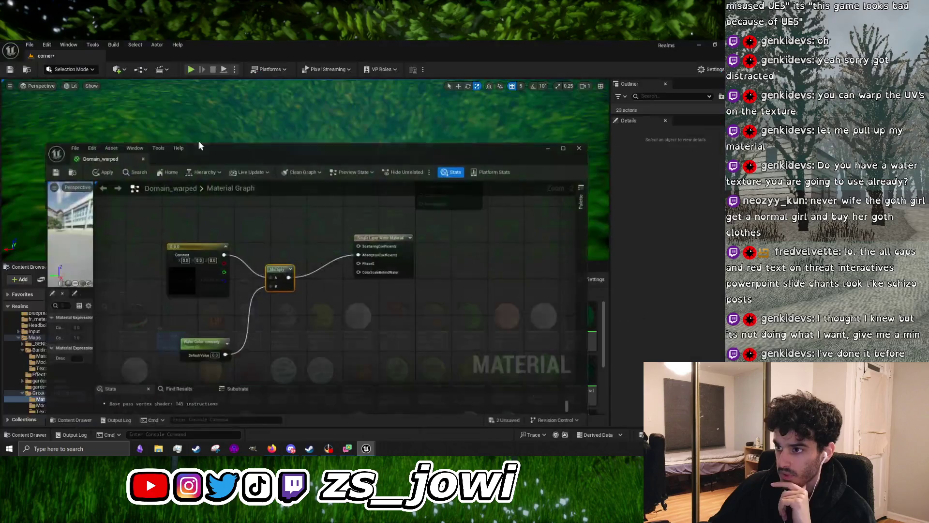
left_click(96, 165)
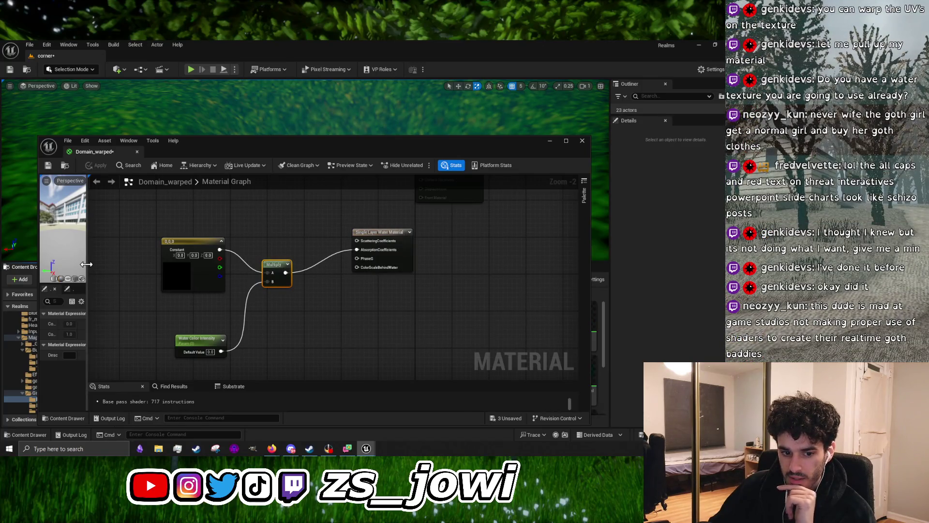
left_click_drag(88, 264, 167, 263)
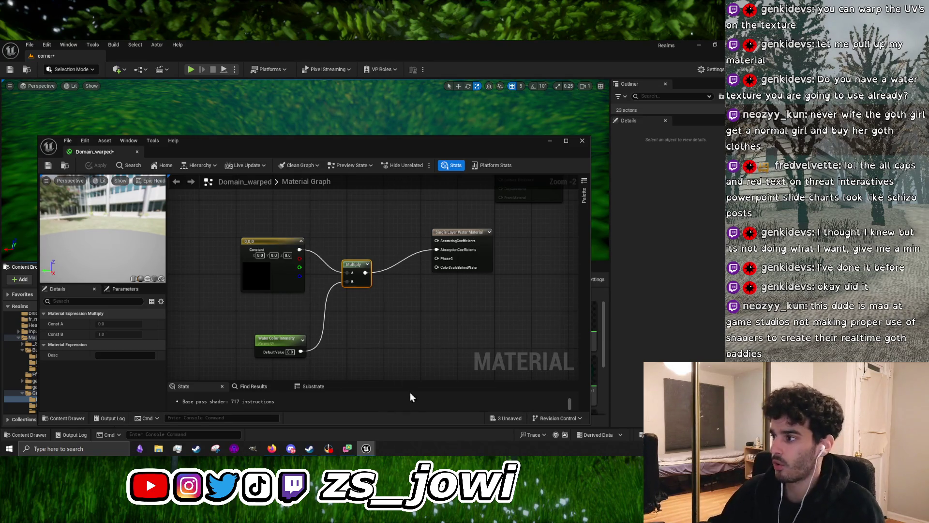
Box-select the water nodes and move them up-left as one block
scroll(428, 339, "down", 3)
mouse_move(393, 309)
left_mouse_down()
mouse_move(346, 329)
mouse_move(372, 287)
left_mouse_up()
left_click_drag(311, 269, 406, 366)
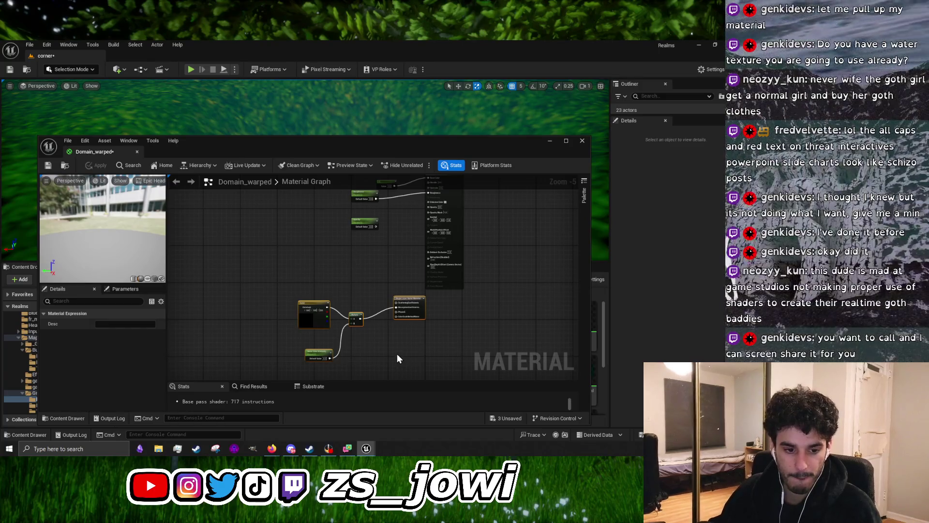
left_click_drag(398, 299, 363, 269)
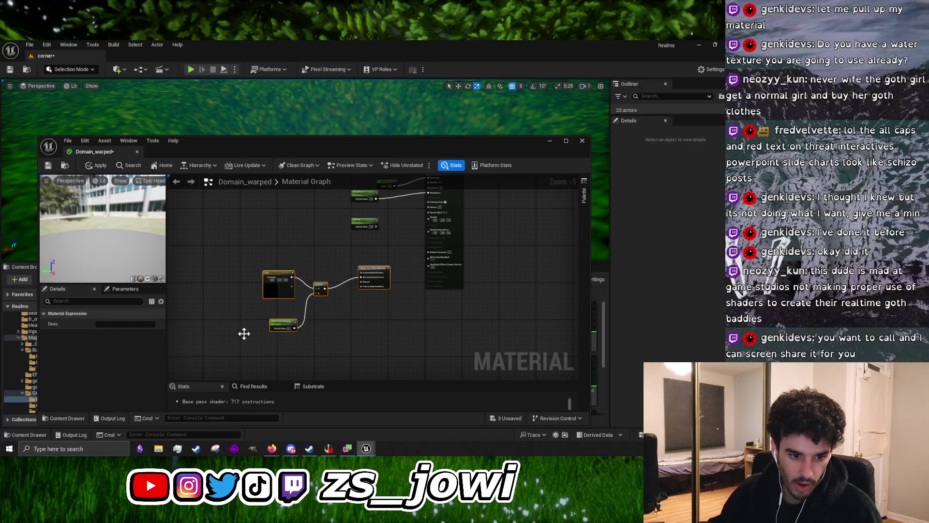
Nudge the Constant3Vector, Water Color Intensity and water output nodes into place beside the main output
scroll(371, 318, "up", 6)
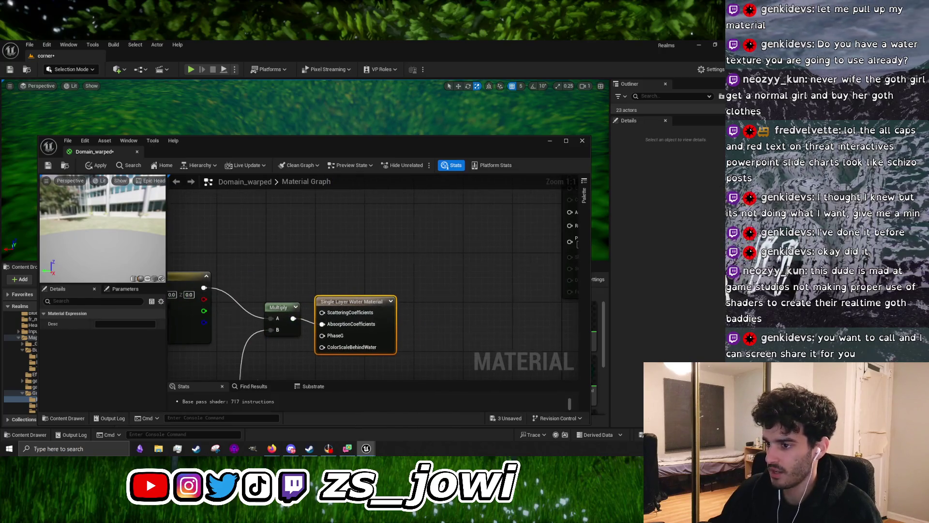
mouse_move(260, 267)
left_mouse_down()
mouse_move(284, 280)
mouse_move(262, 292)
mouse_move(311, 219)
left_mouse_up()
scroll(311, 219, "down", 1)
left_click(305, 323)
left_click_drag(305, 322, 328, 323)
left_click(496, 232)
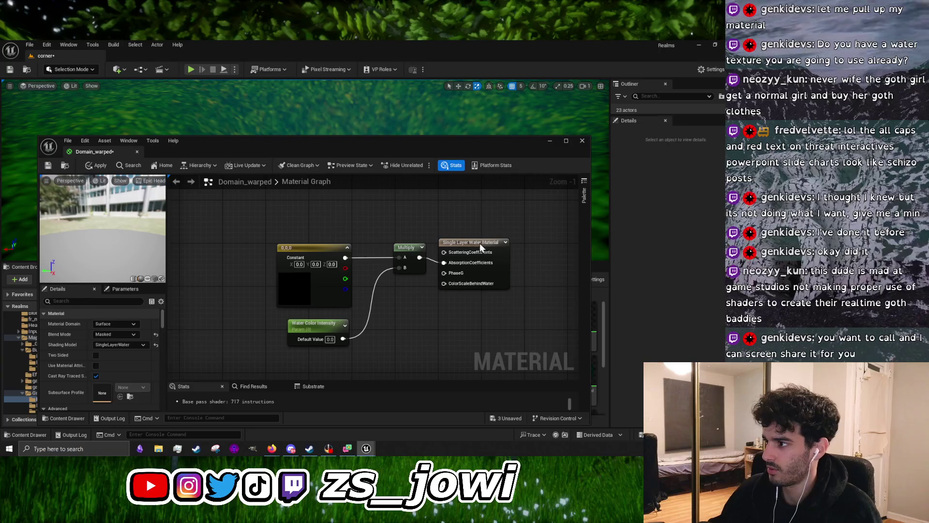
left_click_drag(478, 243, 484, 240)
scroll(472, 268, "down", 4)
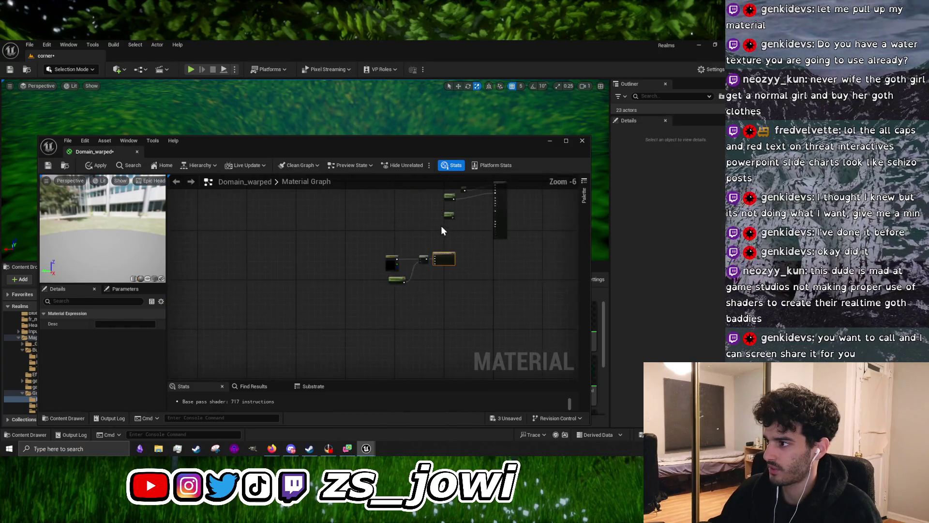
scroll(440, 240, "up", 2)
mouse_move(440, 245)
left_mouse_down()
mouse_move(353, 319)
mouse_move(346, 276)
mouse_move(410, 227)
left_mouse_up()
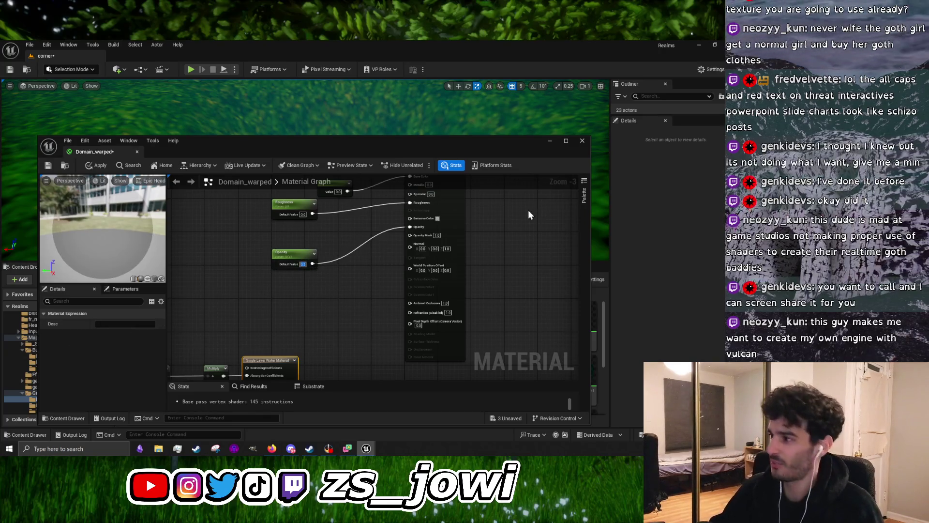
Change Domain_warped's Blend Mode from Masked to Opaque, apply, and save
left_click(452, 201)
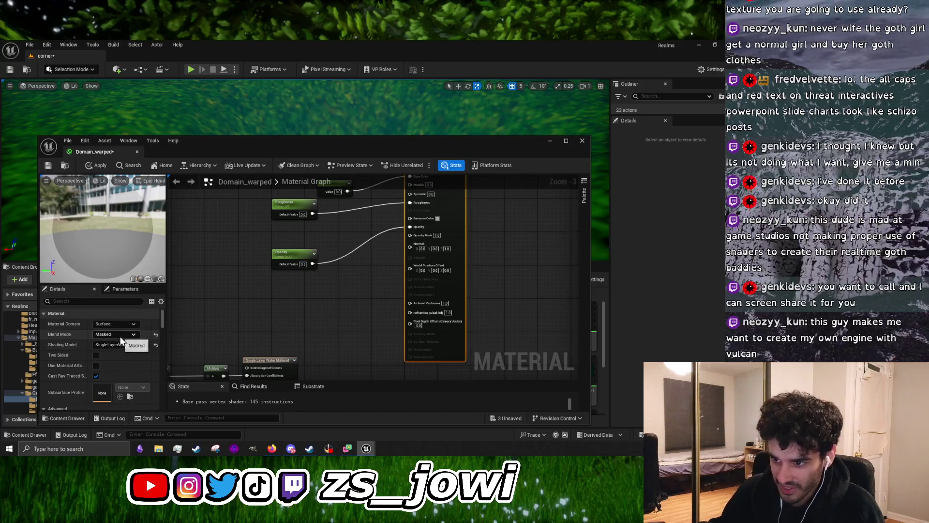
left_click(106, 334)
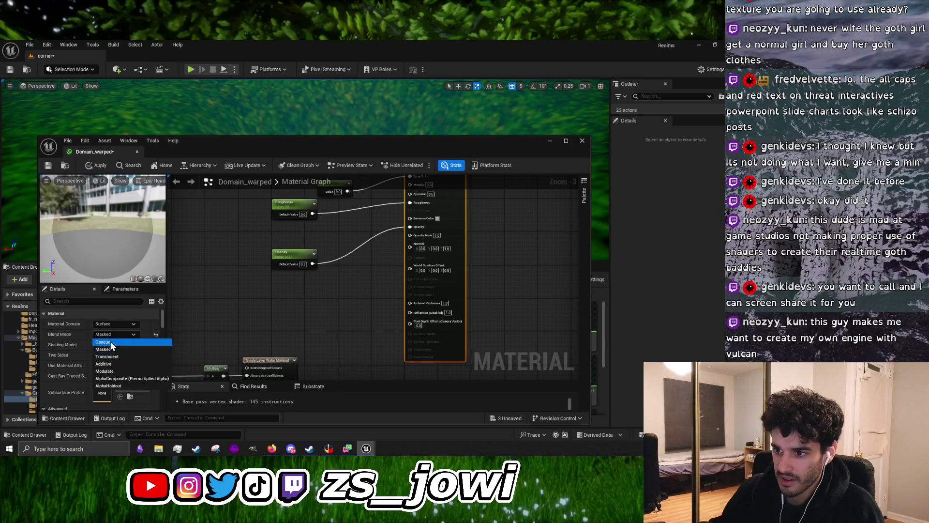
left_click(109, 343)
left_click(100, 166)
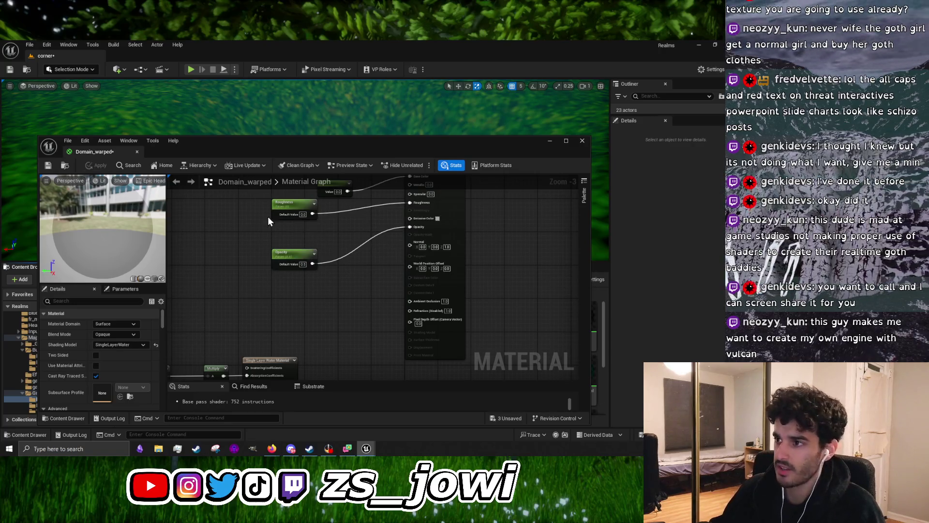
left_click(48, 165)
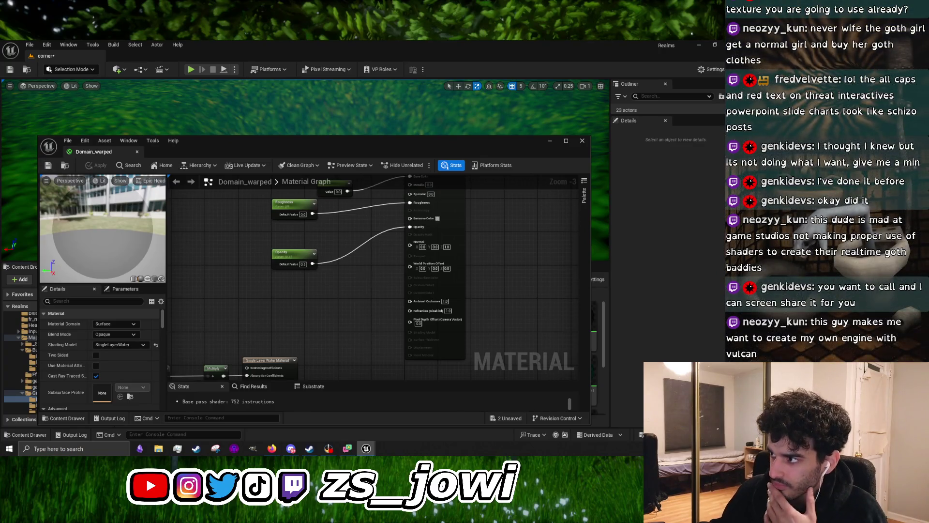
scroll(364, 273, "up", 4)
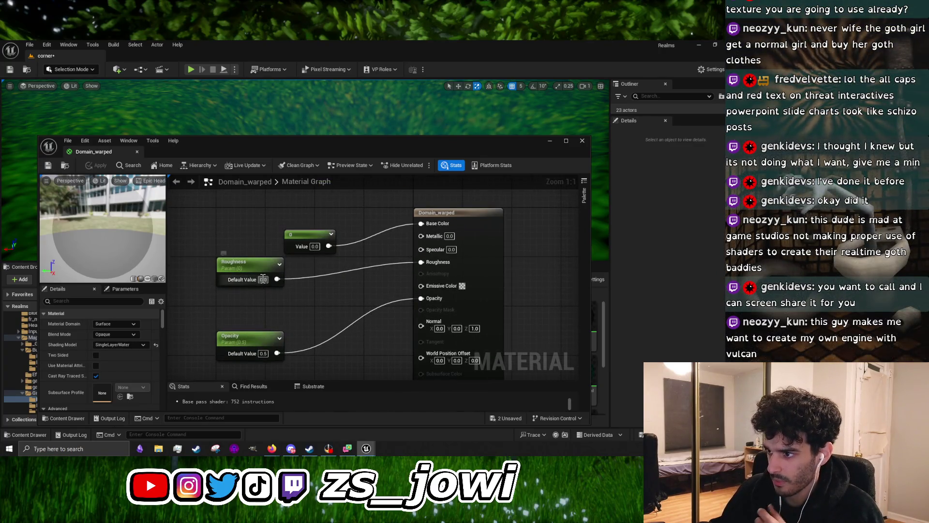
Align the Constant, Roughness and Opacity nodes into a column, then close the material editor
left_click_drag(315, 234, 303, 212)
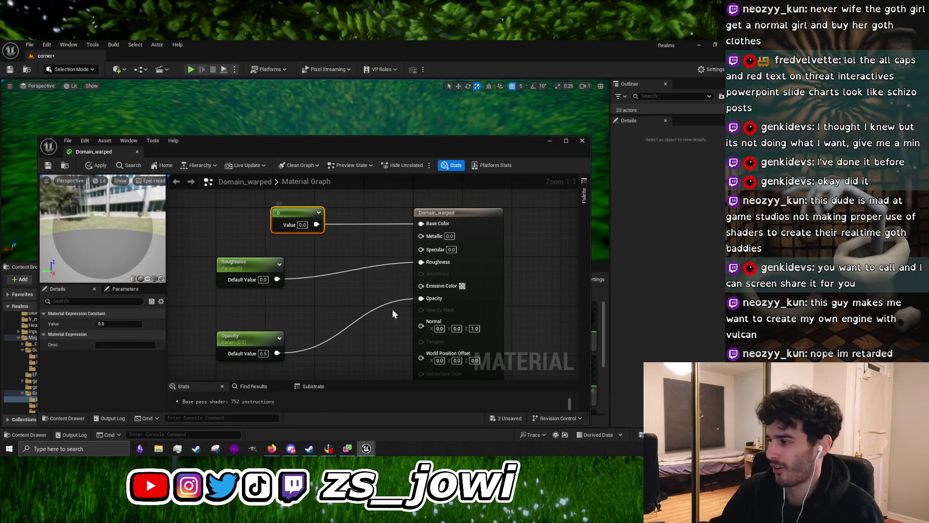
mouse_move(250, 260)
left_mouse_down()
mouse_move(299, 256)
mouse_move(287, 261)
left_mouse_up()
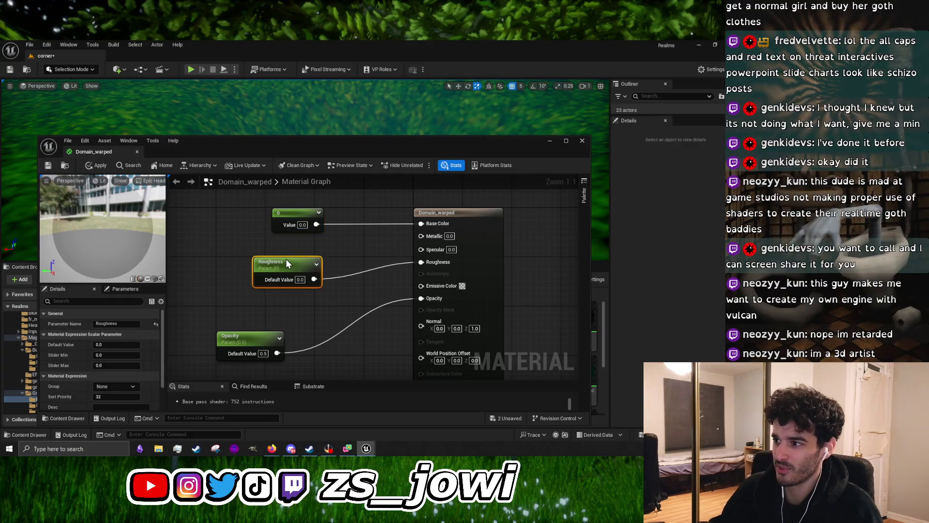
mouse_move(243, 335)
left_mouse_down()
mouse_move(284, 323)
mouse_move(286, 309)
mouse_move(278, 312)
left_mouse_up()
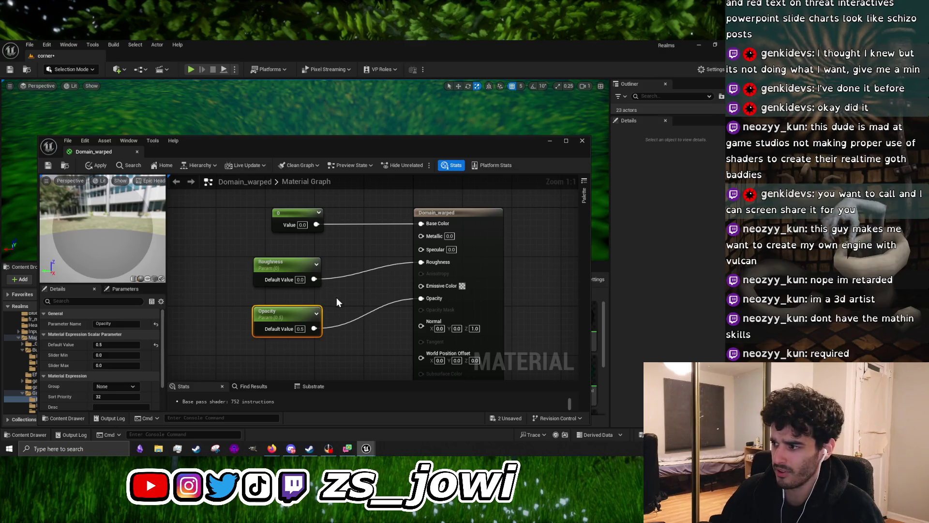
left_click_drag(240, 222, 321, 336)
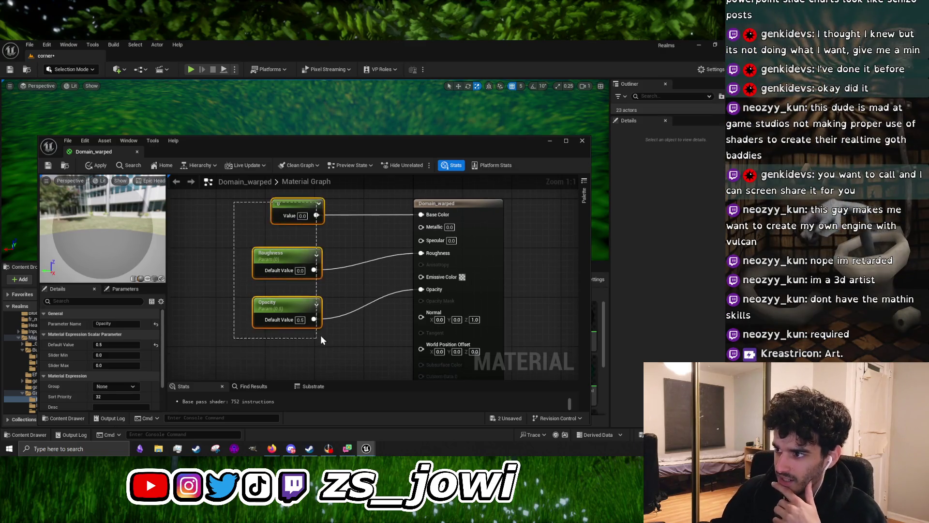
left_click(274, 307)
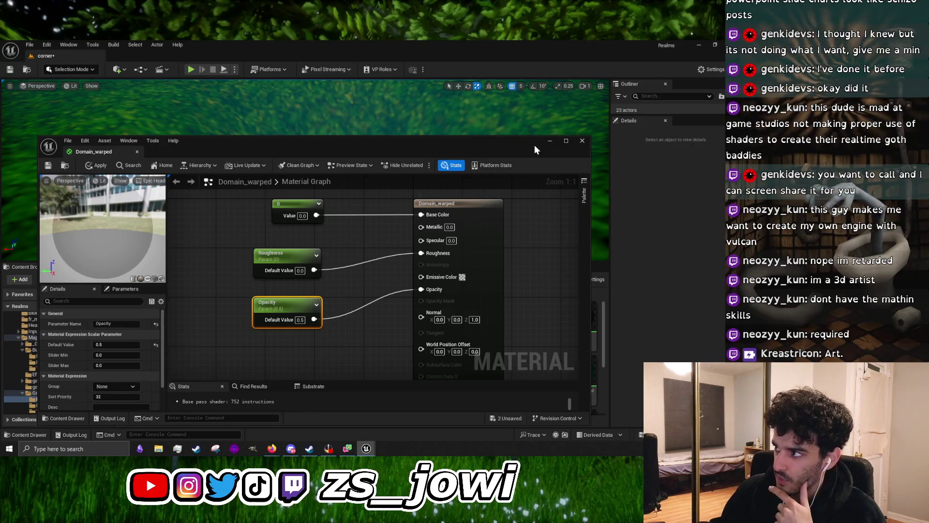
left_click(582, 141)
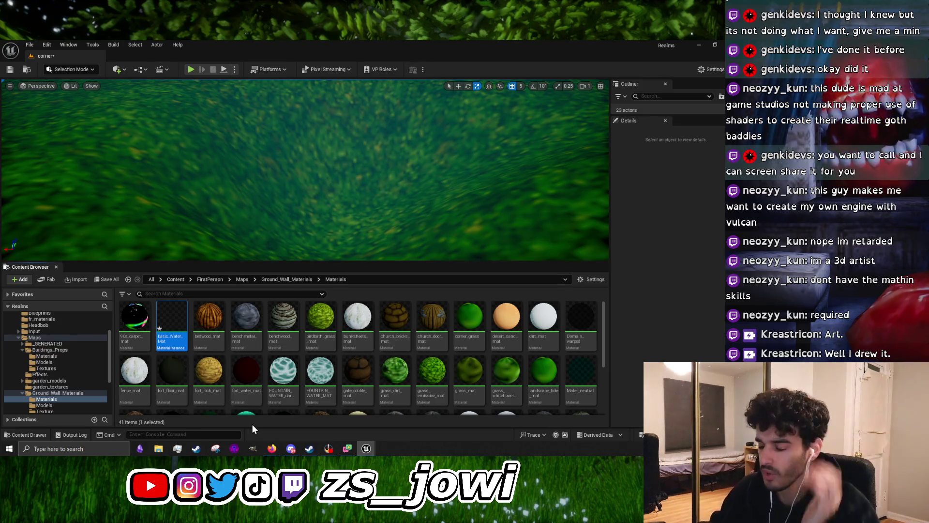
left_click(291, 448)
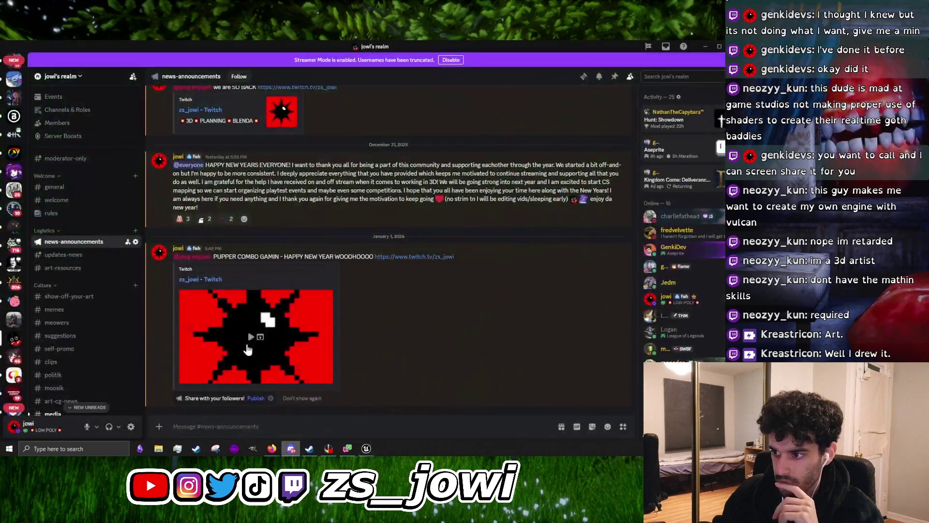
left_click(705, 46)
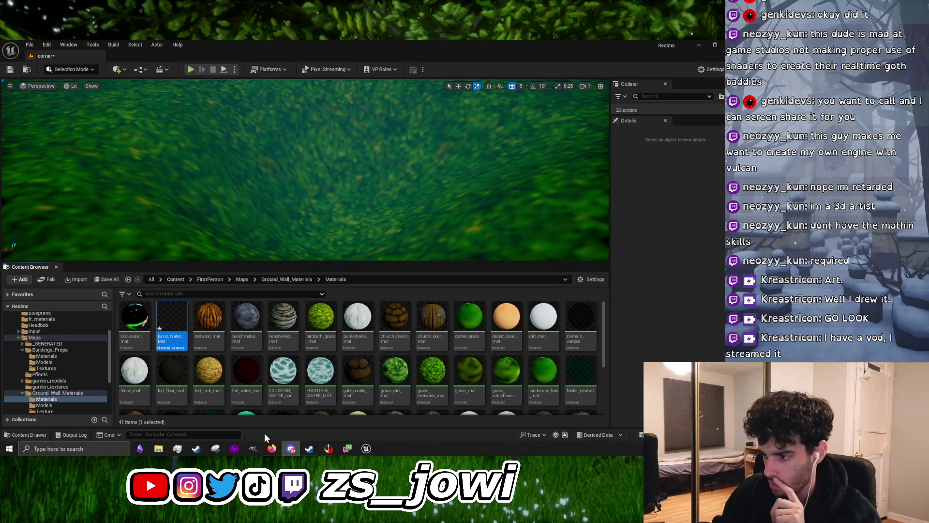
Open Twitch's Video Producer tab, close the preview, and type 'krerastricon' in the address bar
mouse_move(272, 448)
left_click(353, 418)
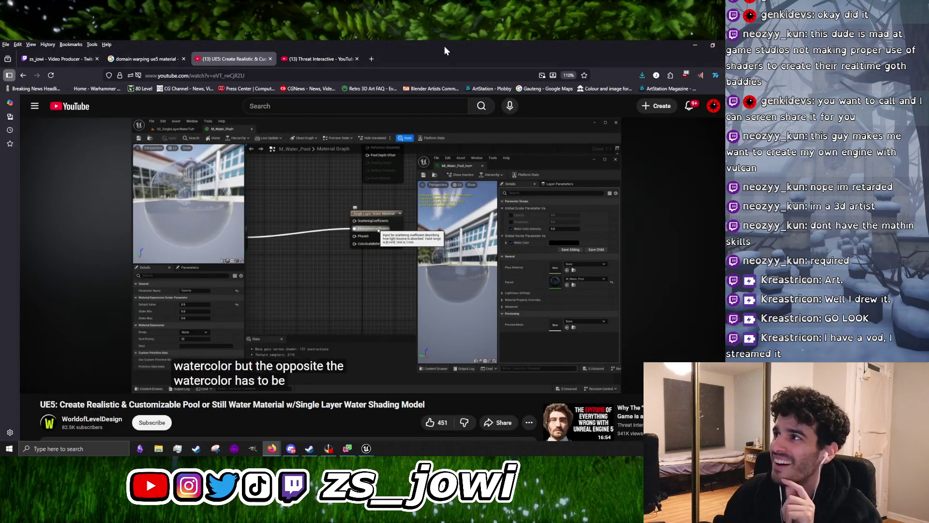
left_click(74, 62)
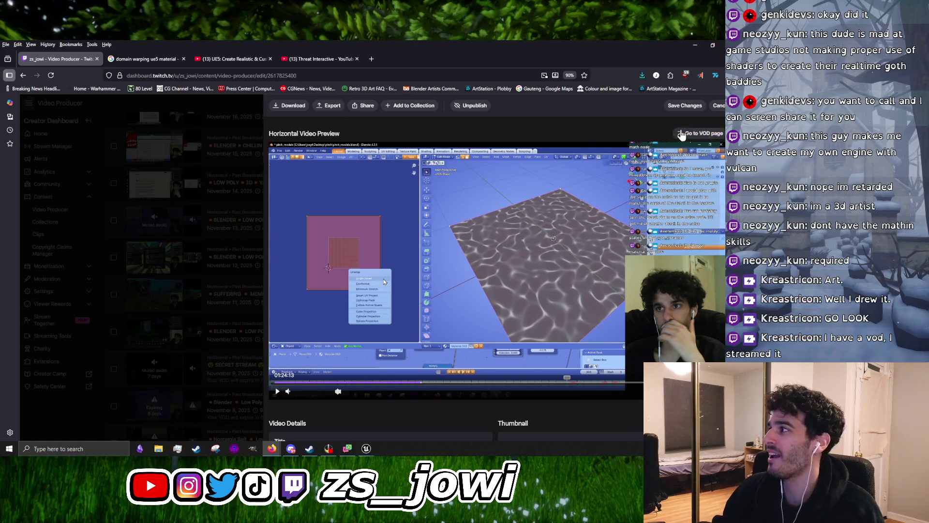
left_click(713, 112)
left_click(341, 76)
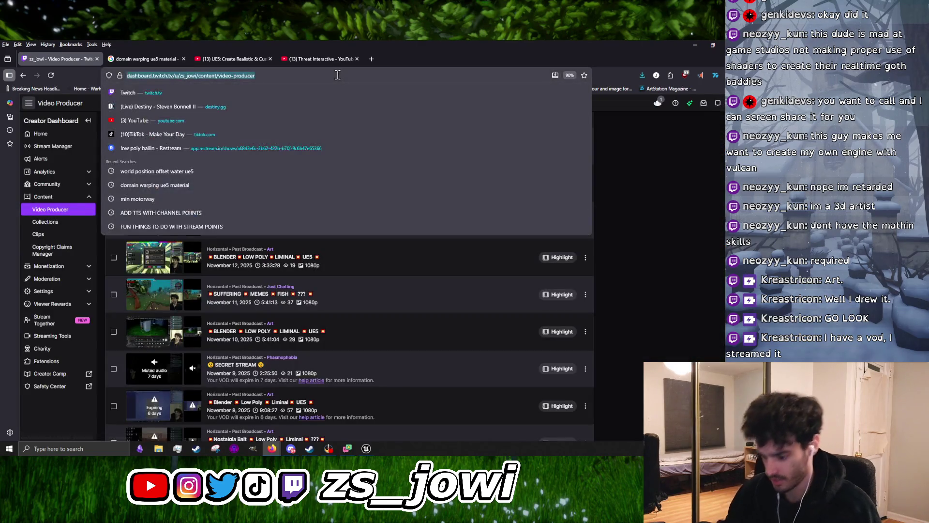
type("krerastricon")
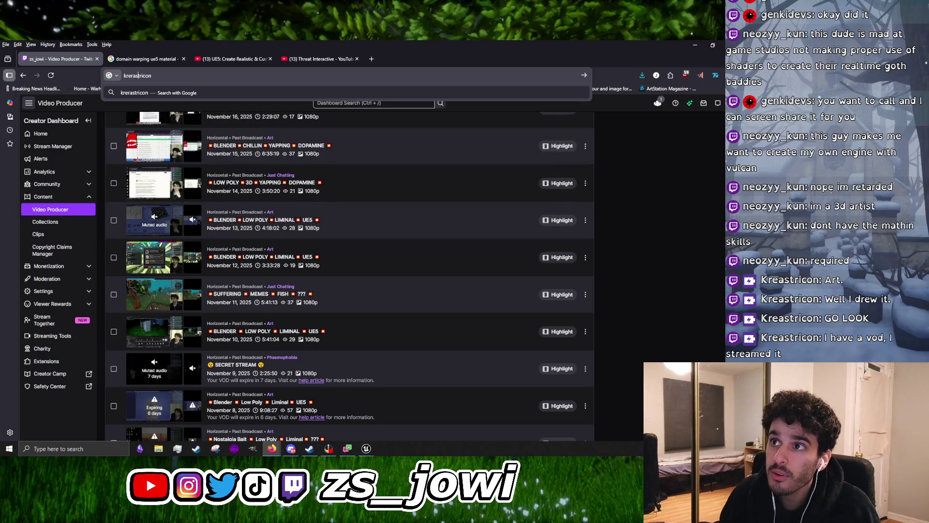
Correct the misspelled channel name in the search and open the channel's Twitch page
left_click(132, 76)
key("BackSpace")
key("Return")
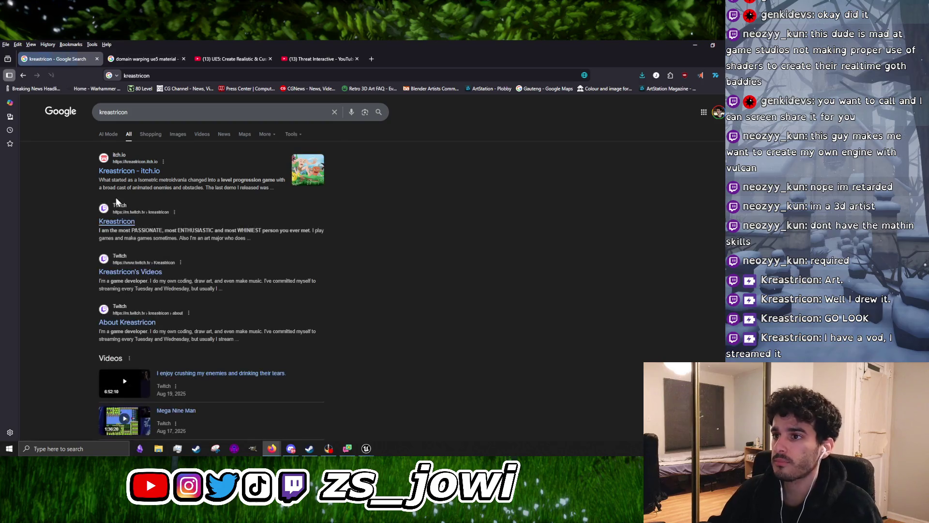
left_click(123, 221)
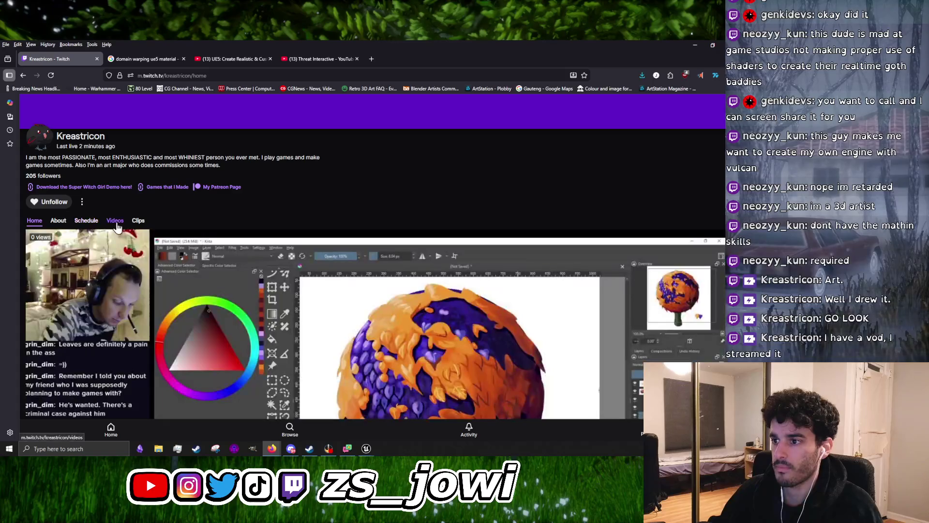
From the channel's Videos list, play the latest VOD, 'Making graphics, for my 14 year old project'
scroll(340, 304, "down", 2)
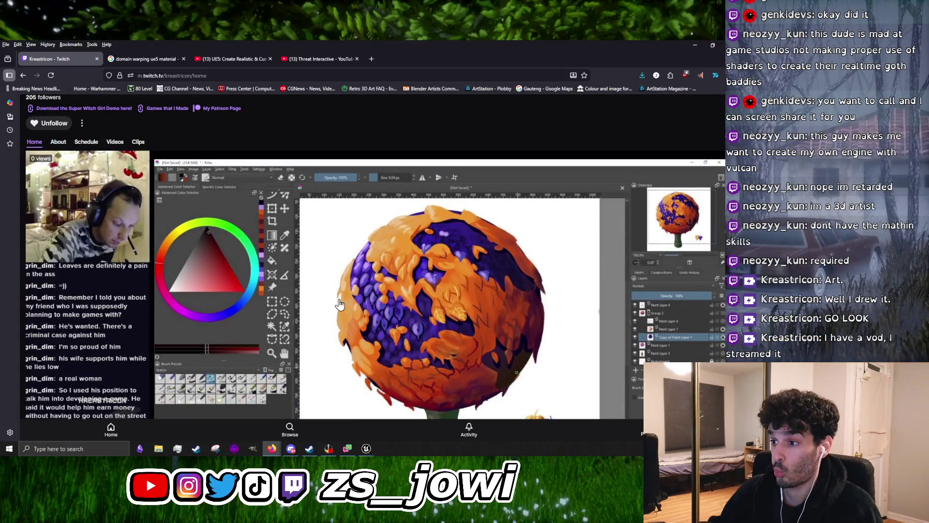
scroll(339, 304, "down", 2)
scroll(408, 333, "up", 3)
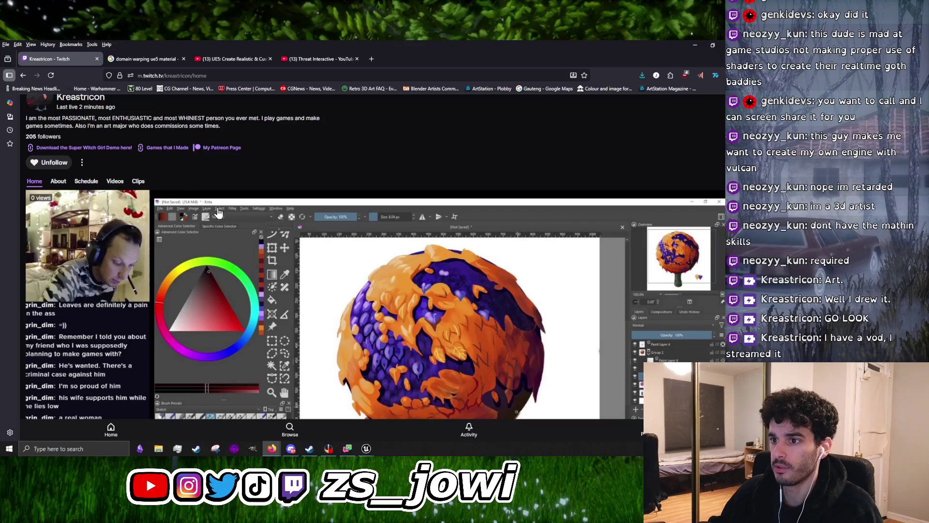
scroll(359, 308, "down", 7)
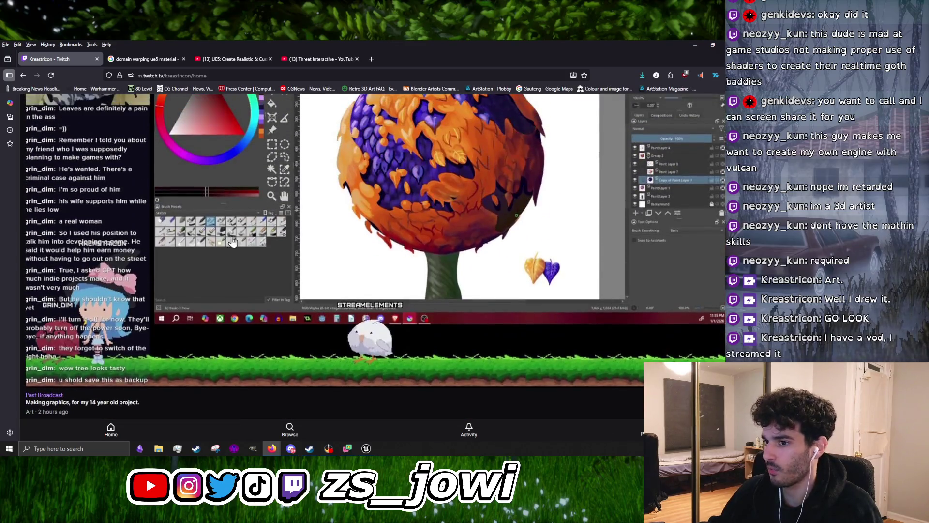
left_click(261, 244)
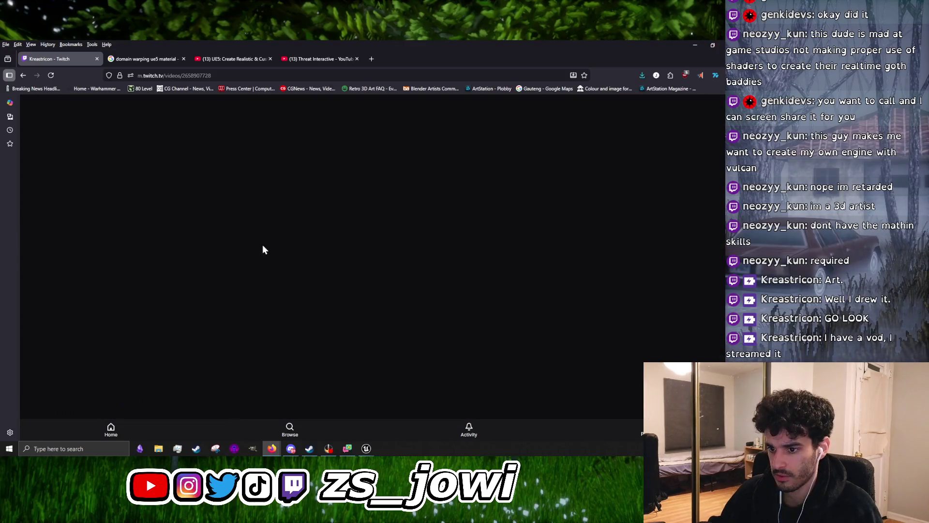
left_click(21, 77)
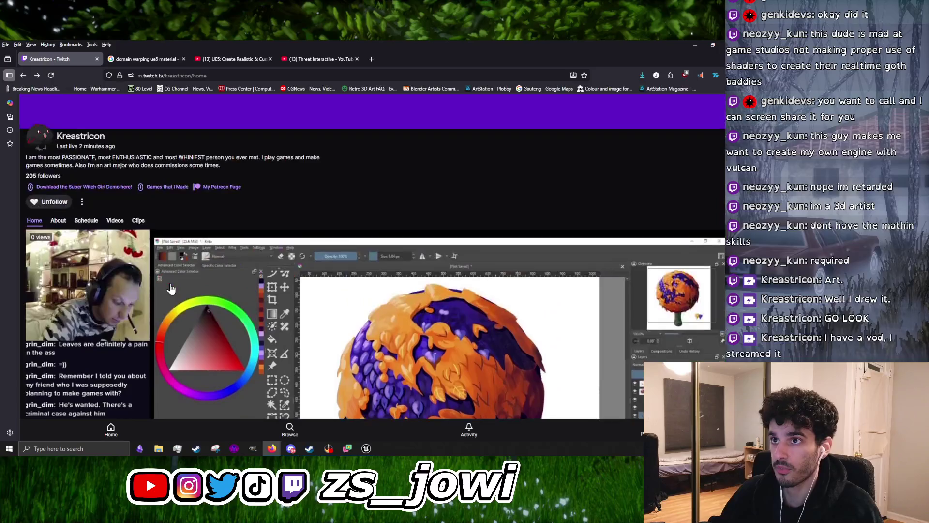
left_click(115, 221)
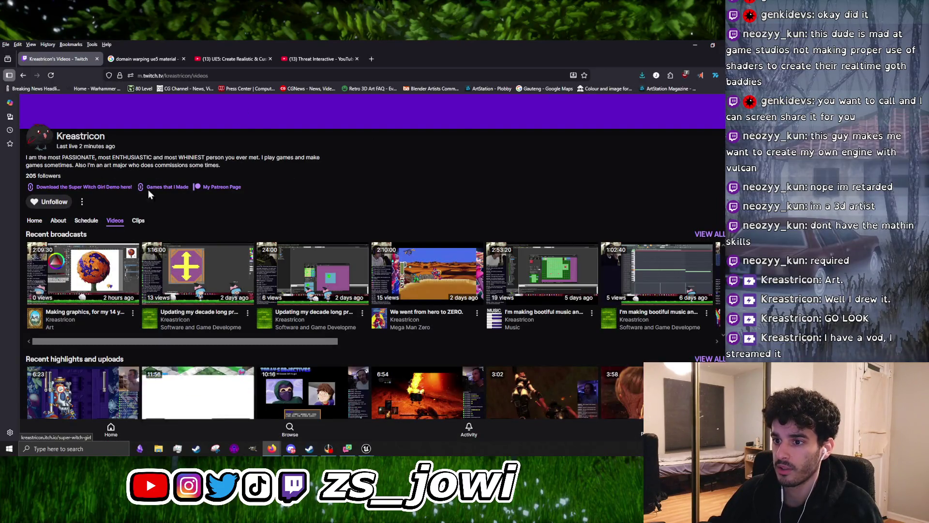
left_click(94, 278)
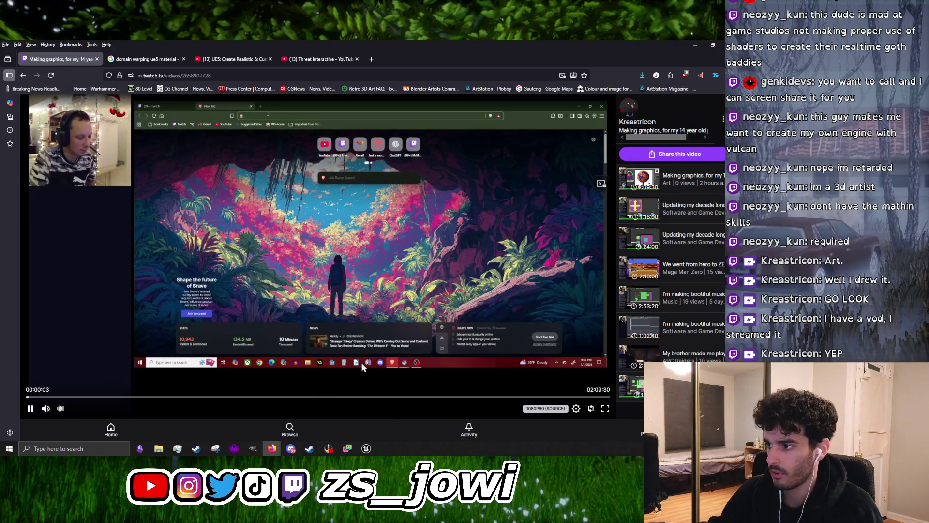
Skip the VOD ahead through roughly 01:15, 01:54, 02:01 and 02:05
left_click(369, 397)
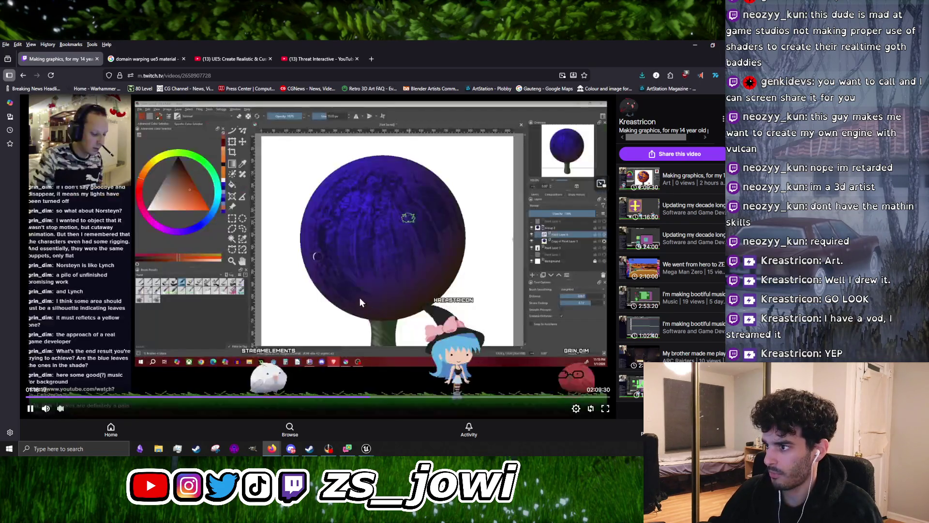
left_click(541, 397)
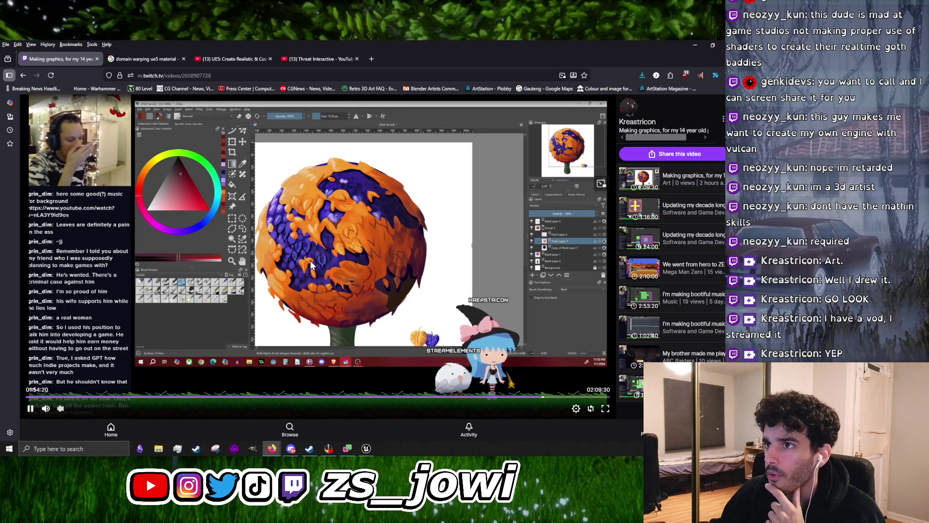
left_click(575, 402)
left_click(592, 397)
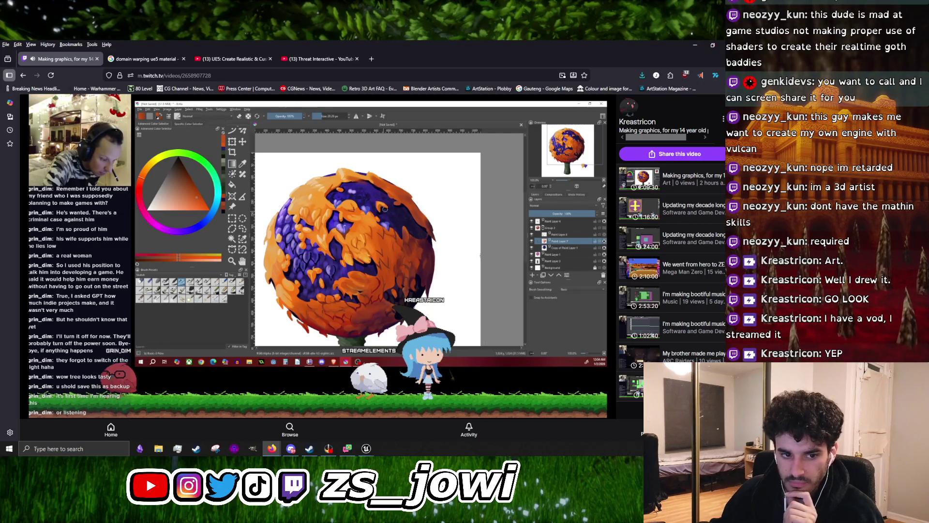
mouse_move(487, 327)
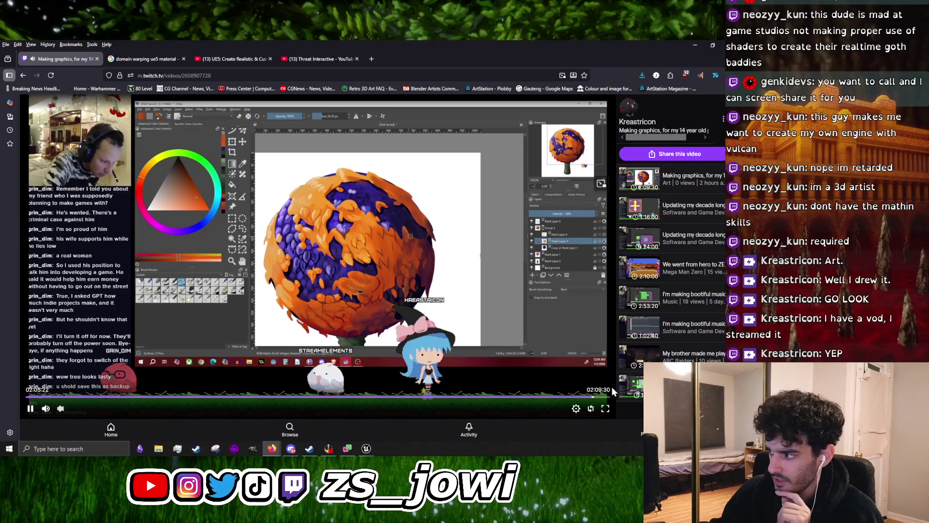
Jump to the tree painting part near the end, pause the VOD and close its tab
left_click(601, 396)
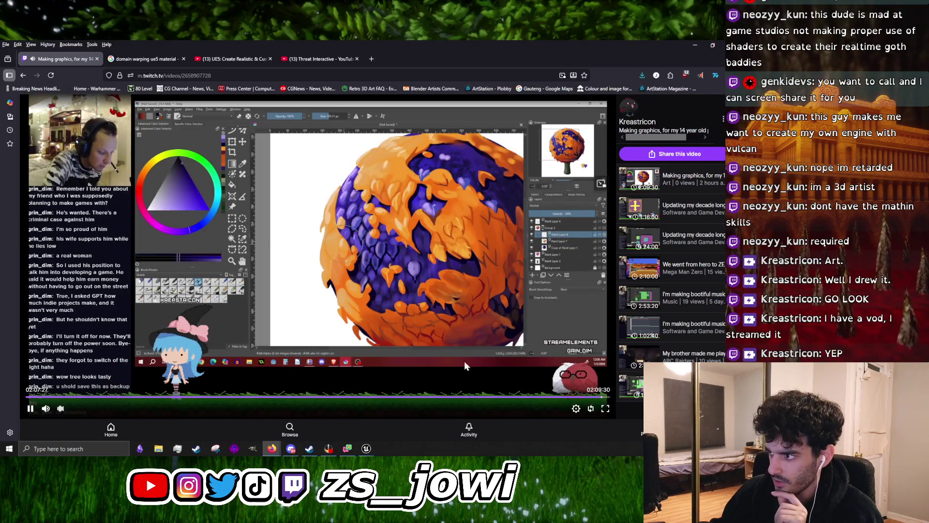
left_click(599, 397)
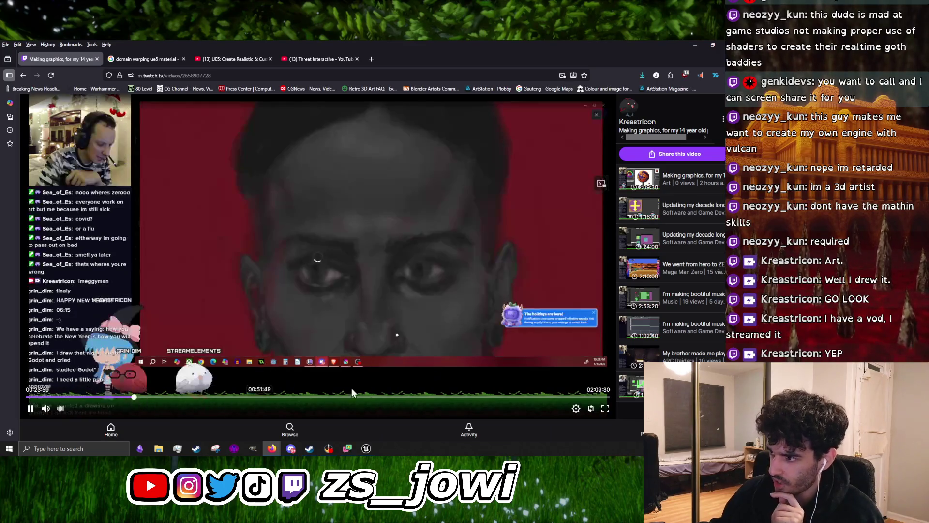
left_click(592, 397)
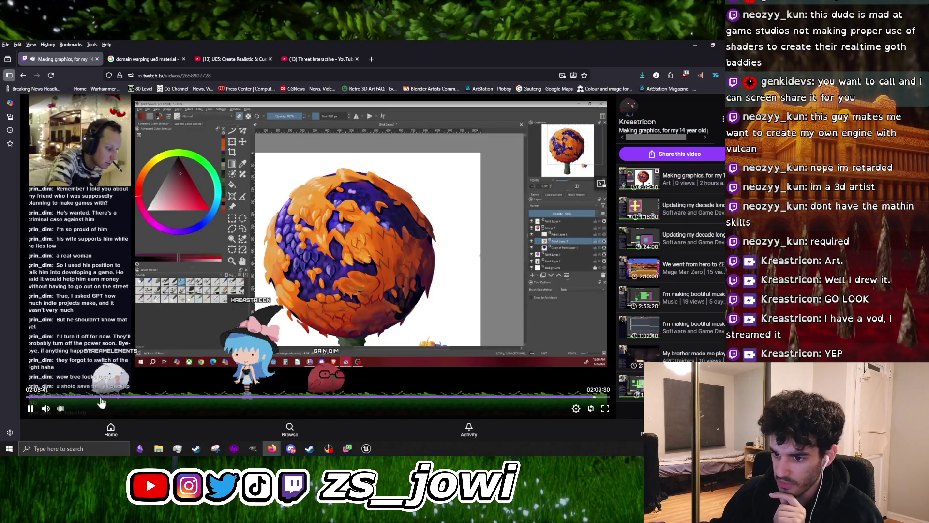
left_click(30, 409)
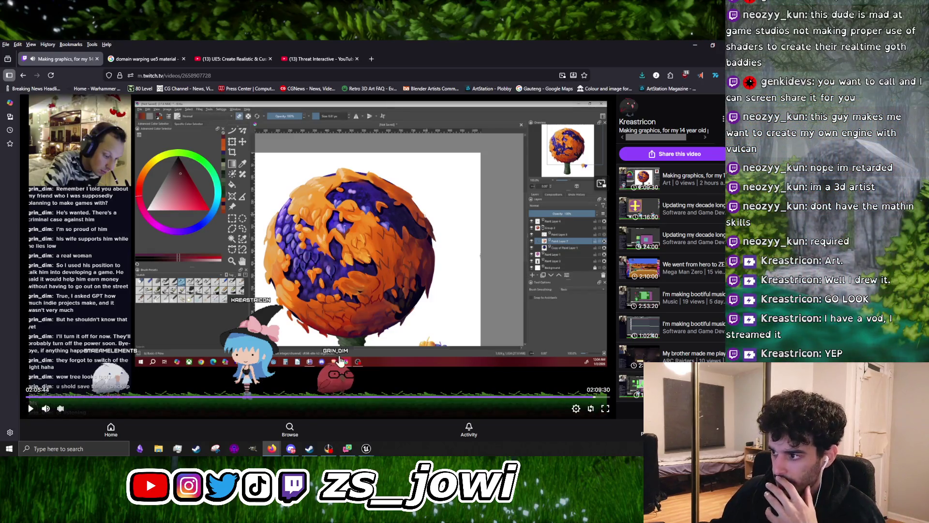
left_click(97, 59)
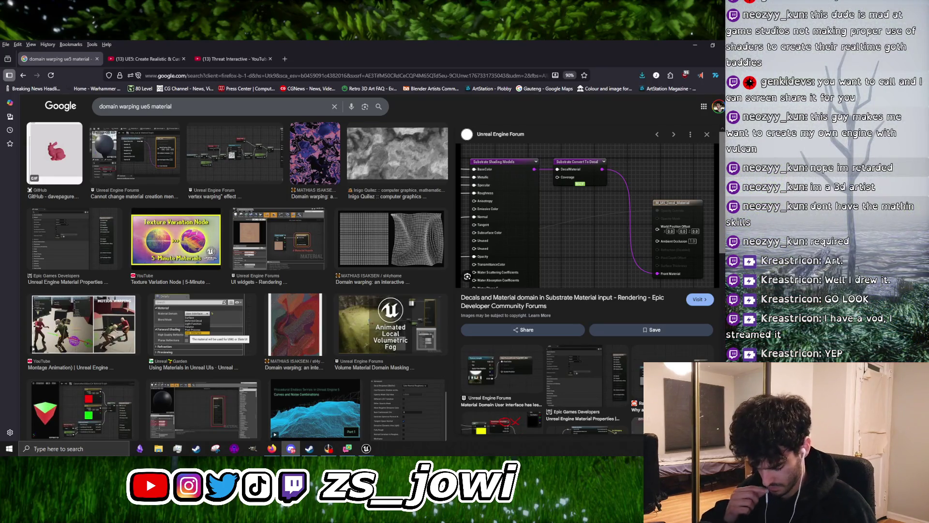
Lower the system volume and return to the Domain_warped material editor in Unreal
key("XF86AudioLowerVolume")
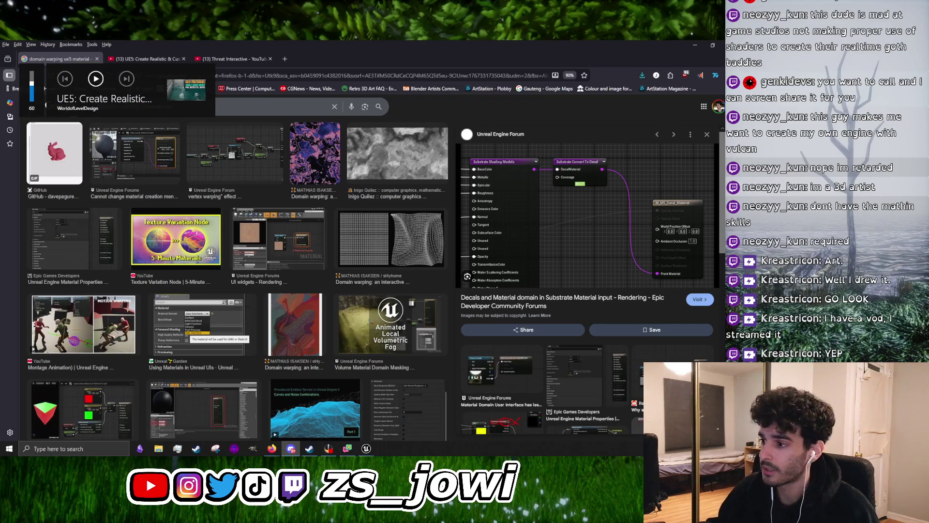
left_click(82, 51)
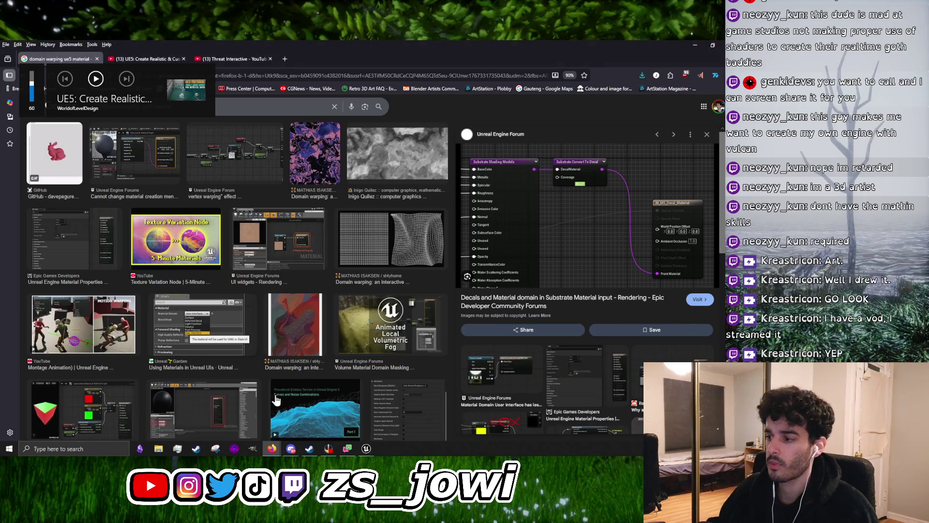
mouse_move(366, 448)
left_click(390, 422)
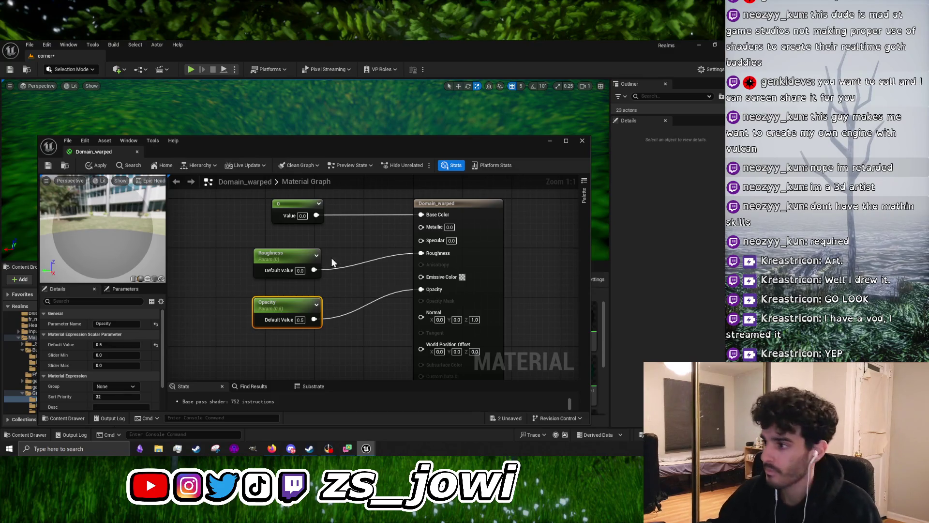
Zoom out and pan across the full Domain_warped node graph, then minimize its editor
scroll(351, 293, "down", 6)
scroll(350, 292, "up", 5)
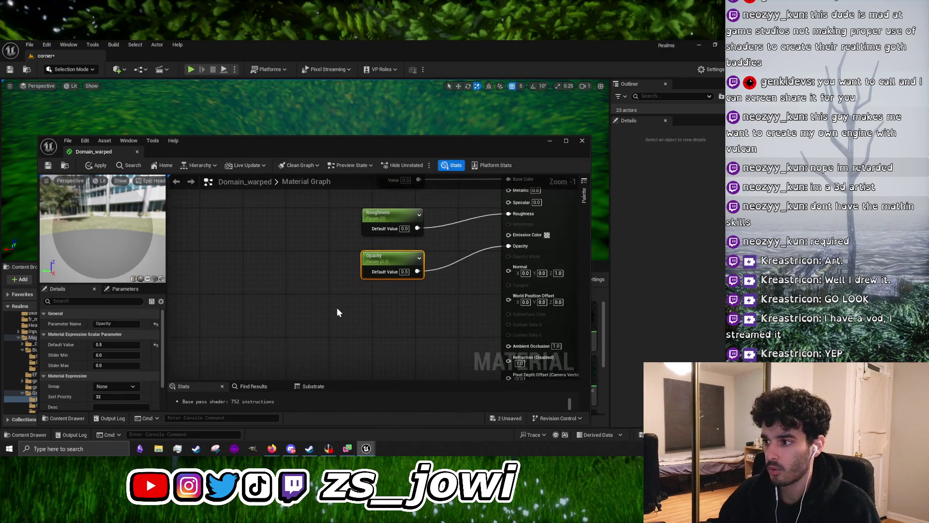
scroll(277, 266, "down", 4)
left_click_drag(276, 266, 320, 267)
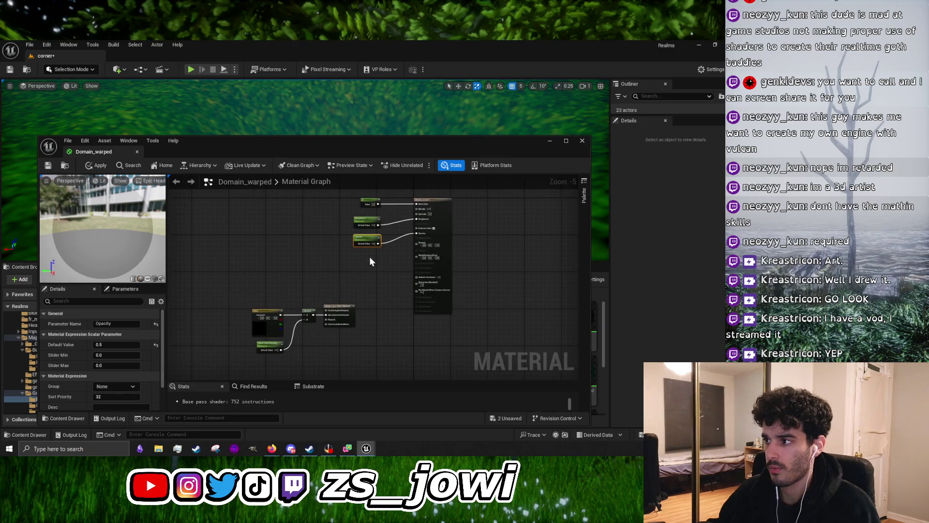
left_click_drag(371, 254, 386, 319)
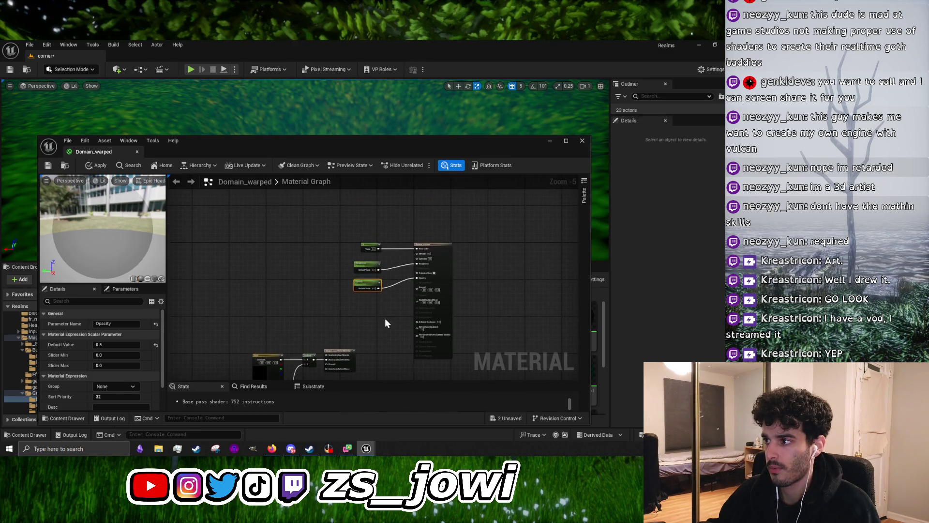
left_click(551, 141)
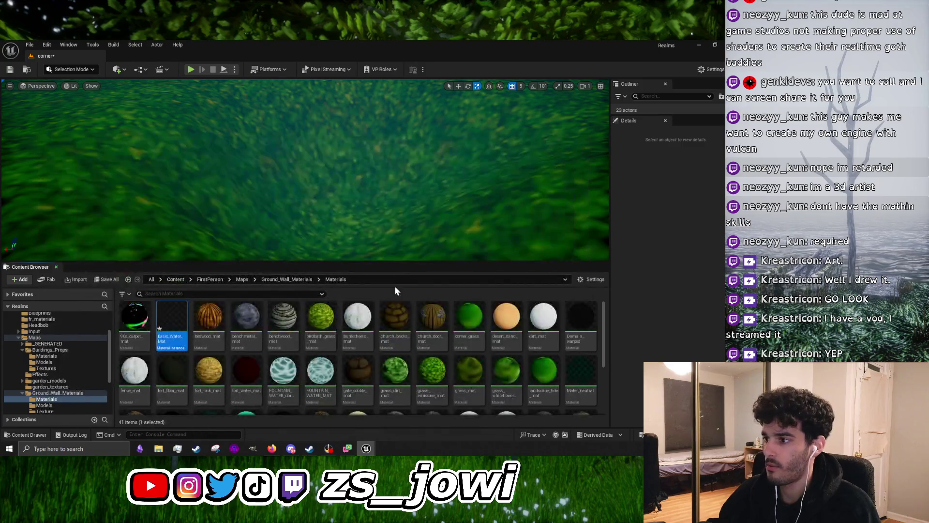
Create a new material named Domain_Warp_Base_Map in the Ground_Wall_Materials Materials folder
scroll(388, 379, "down", 3)
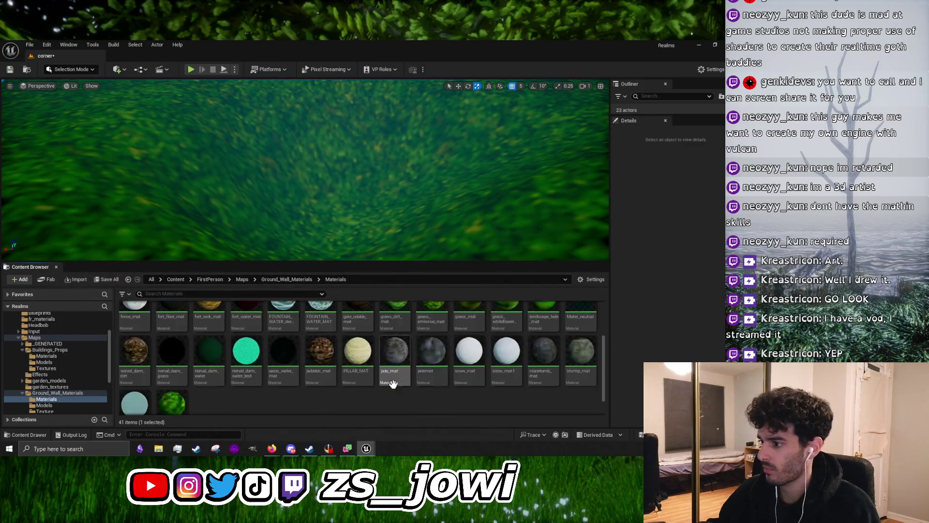
left_click(314, 387)
right_click(245, 382)
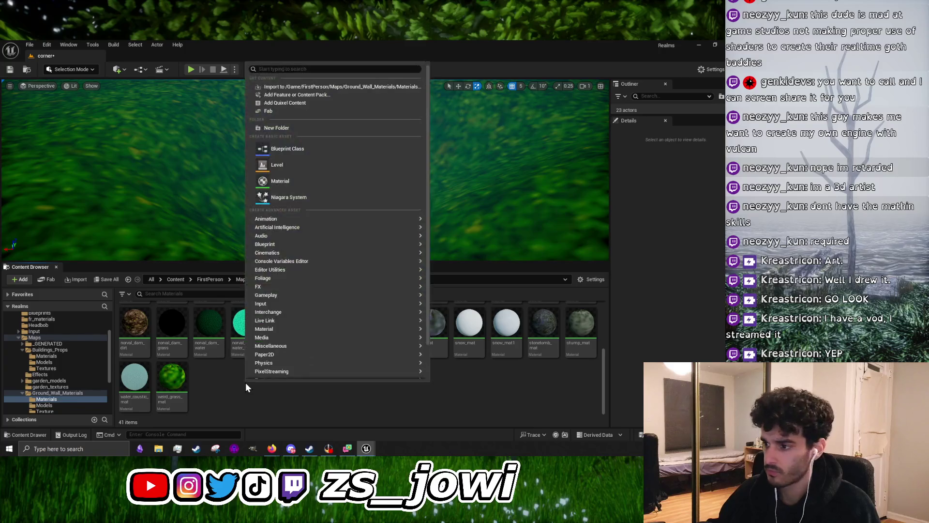
left_click(296, 183)
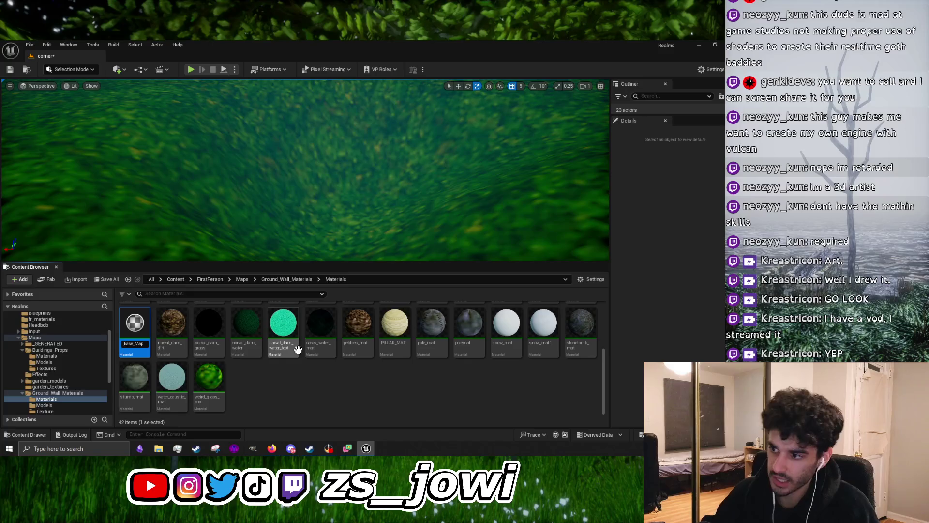
left_click(317, 336)
Open Domain_Warp_Base_Map in the material editor, check its output node, then minimize it
scroll(401, 378, "up", 1)
double_click(584, 326)
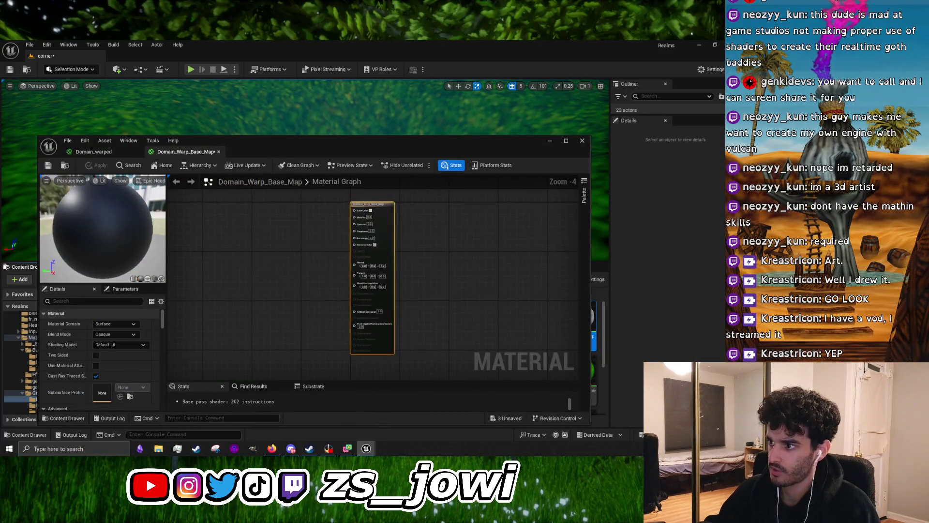
left_click_drag(290, 246, 374, 268)
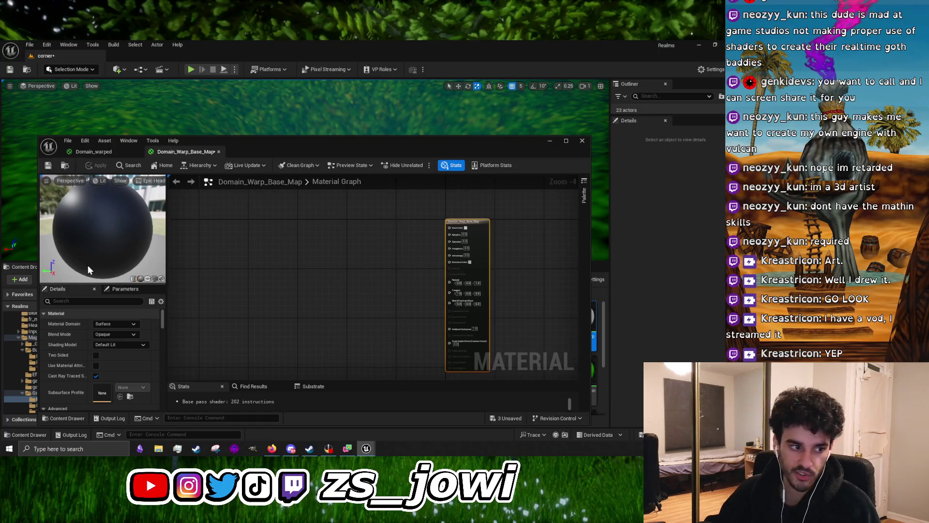
left_click(360, 251)
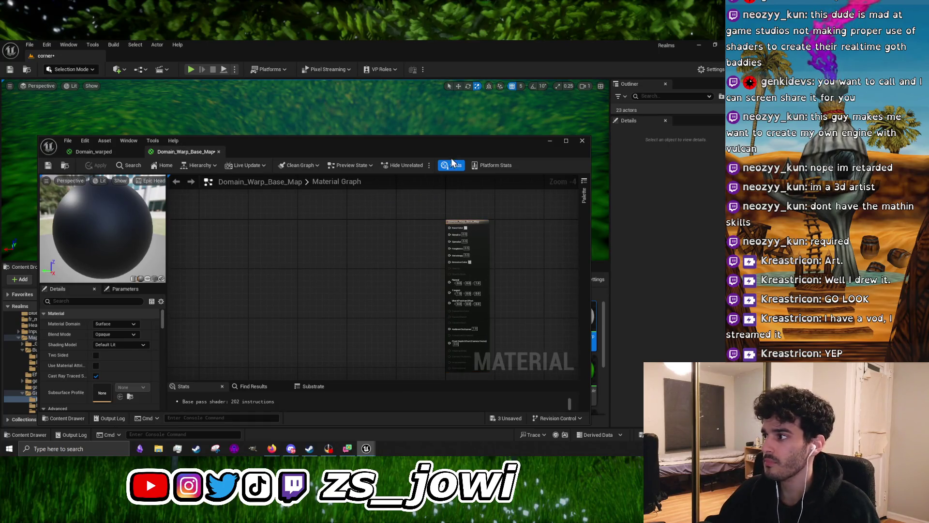
left_click(549, 141)
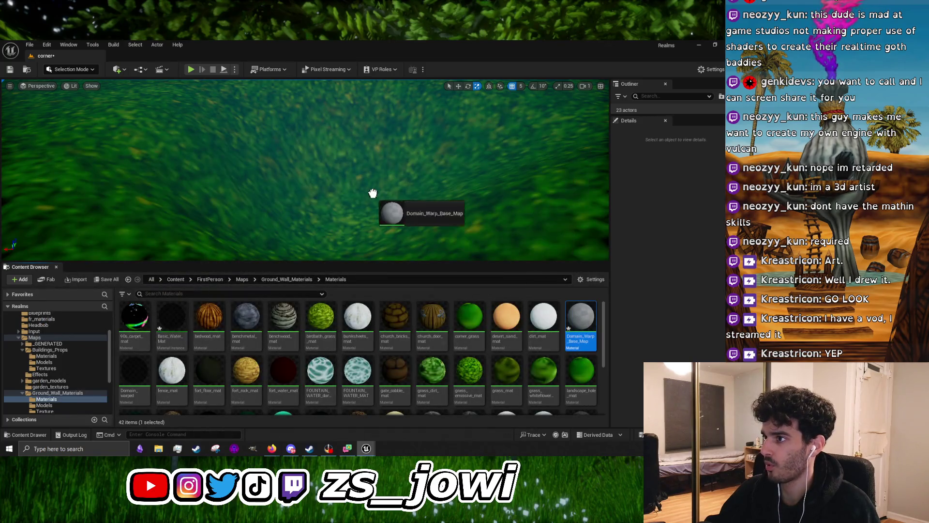
Tilt the viewport to look out over the grass landscape
left_click_drag(364, 192, 364, 155)
left_click_drag(282, 186, 282, 205)
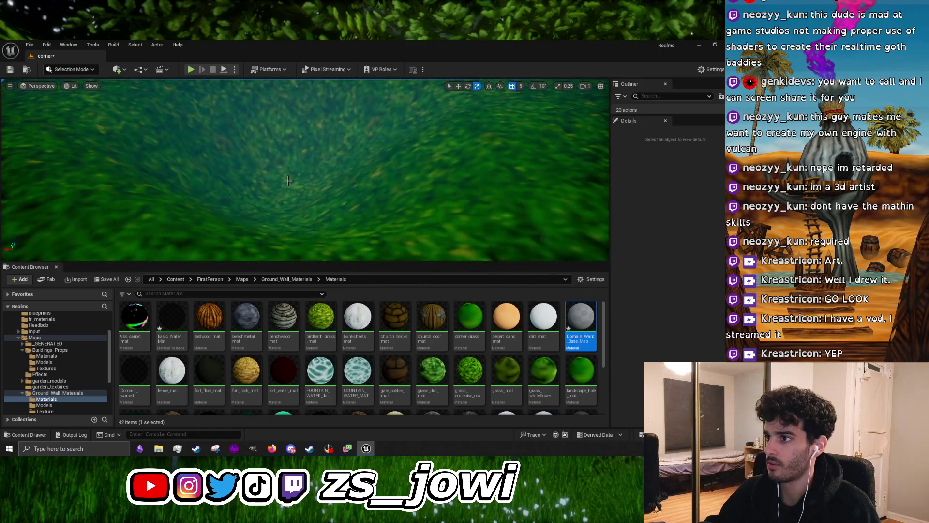
left_click(282, 187)
left_click(78, 84)
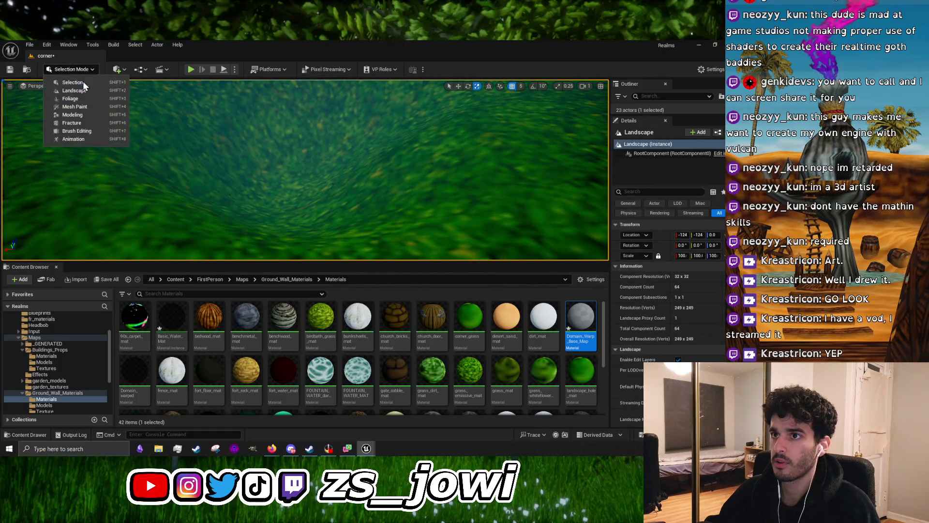
left_click(83, 83)
mouse_move(426, 221)
left_mouse_down()
mouse_move(426, 191)
mouse_move(426, 221)
left_mouse_up()
mouse_move(285, 208)
left_mouse_down()
mouse_move(285, 199)
mouse_move(285, 242)
left_mouse_up()
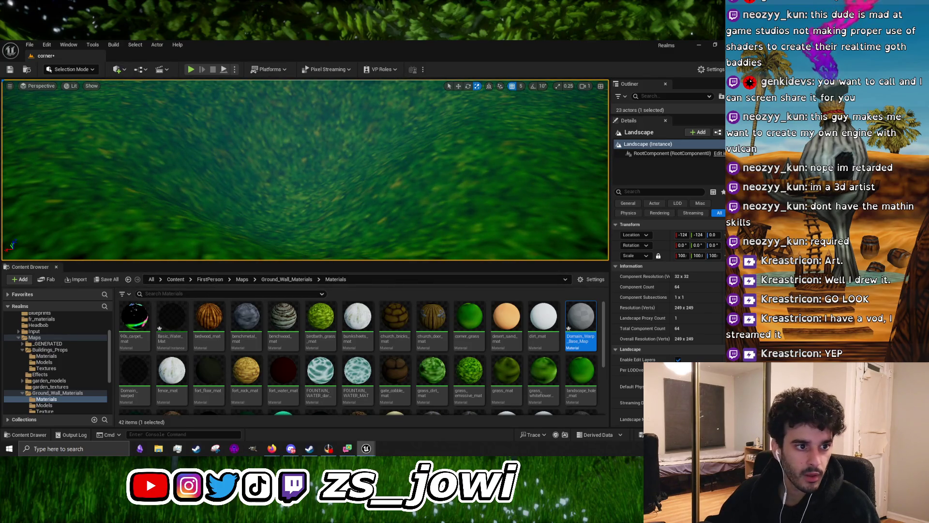
Drop a Plane from Quick Add > Shapes, scale it to 10.5, then maximize Discord
left_click(121, 71)
mouse_move(147, 151)
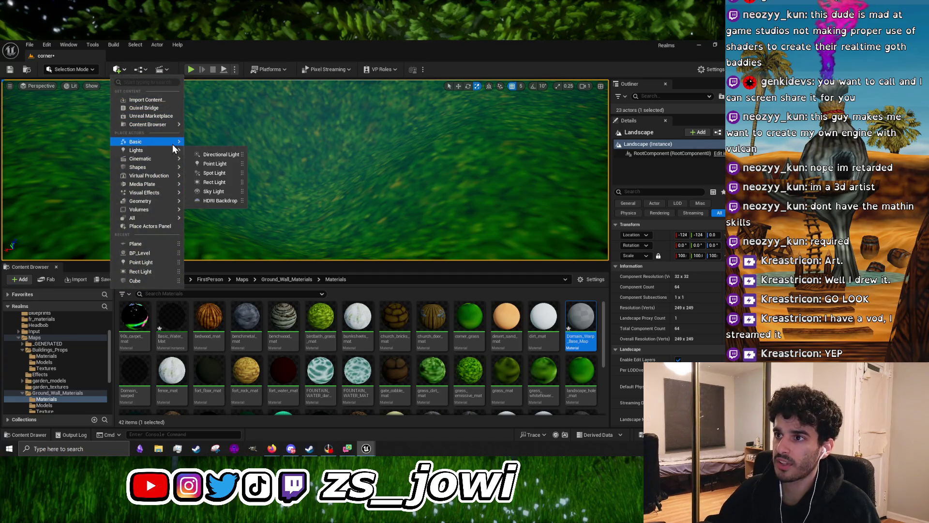
mouse_move(158, 167)
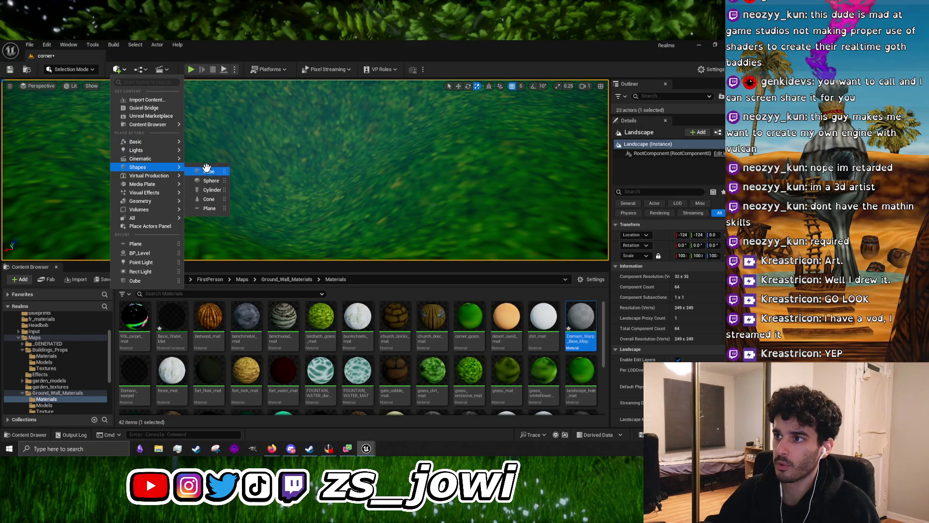
mouse_move(209, 209)
left_mouse_down()
mouse_move(290, 191)
mouse_move(286, 208)
mouse_move(274, 156)
mouse_move(291, 146)
mouse_move(277, 166)
mouse_move(142, 197)
left_mouse_up()
key("w")
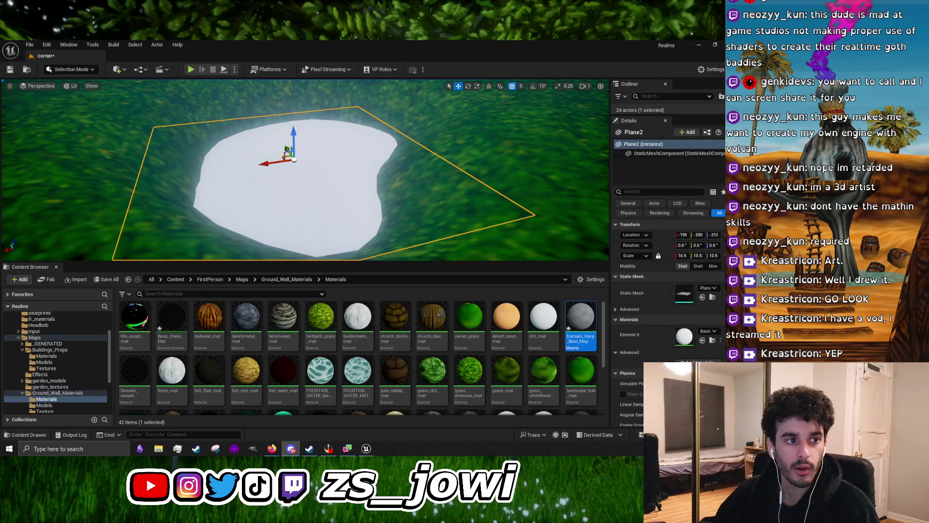
key("alt+Tab")
left_click(448, 95)
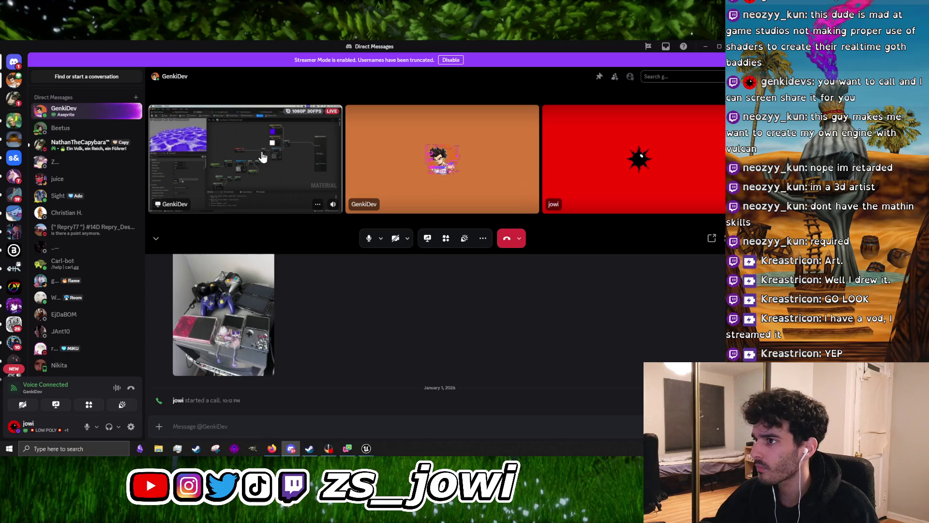
Focus the shared screen stream and drag its divider down to enlarge it
left_click(329, 198)
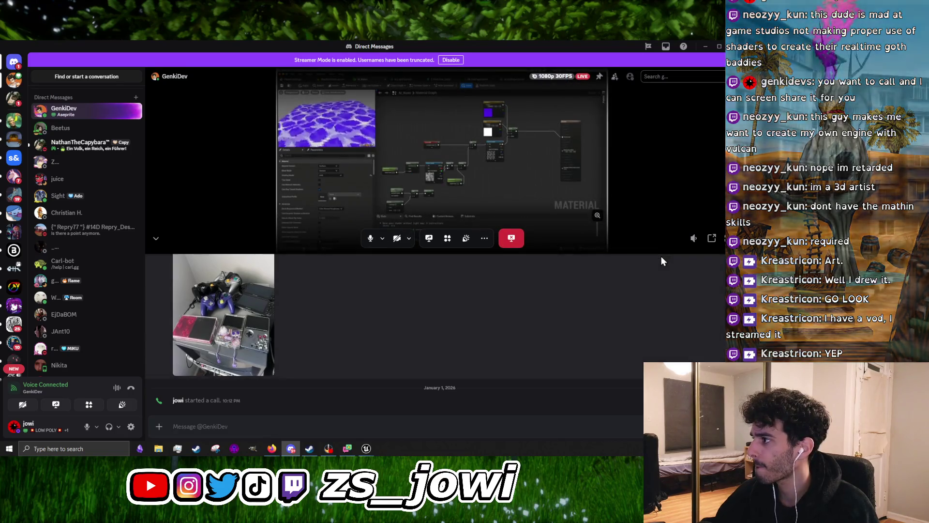
left_click_drag(662, 255, 662, 364)
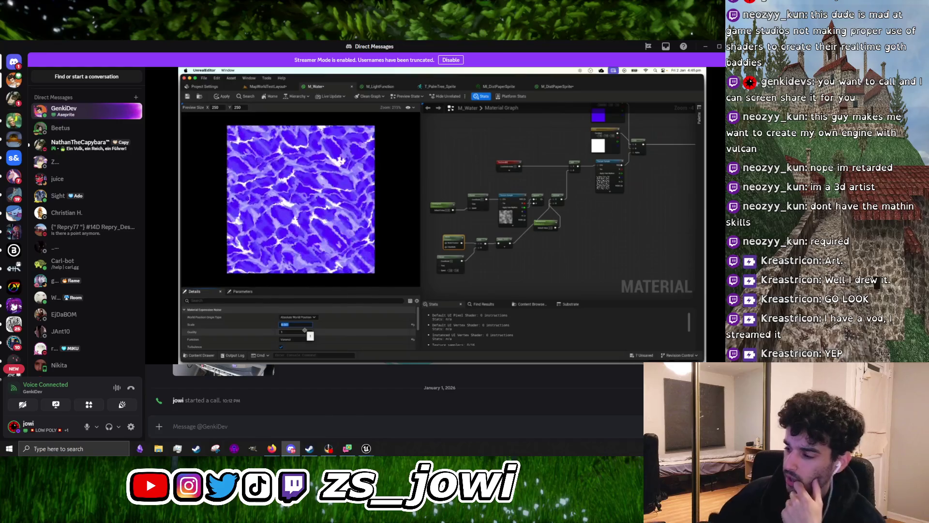
Cycle Firefox windows and tabs back to the domain warping image results, then minimize the browser
mouse_move(272, 448)
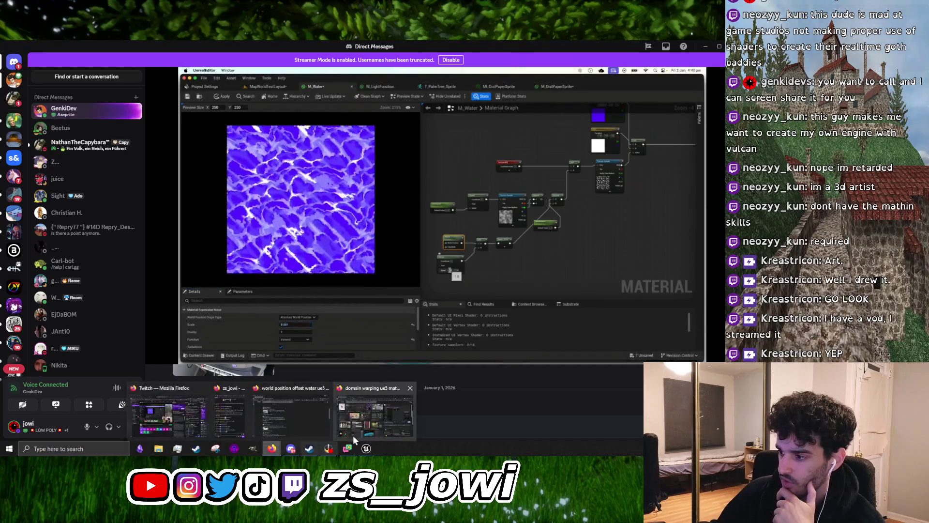
left_click(358, 417)
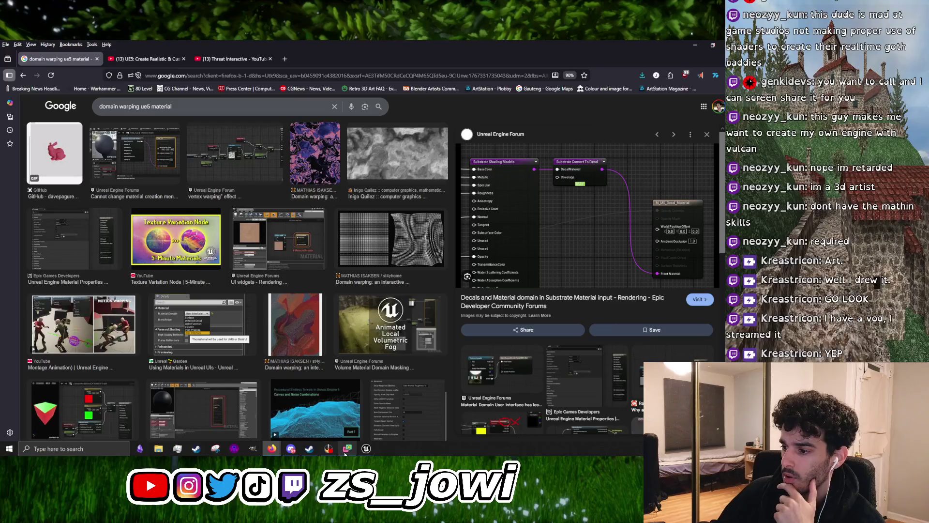
mouse_move(272, 448)
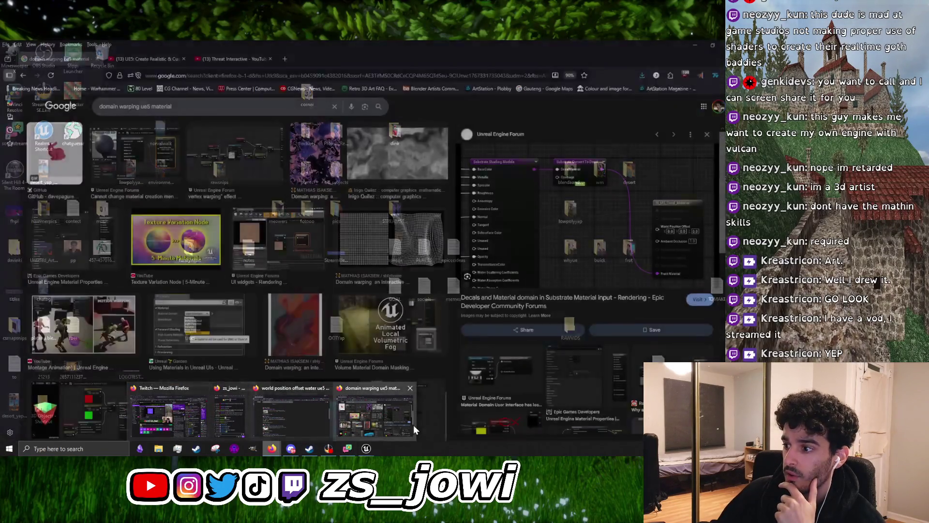
left_click(390, 424)
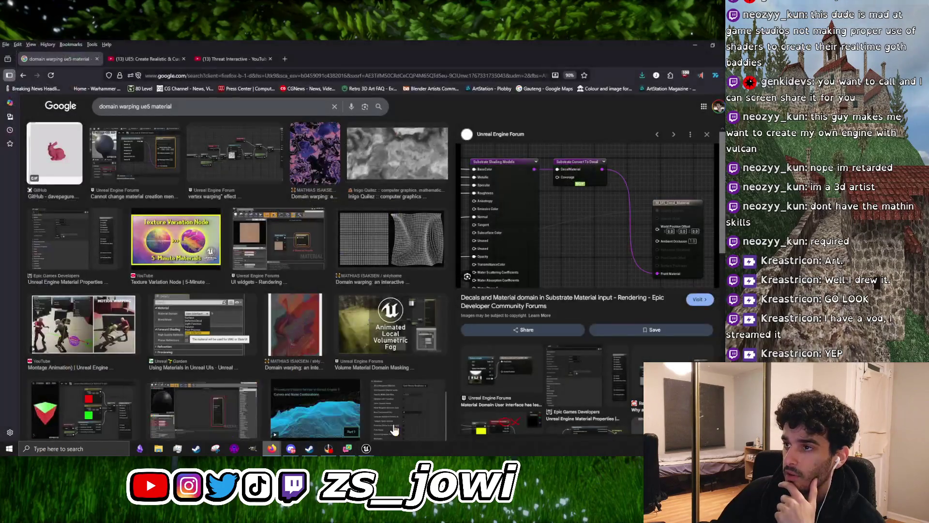
left_click(155, 58)
left_click(231, 62)
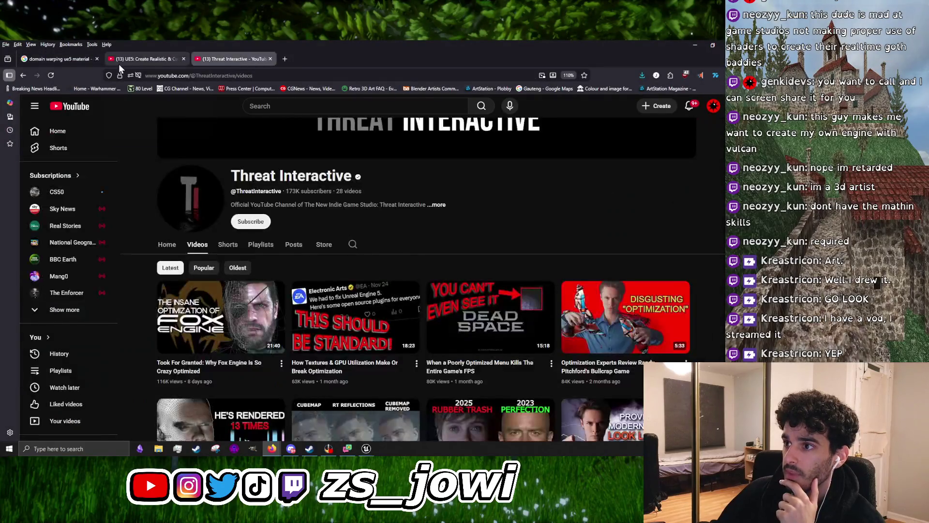
left_click(101, 59)
left_click(694, 45)
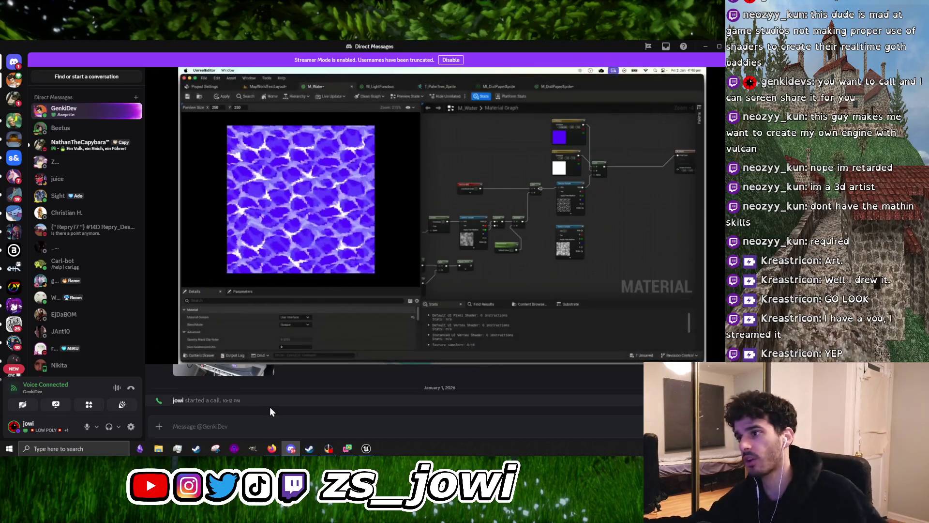
mouse_move(322, 242)
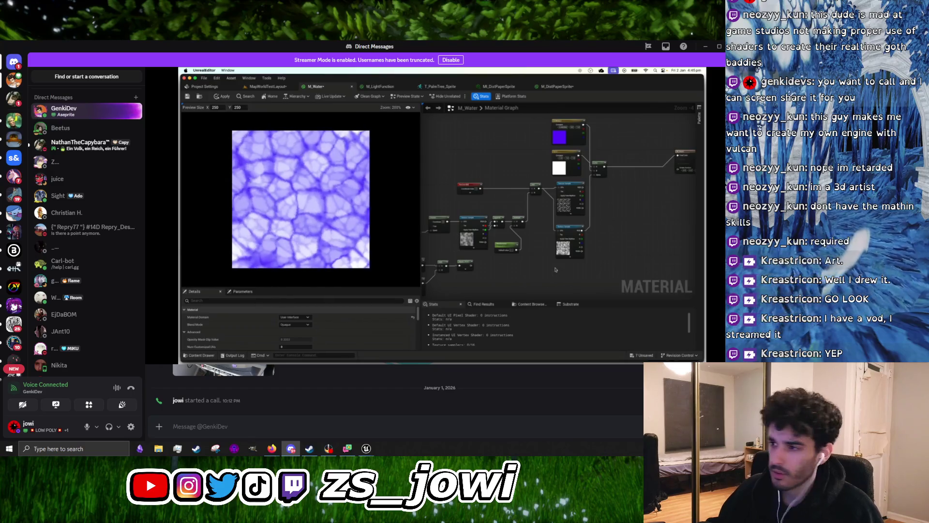
mouse_move(320, 224)
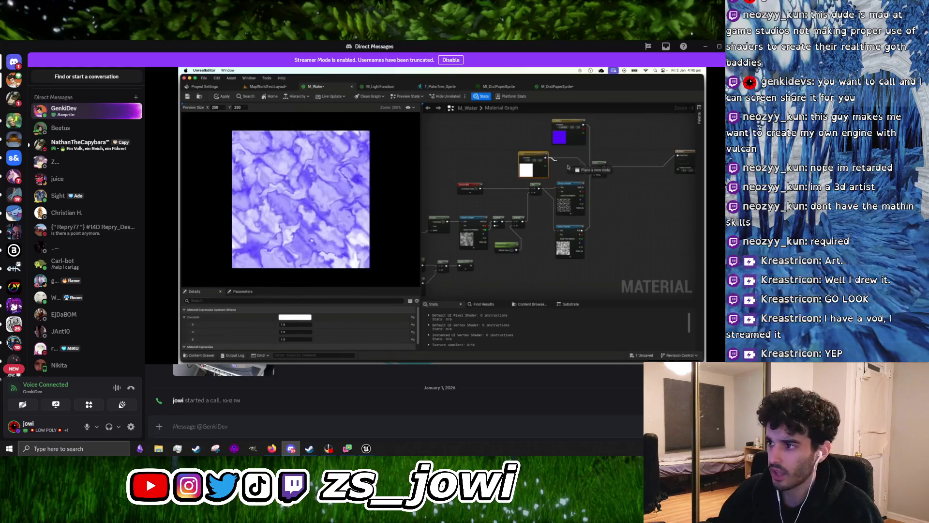
mouse_move(337, 260)
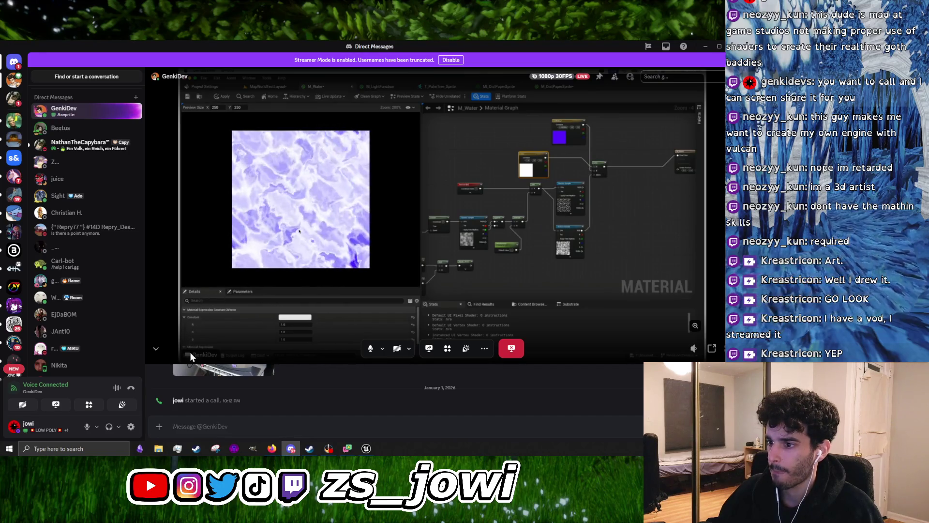
mouse_move(273, 448)
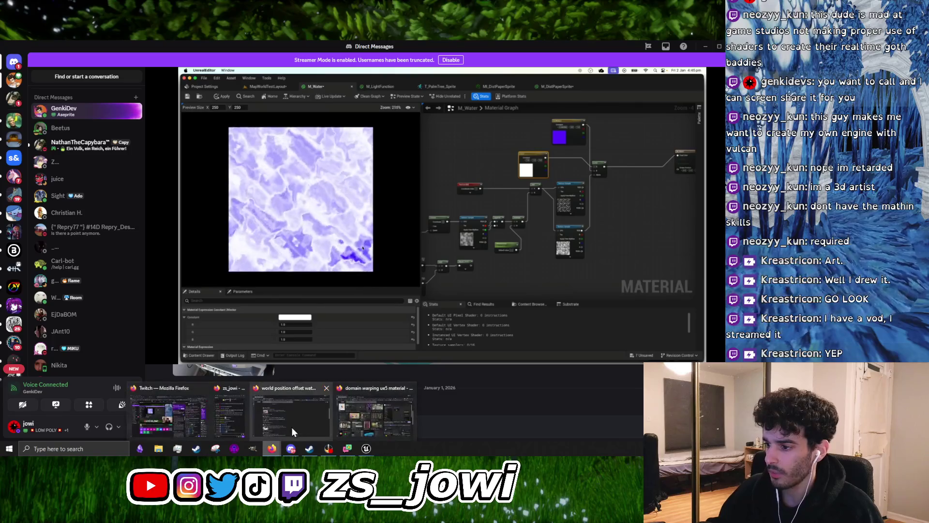
left_click(314, 428)
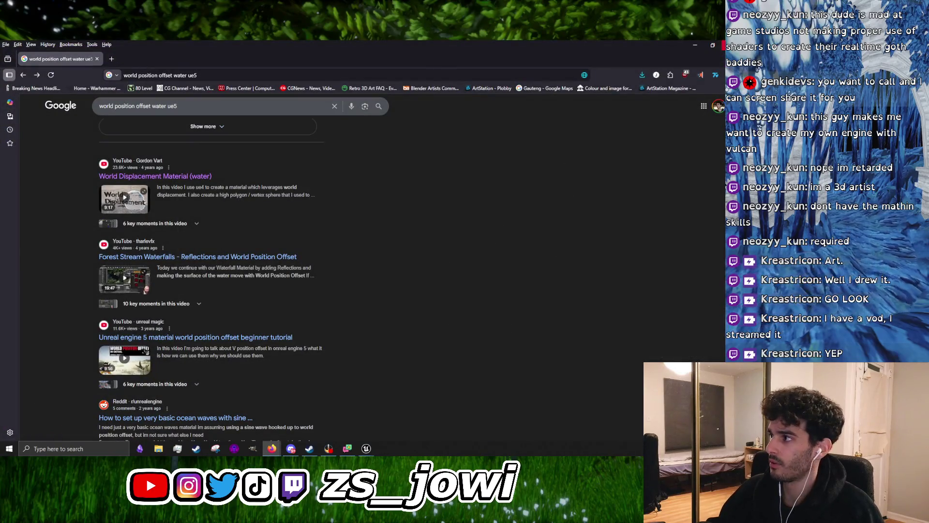
Open twitch.tv in a new tab of the domain warping image results window
left_click(273, 448)
left_click(336, 428)
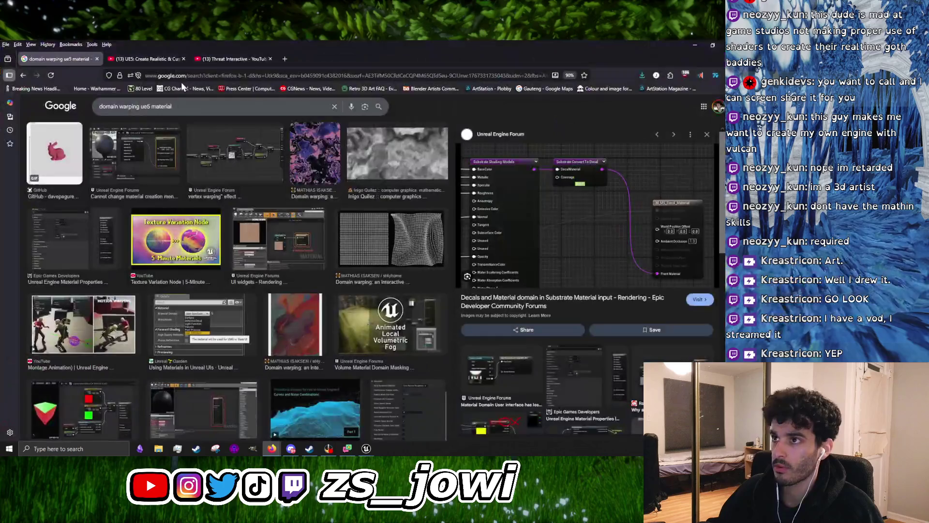
key("ctrl+t")
type("twitch.tv/")
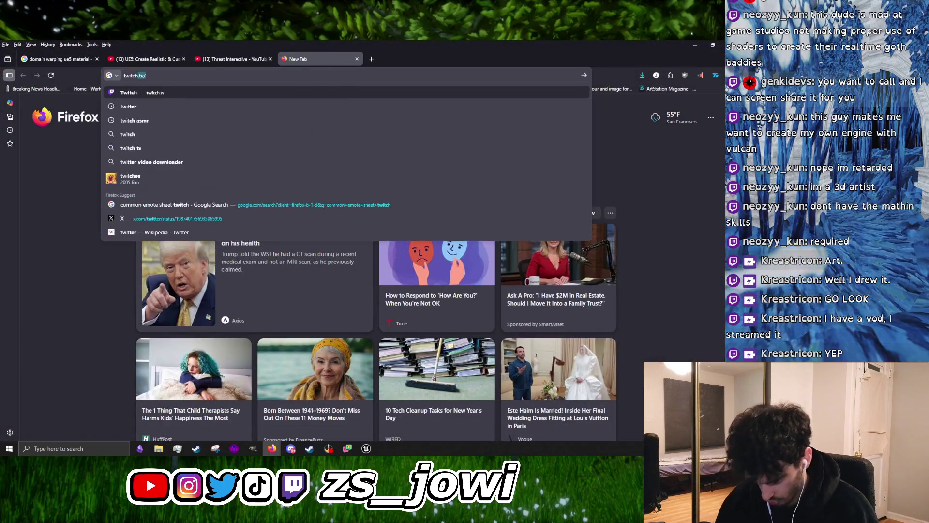
key("Return")
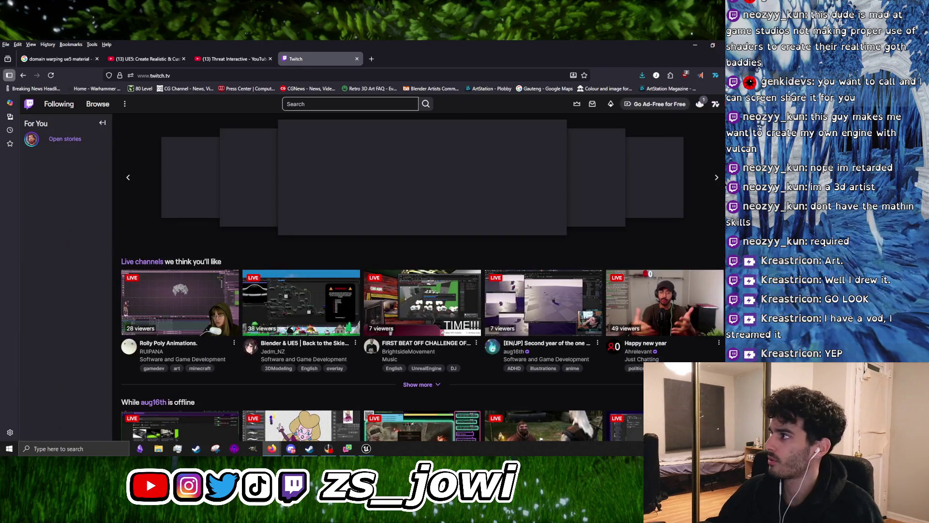
Go to the Creator Dashboard's Content > Video Producer list of past broadcasts
left_click(700, 103)
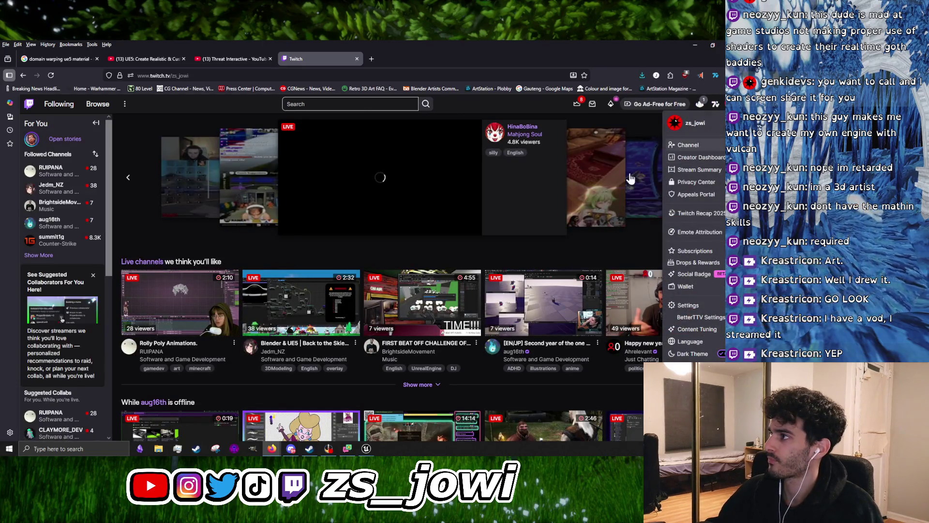
left_click(664, 166)
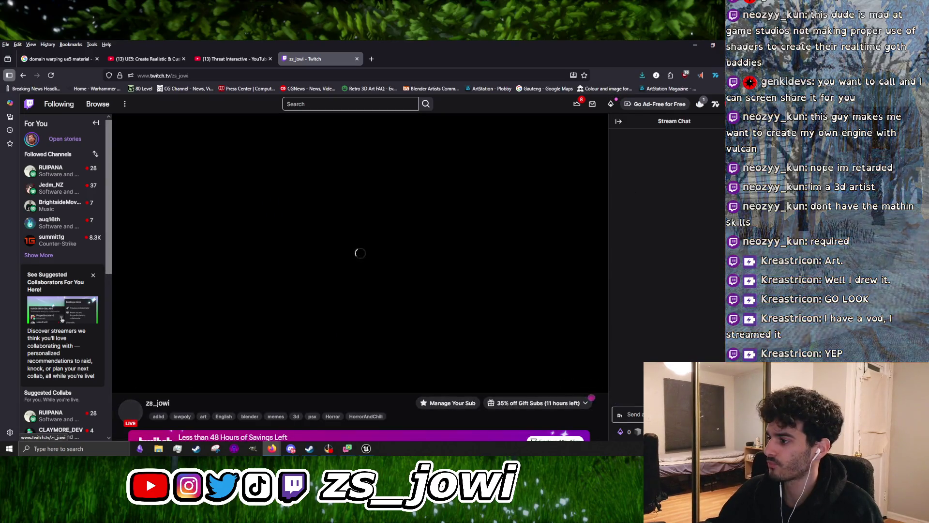
left_click(700, 104)
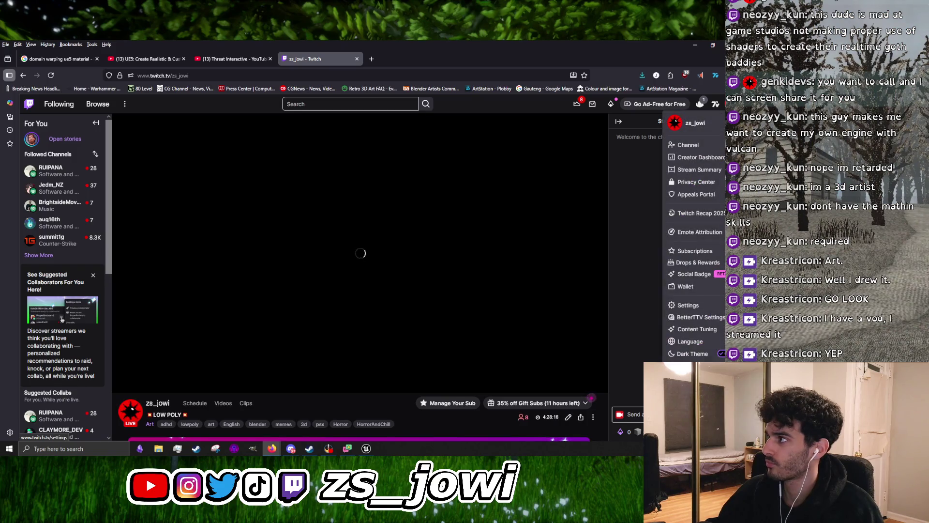
left_click(700, 161)
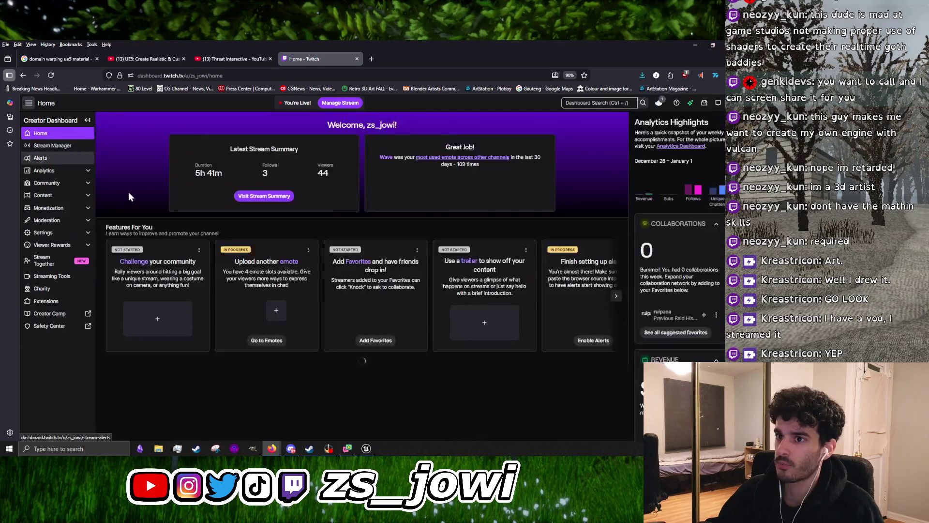
left_click(46, 195)
left_click(50, 207)
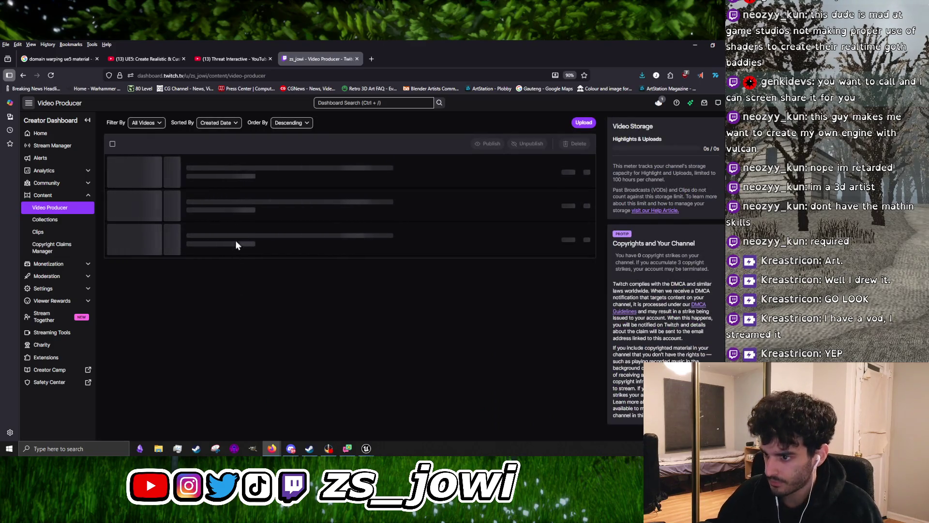
Find and open the November 13 past broadcast's video preview
scroll(237, 271, "down", 10)
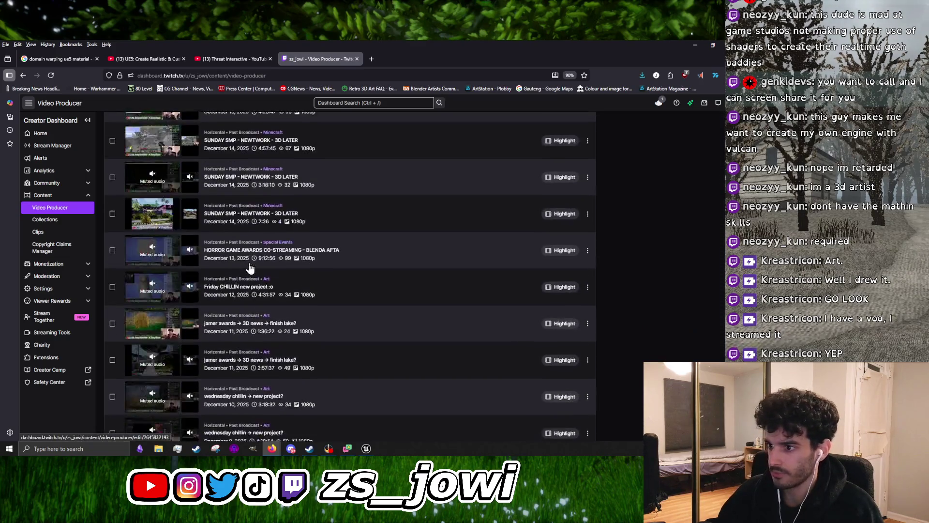
scroll(240, 302, "down", 5)
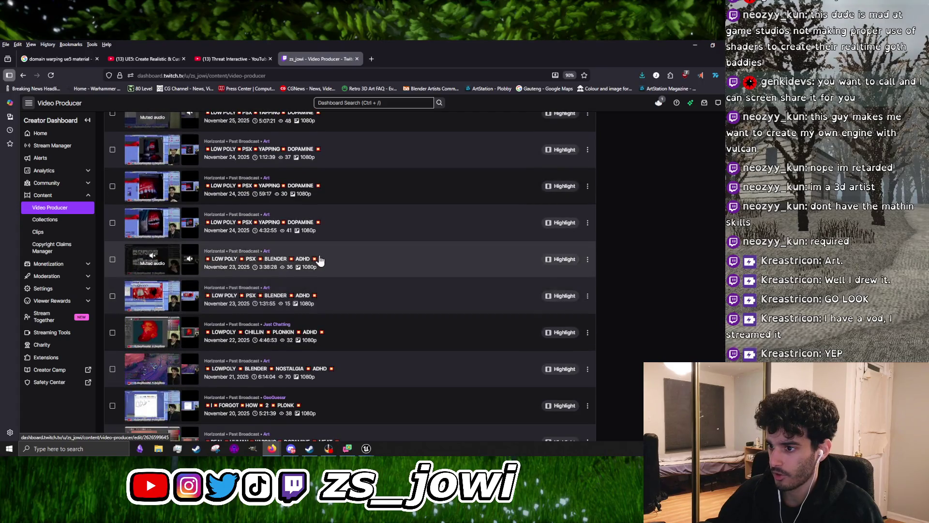
scroll(304, 271, "down", 3)
scroll(286, 271, "down", 8)
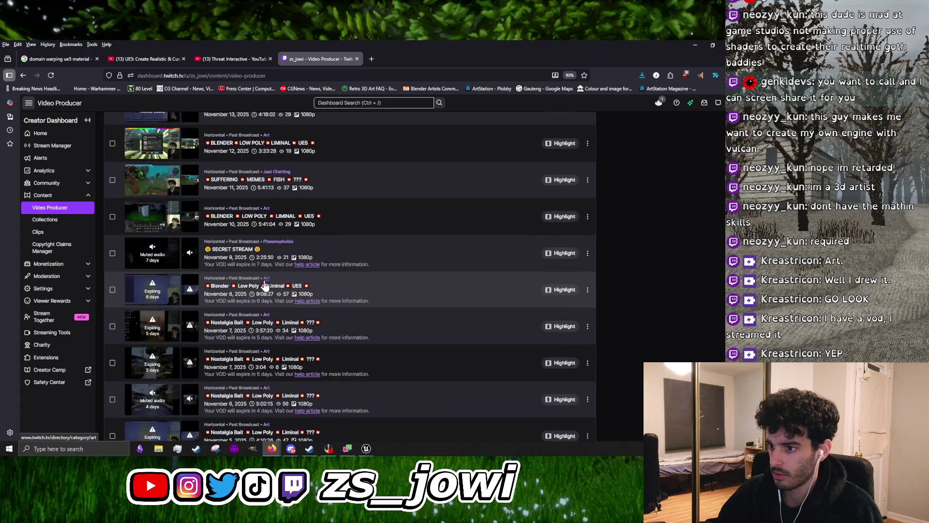
scroll(266, 276, "up", 4)
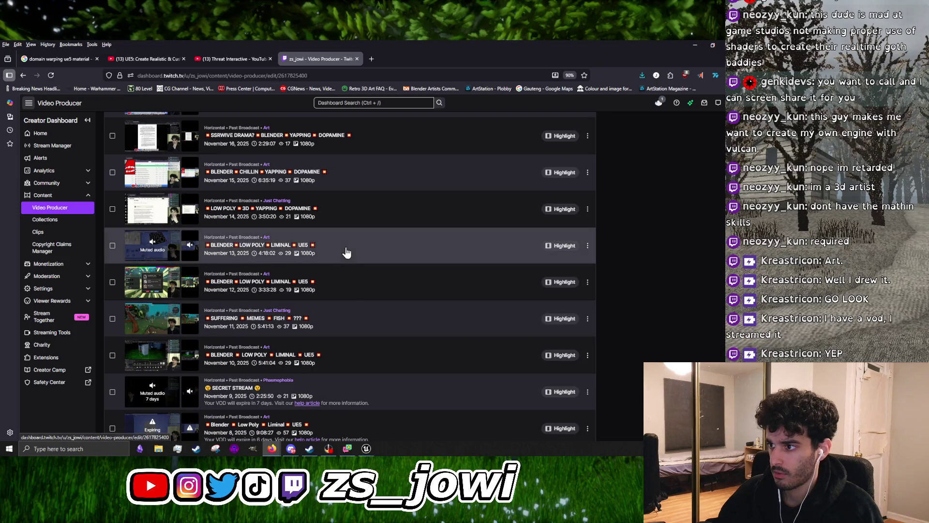
left_click(346, 253)
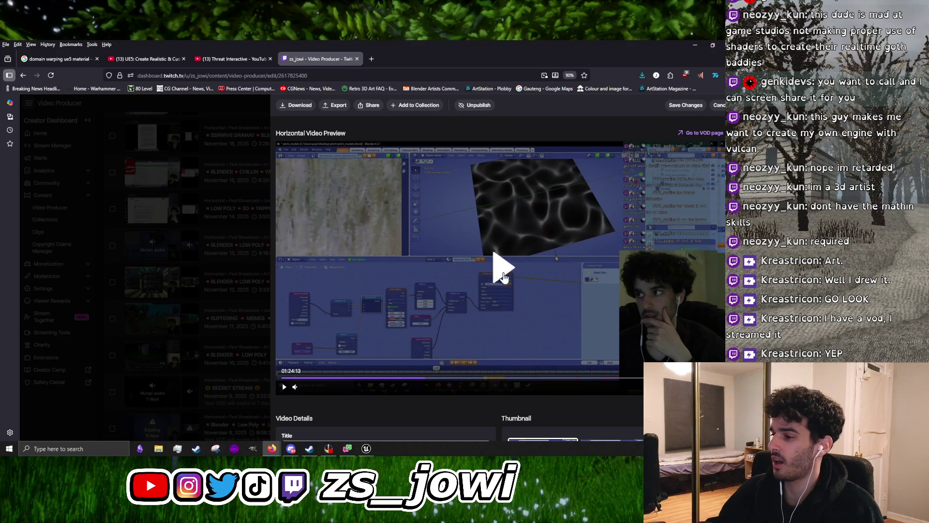
Play the preview, seek back to about 01:23:14, dismiss the muted-audio notice, and pause on the Blender nodes
left_click(459, 299)
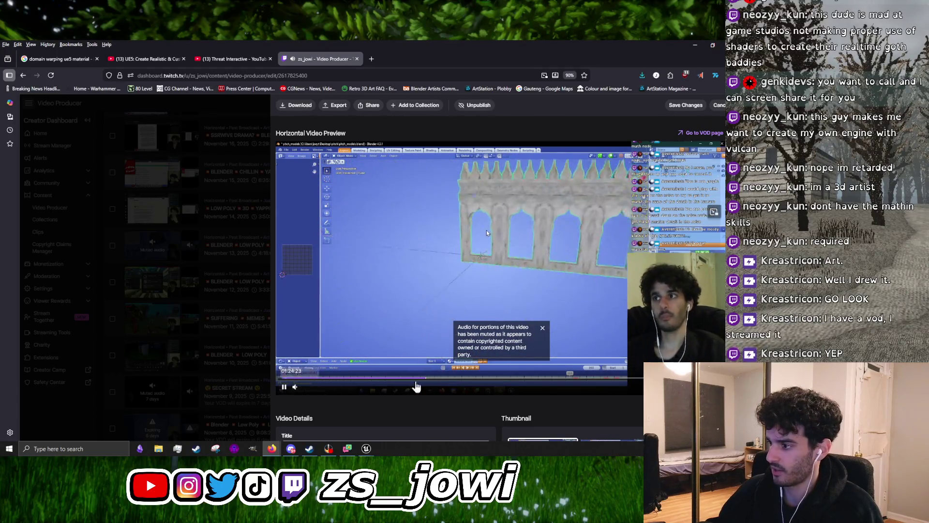
left_click(425, 382)
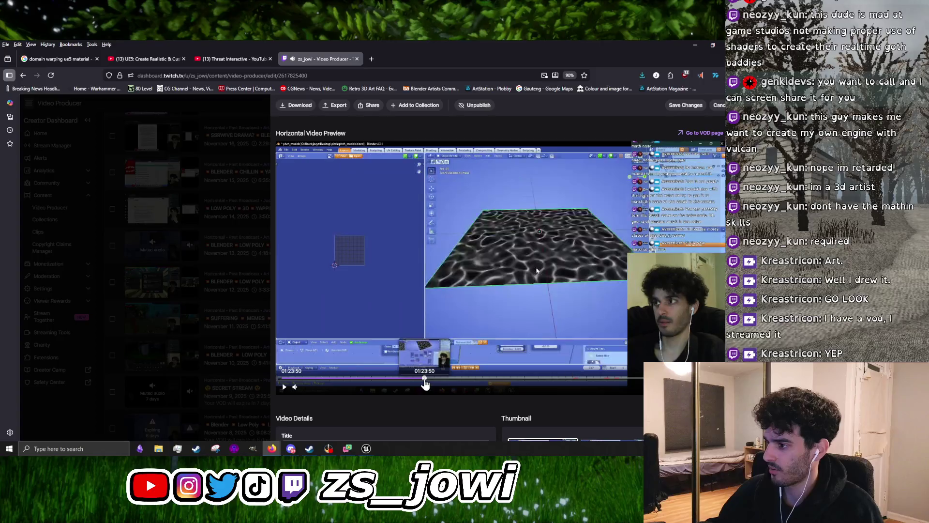
left_click(425, 380)
left_click(424, 380)
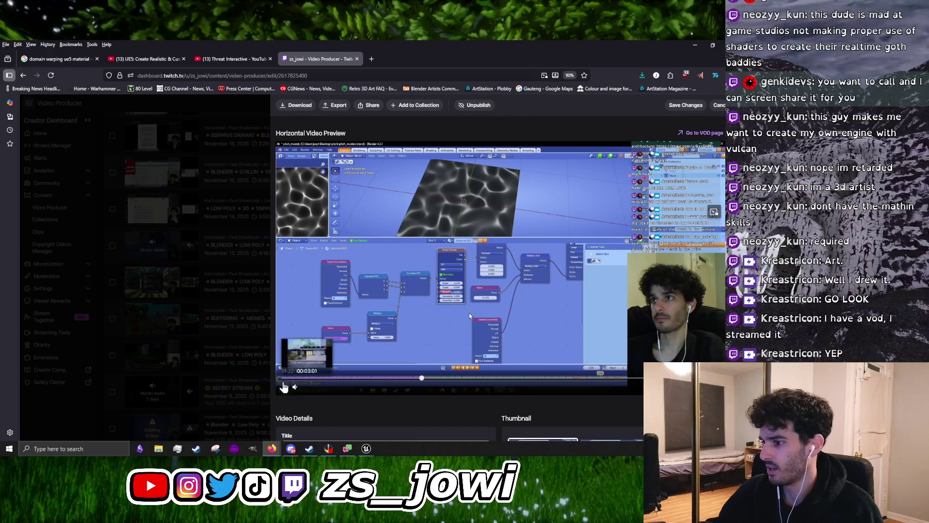
left_click(284, 388)
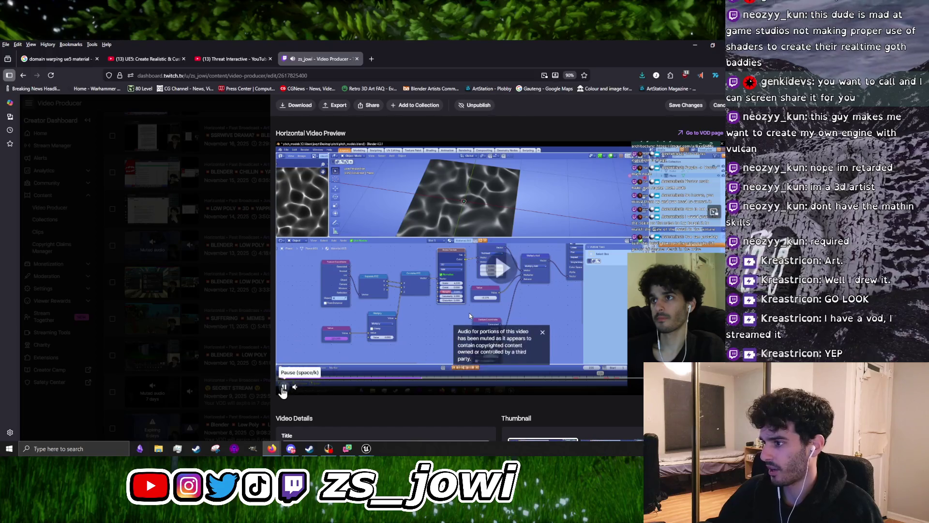
left_click(541, 332)
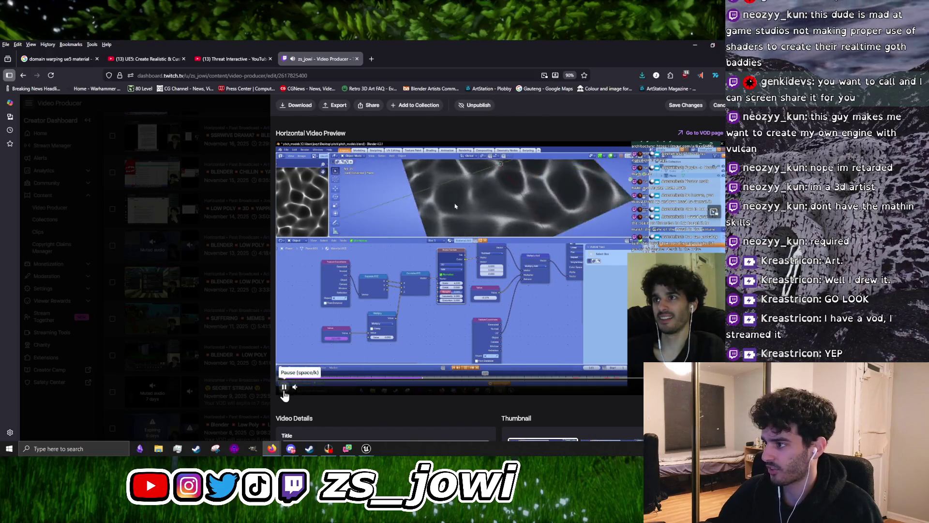
left_click(284, 390)
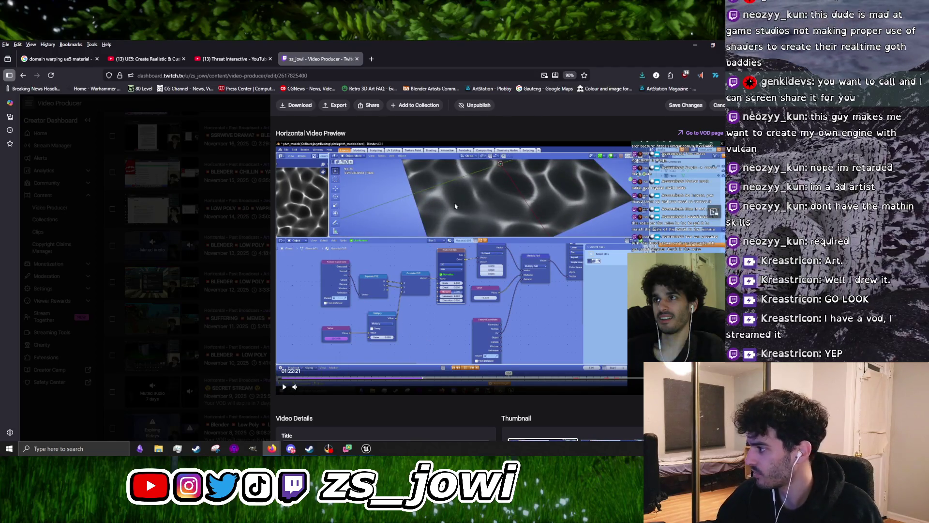
Pause the Twitch recording and seek back to 01:21:49 to the Blender noise node setup
double_click(519, 300)
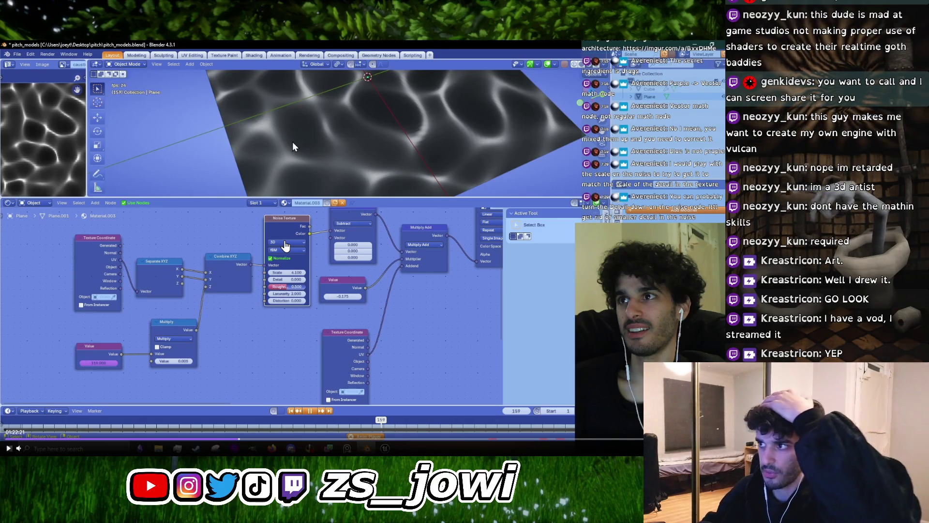
key("space")
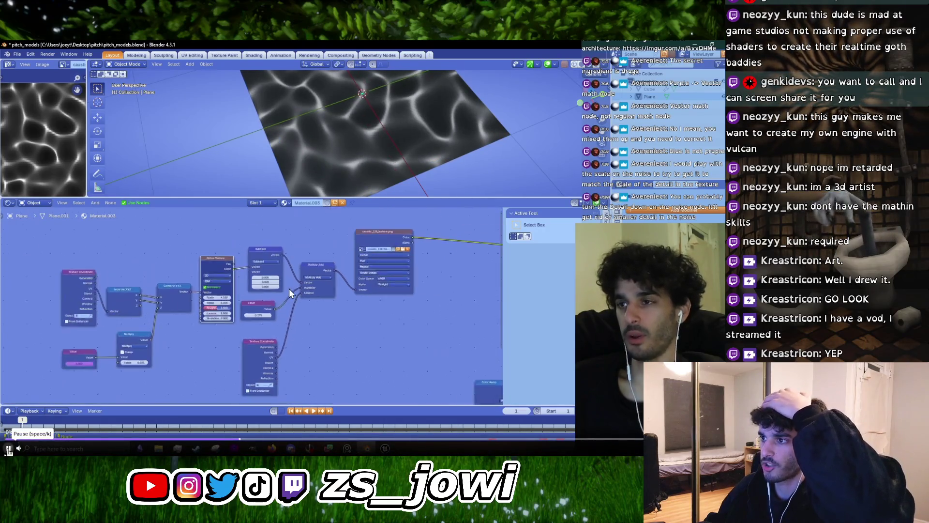
left_click(9, 448)
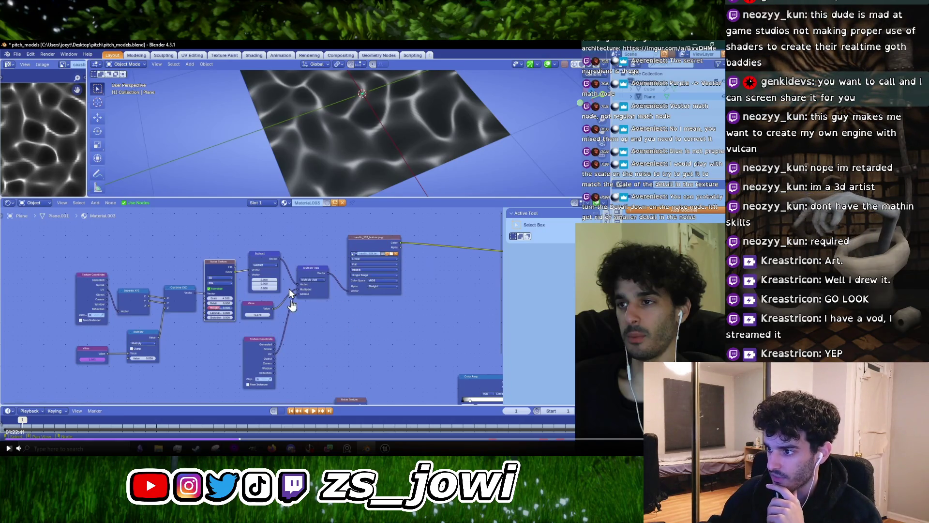
key("space")
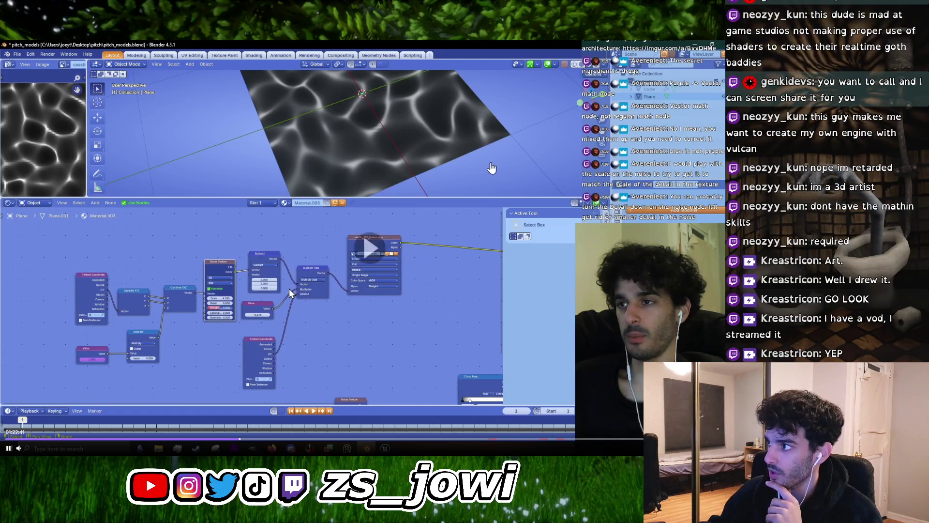
key("Escape")
left_click(286, 387)
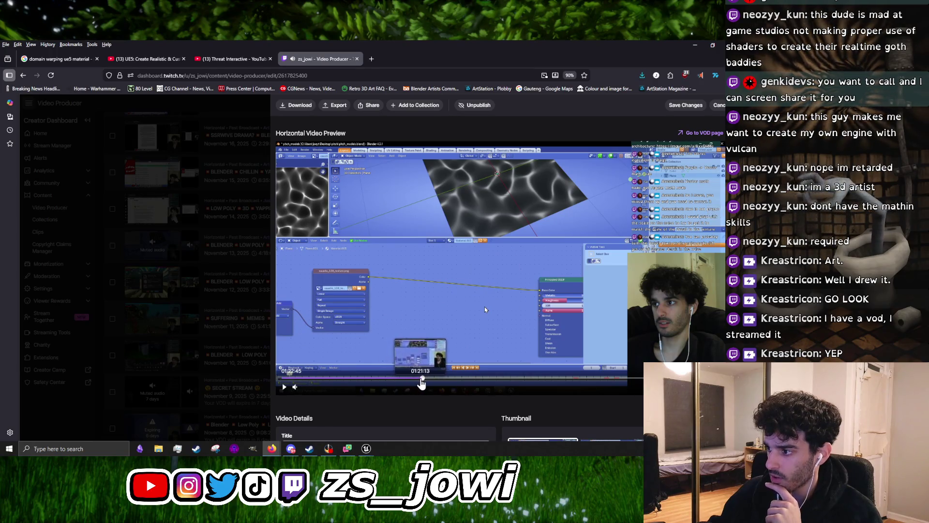
left_click(421, 379)
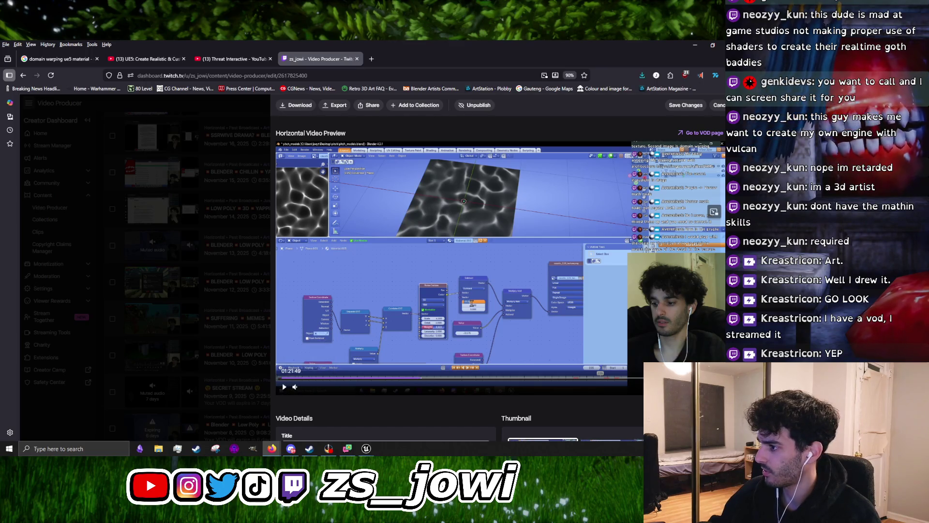
Play the recording full screen, pausing repeatedly on frames of the Blender noise node graph
key("f")
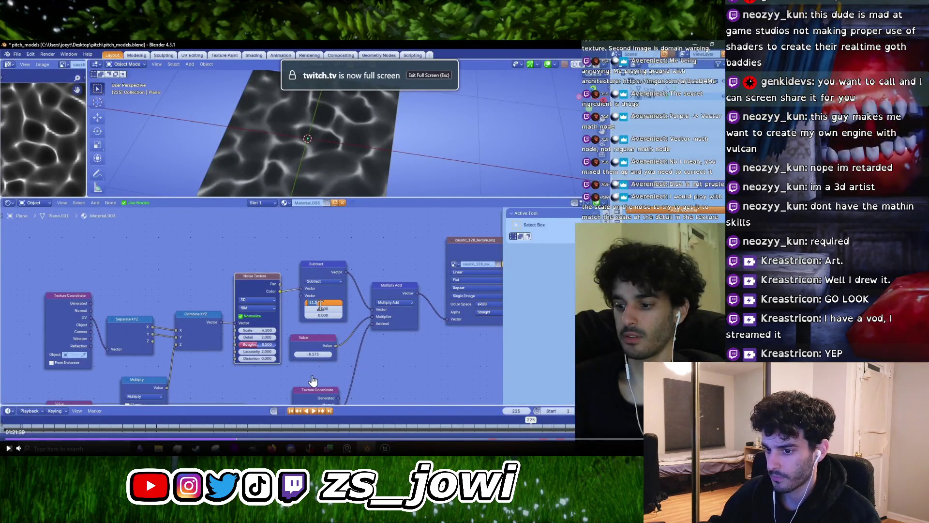
left_click(318, 373)
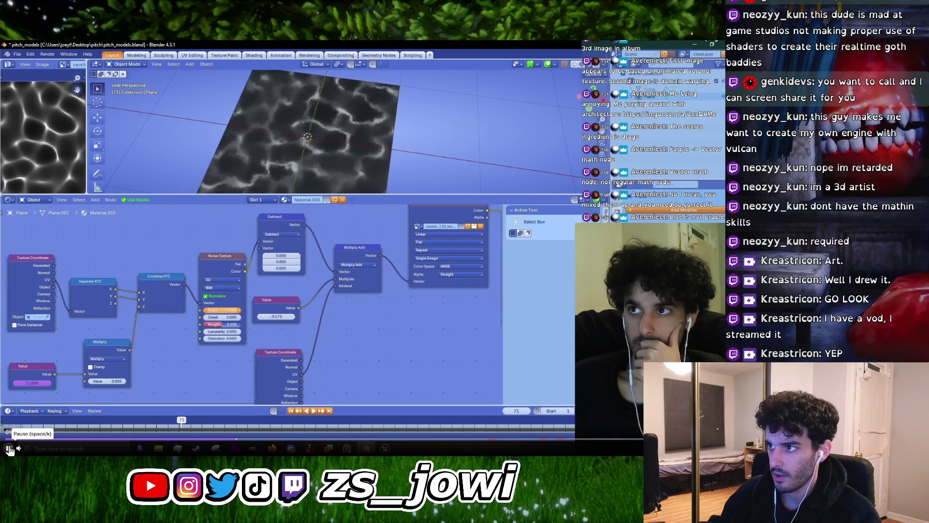
left_click(9, 449)
left_click(9, 449)
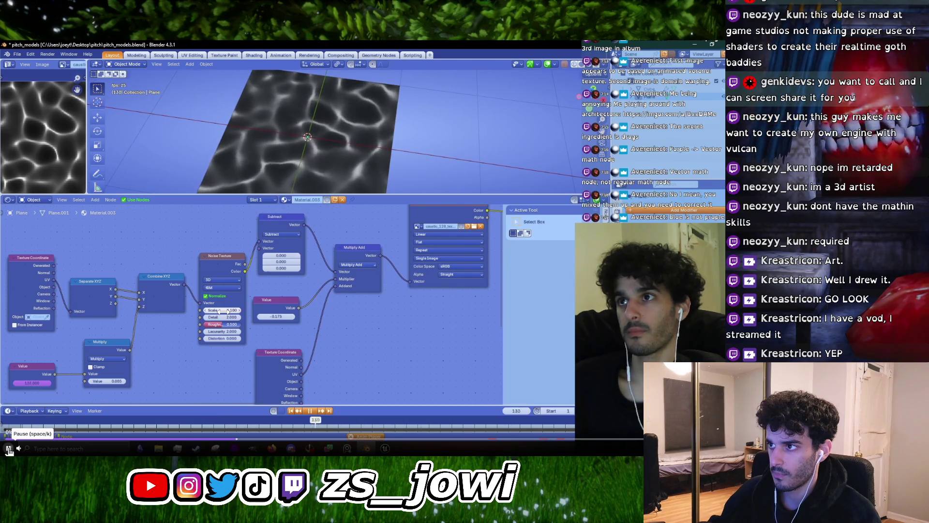
left_click(362, 251)
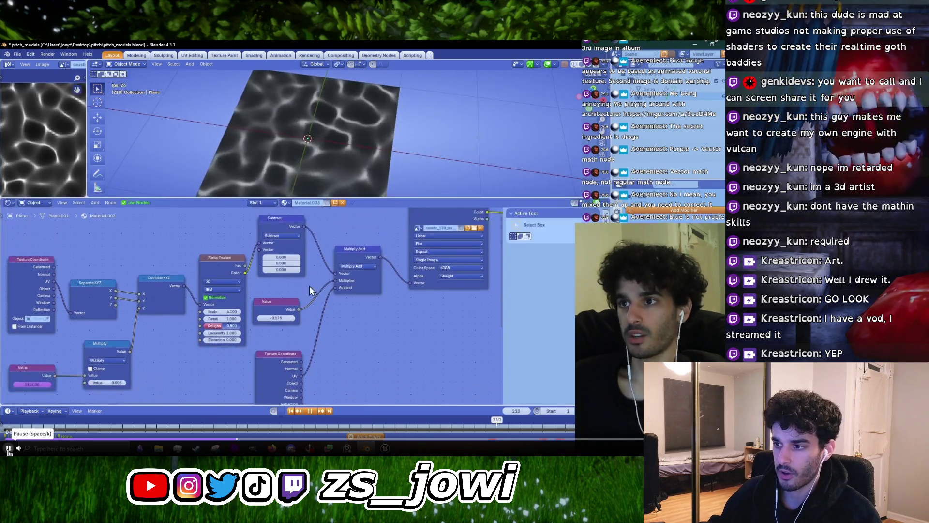
left_click(9, 449)
left_click(8, 449)
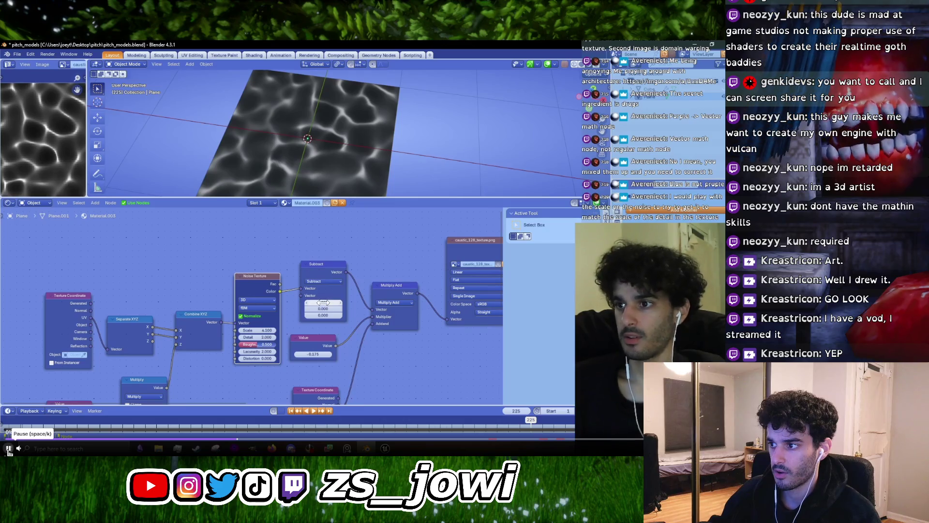
left_click(9, 450)
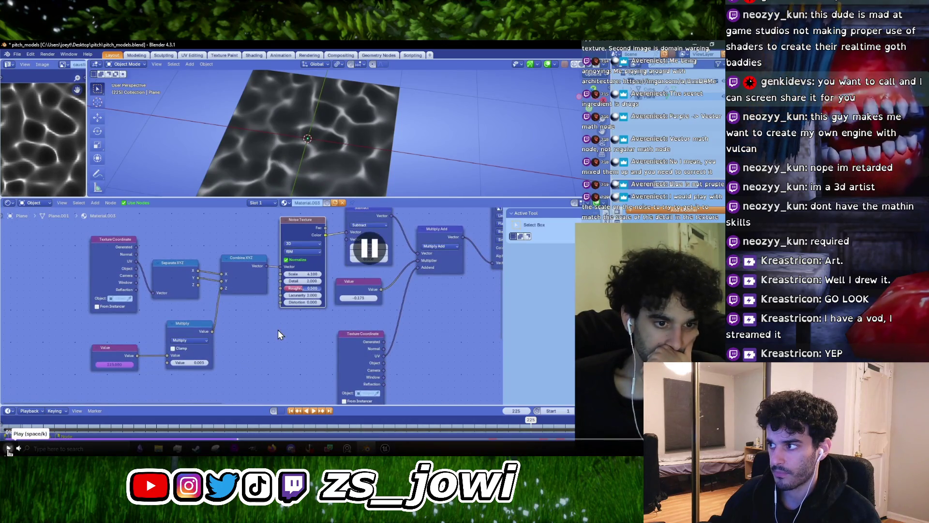
left_click(9, 450)
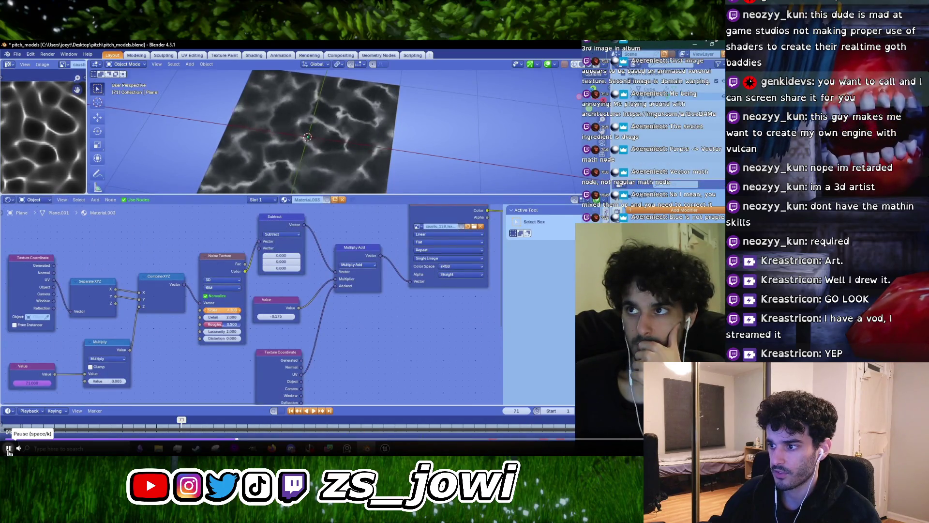
left_click(9, 449)
left_click(8, 449)
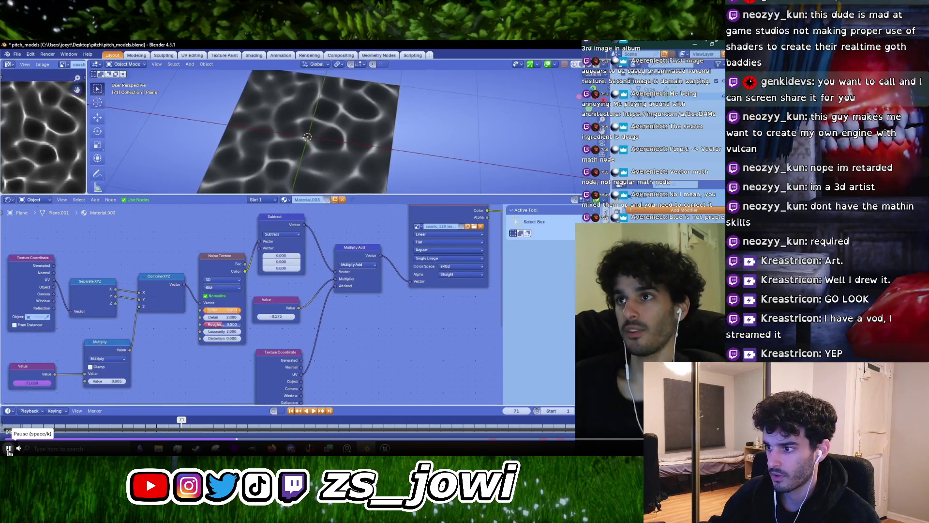
left_click(9, 449)
type("domain")
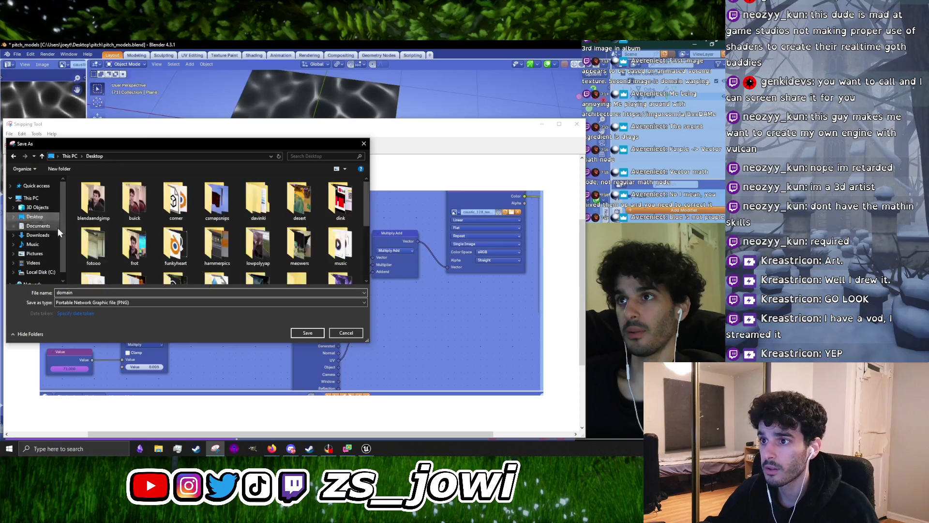
Save the node graph snip as domain.PNG and check it in the Desktop folder
left_click(307, 333)
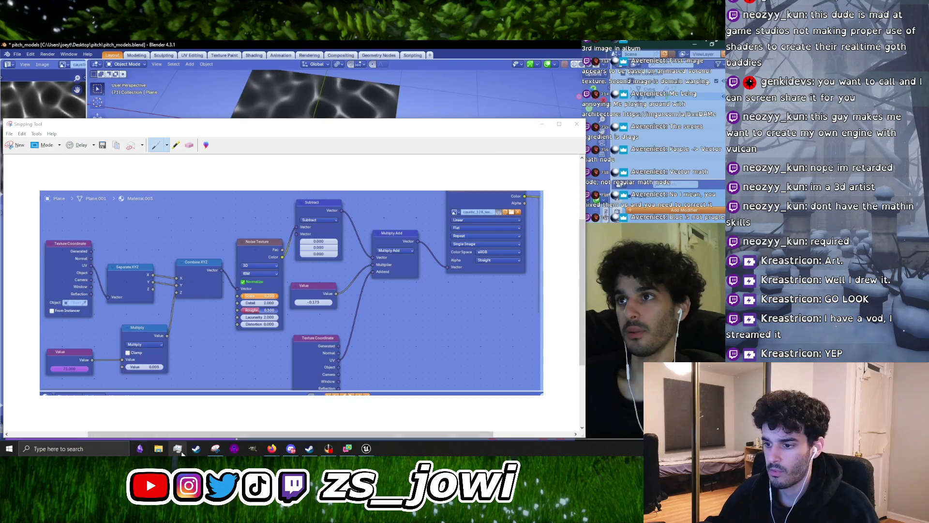
left_click(158, 448)
left_click(99, 170)
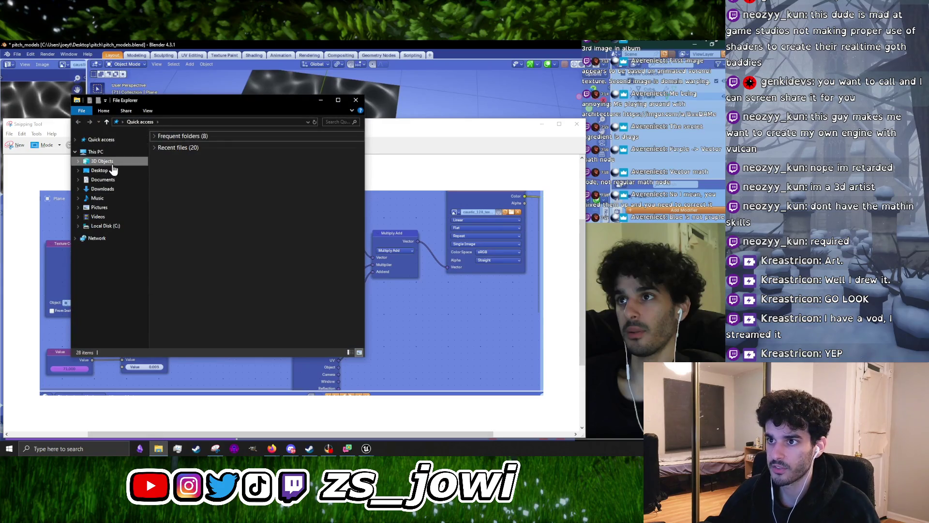
mouse_move(171, 107)
left_mouse_down()
mouse_move(639, 112)
mouse_move(632, 108)
left_mouse_up()
scroll(683, 223, "down", 5)
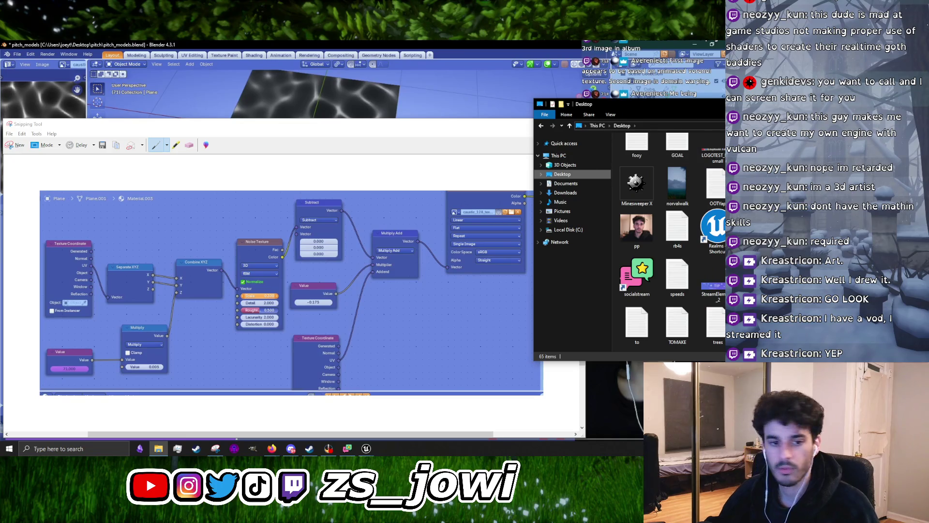
left_click_drag(712, 101, 513, 140)
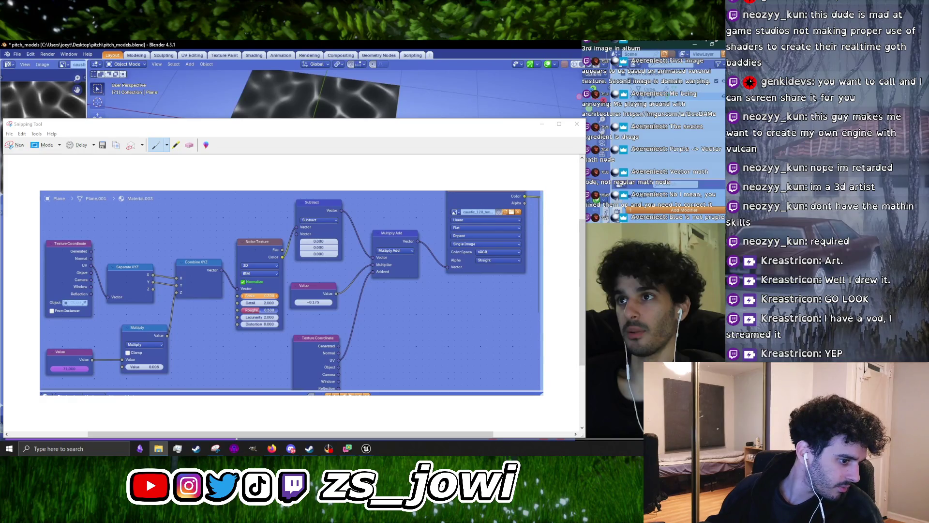
Reopen the snip's save options, close the dialog without resaving, and open File Explorer
left_click(10, 134)
left_click(20, 151)
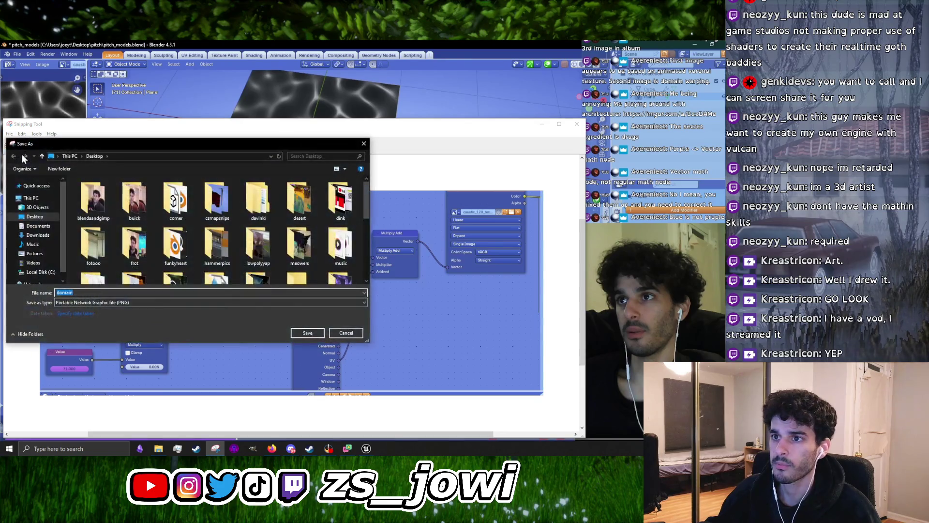
scroll(150, 245, "down", 10)
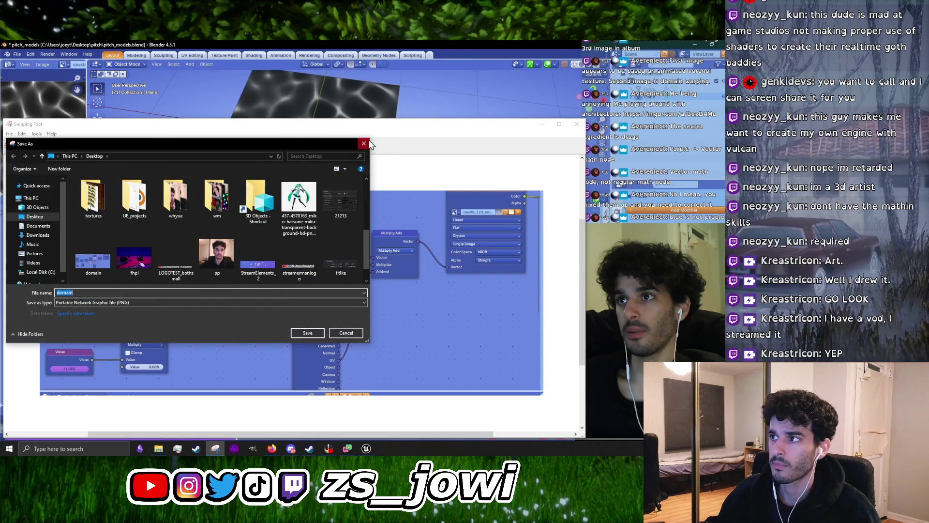
left_click(364, 143)
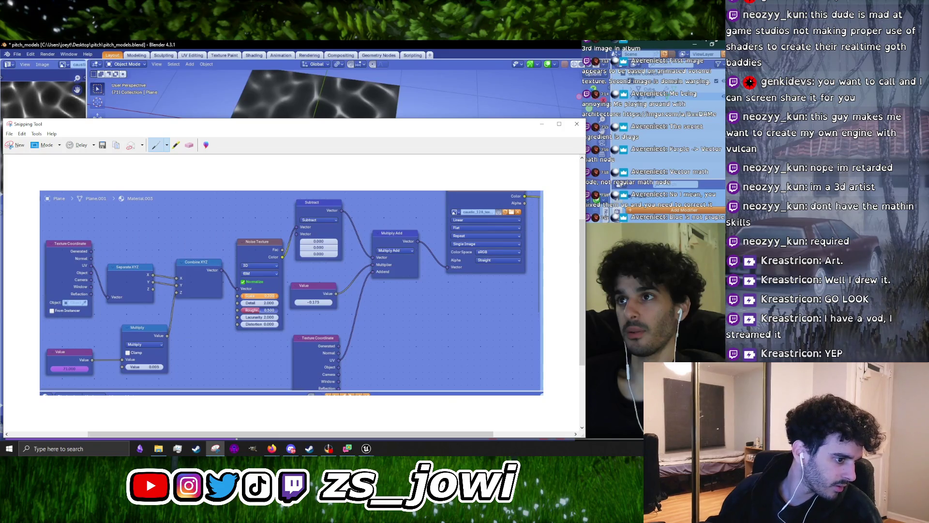
key("super+e")
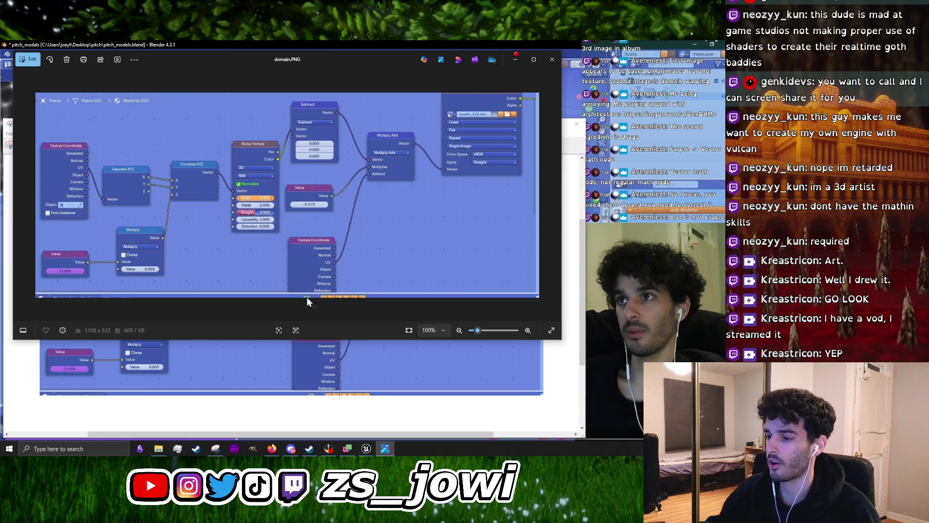
Bring the domain.PNG Photos viewer forward and move it clear of the Unreal material editor
mouse_move(272, 449)
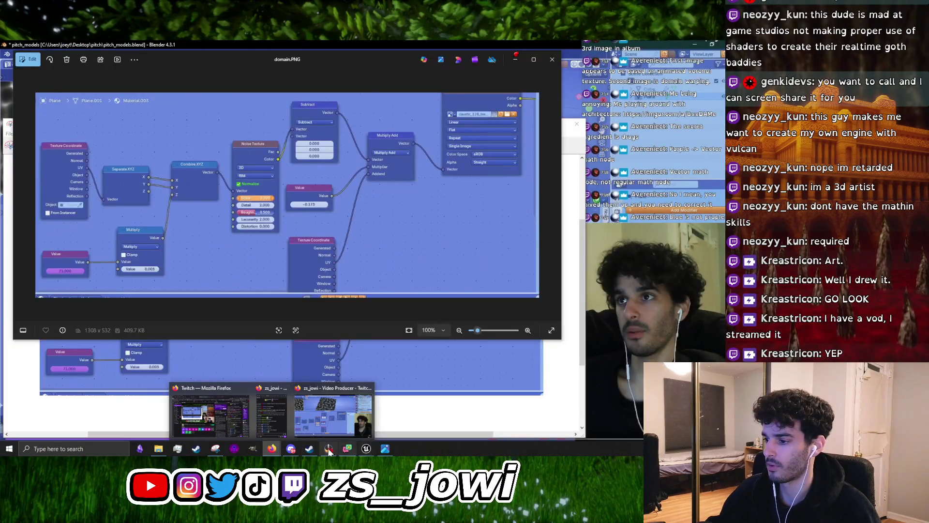
left_click(310, 416)
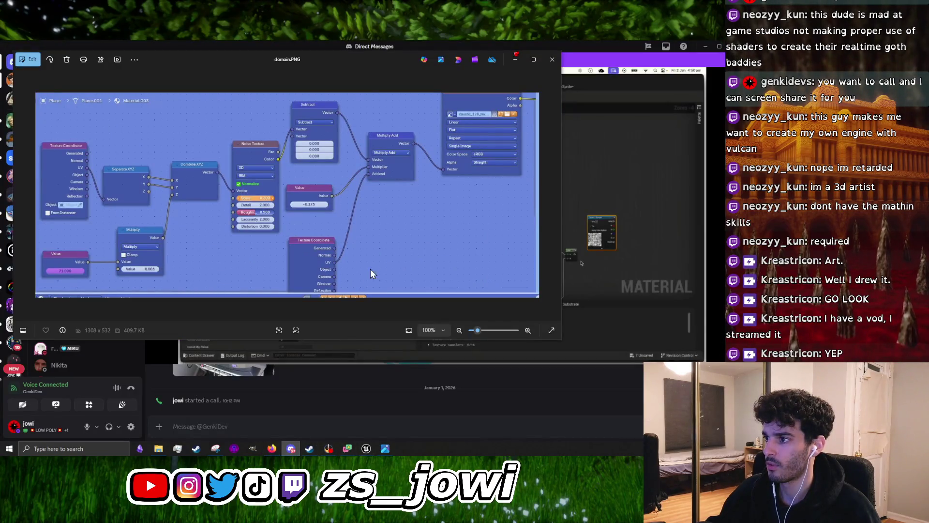
mouse_move(375, 56)
left_mouse_down()
mouse_move(441, 97)
mouse_move(379, 313)
mouse_move(382, 334)
mouse_move(380, 253)
mouse_move(341, 84)
left_mouse_up()
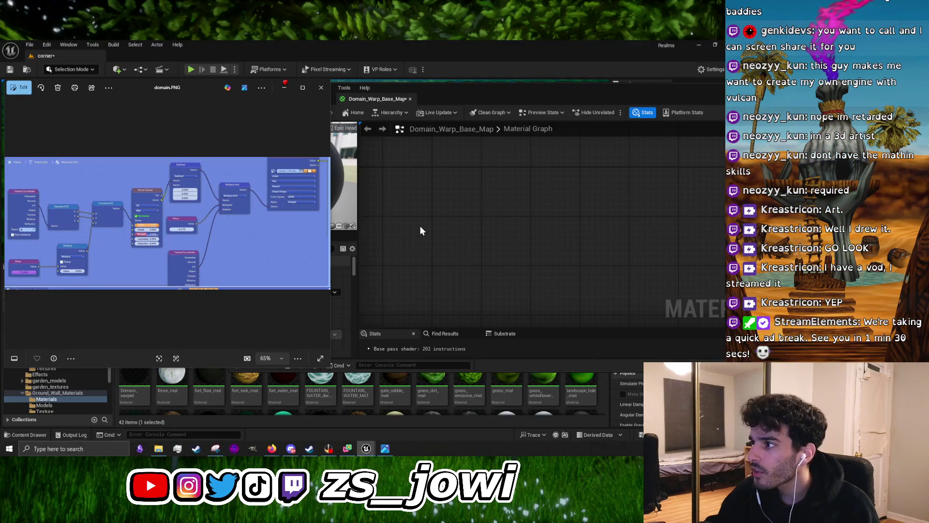
Add a TextureCoordinate node to the Domain_Warp_Base_Map material graph
right_click(420, 231)
type("texture")
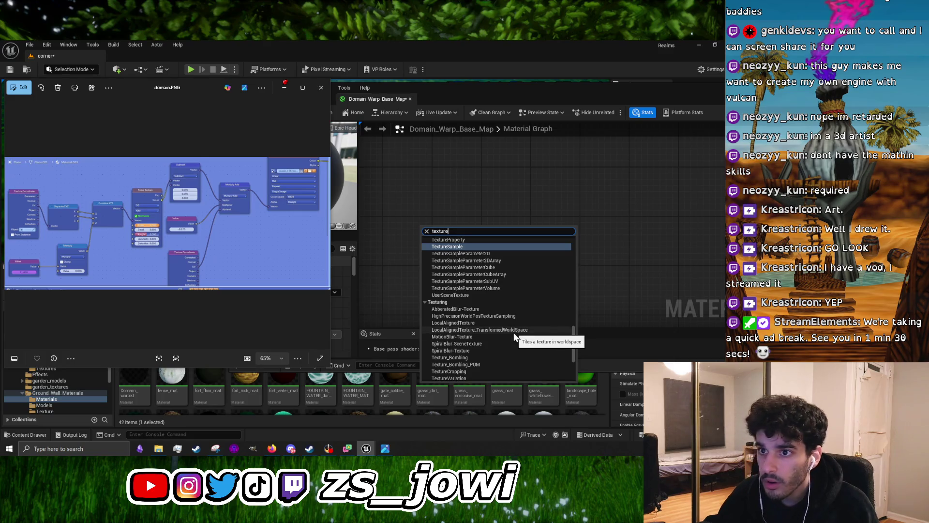
scroll(511, 288, "down", 5)
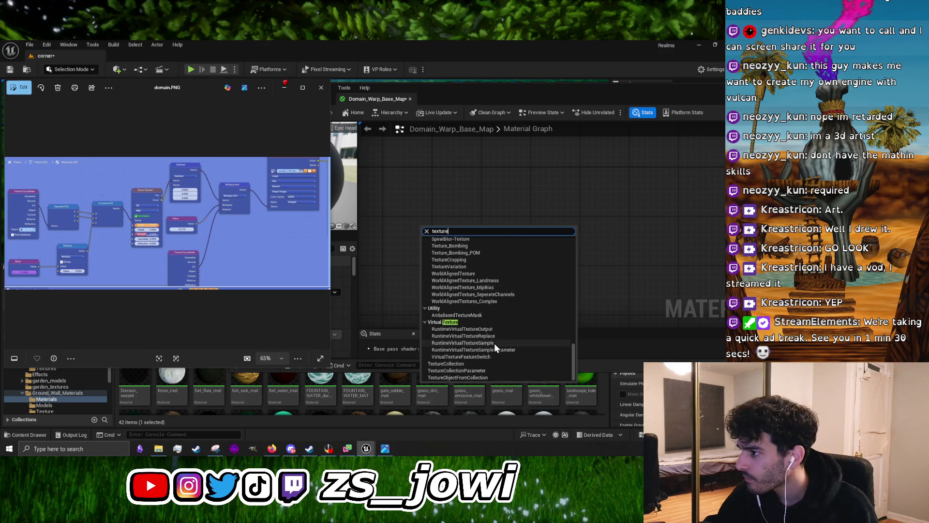
scroll(505, 351, "up", 10)
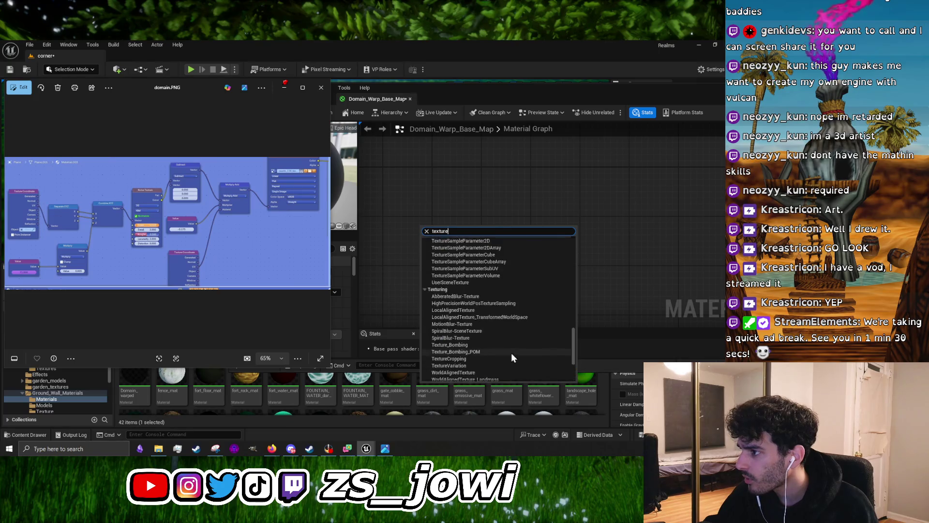
key("ctrl+a")
type("coo")
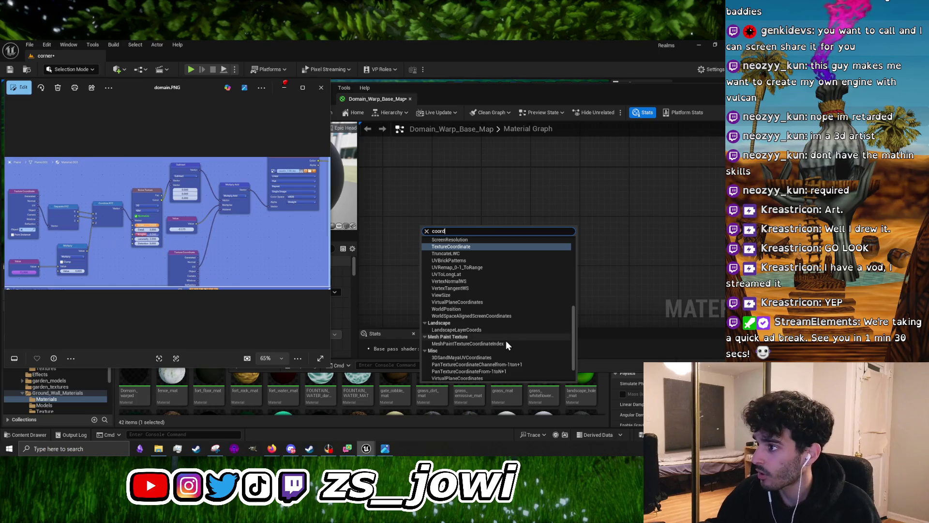
left_click(484, 247)
scroll(465, 244, "up", 3)
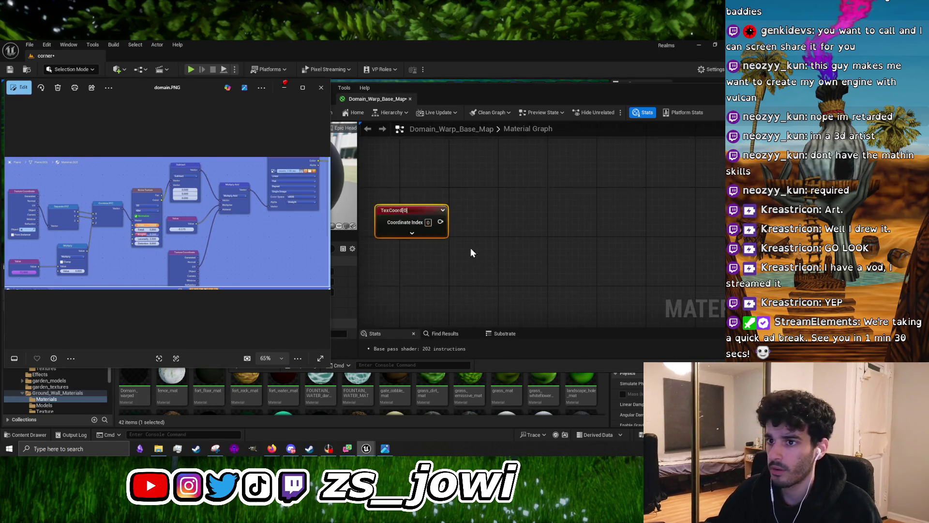
Add a ComponentMask node after abandoning a search for a separate node
right_click(495, 244)
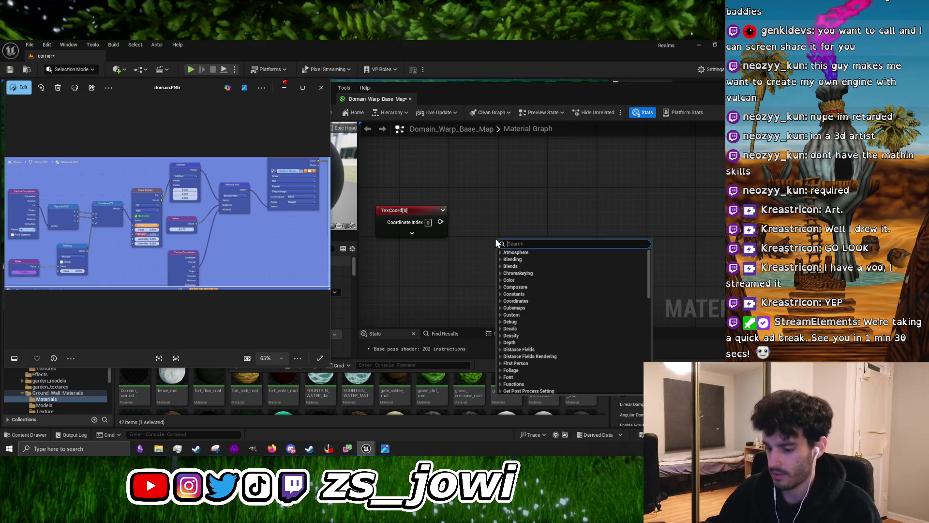
type("sep")
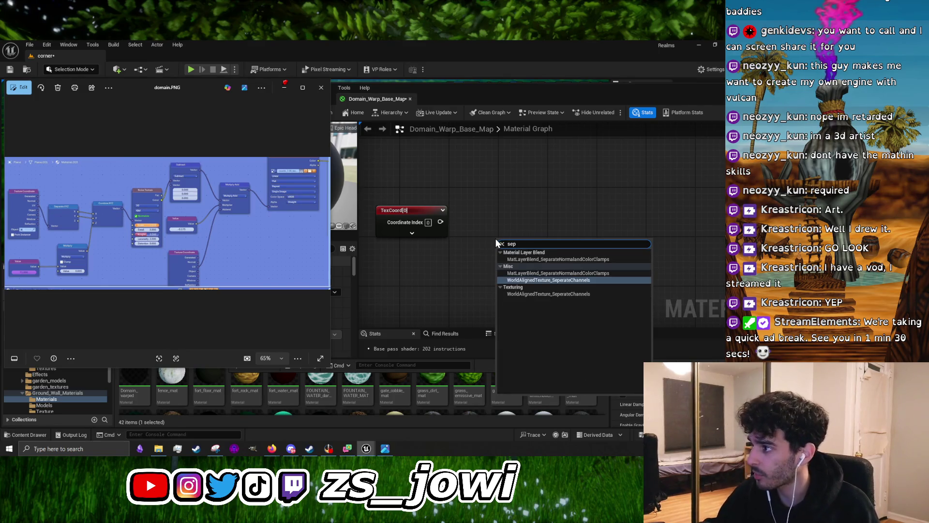
type("er")
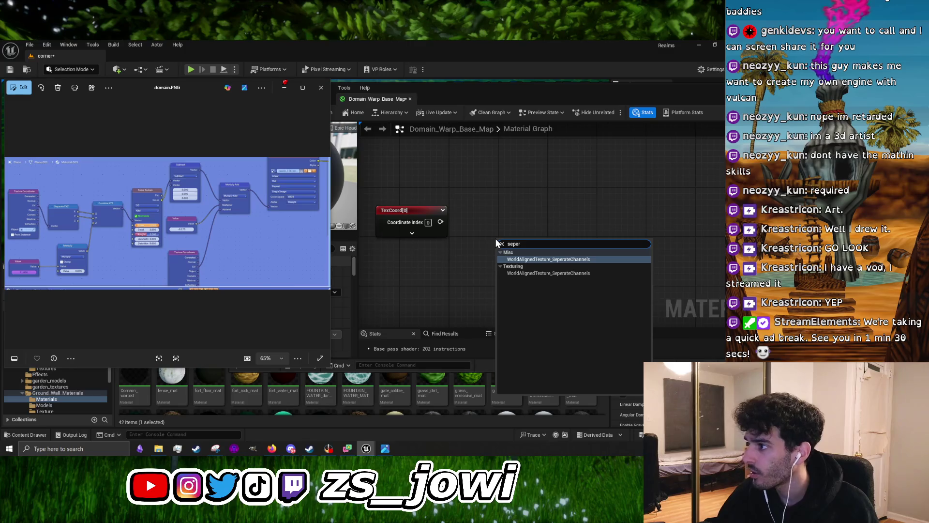
key("BackSpace")
key("BackSpace")
key("BackSpace")
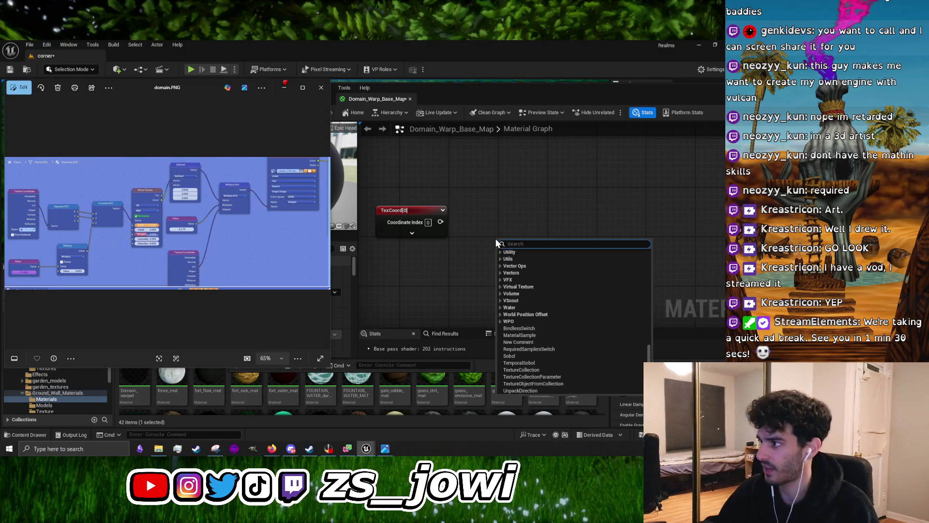
type("x")
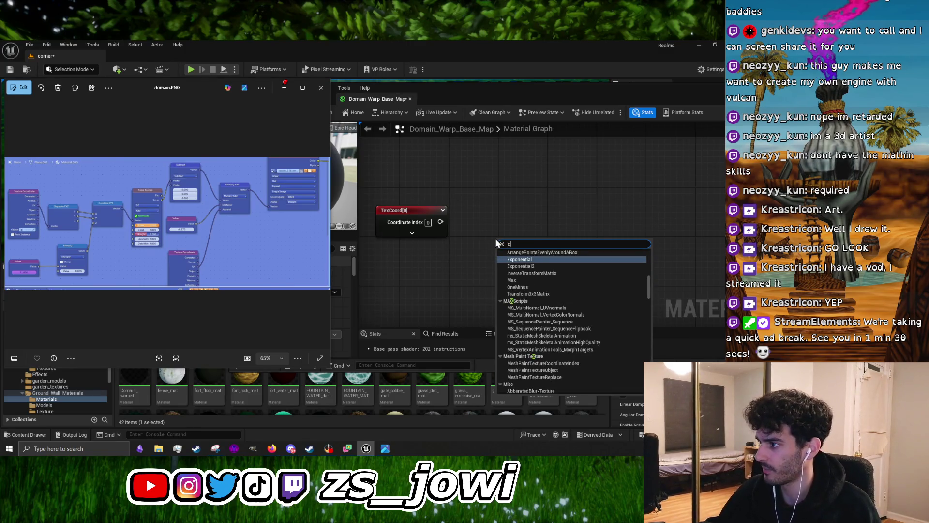
left_click(452, 260)
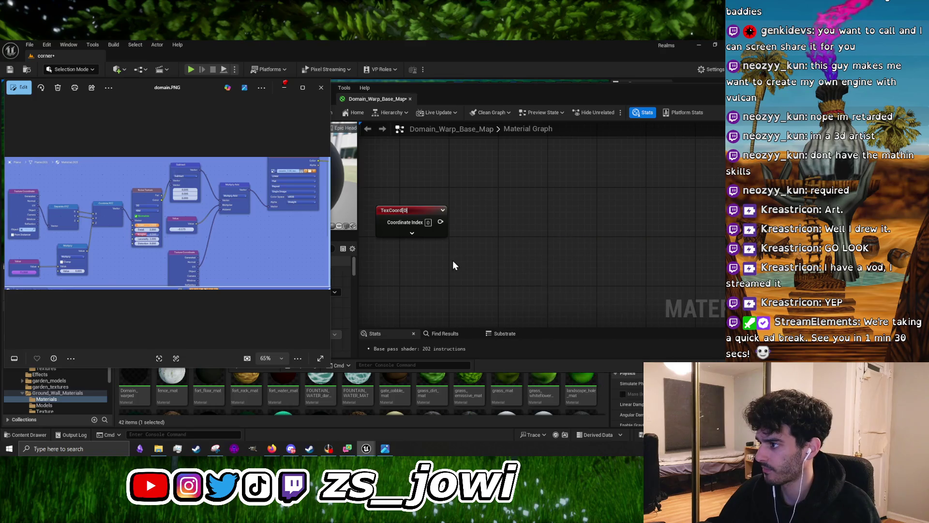
right_click(494, 247)
type("mask")
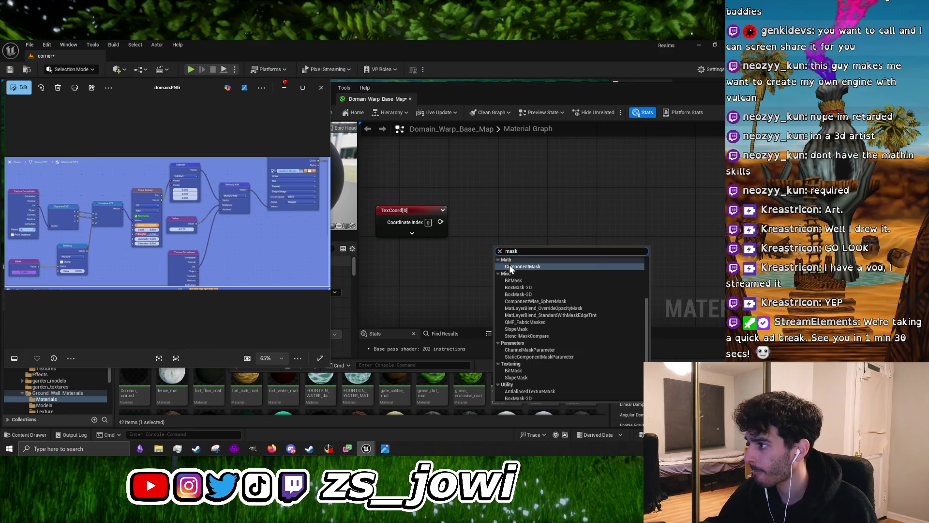
left_click(510, 265)
Wire TexCoord into the Mask node, enable its B channel, and narrow the Photos window
left_click_drag(527, 251, 513, 211)
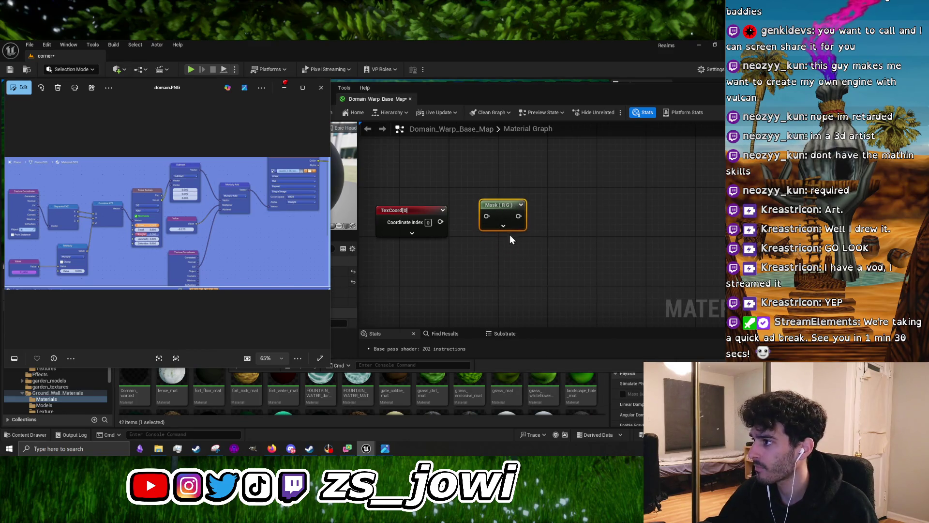
left_click(504, 226)
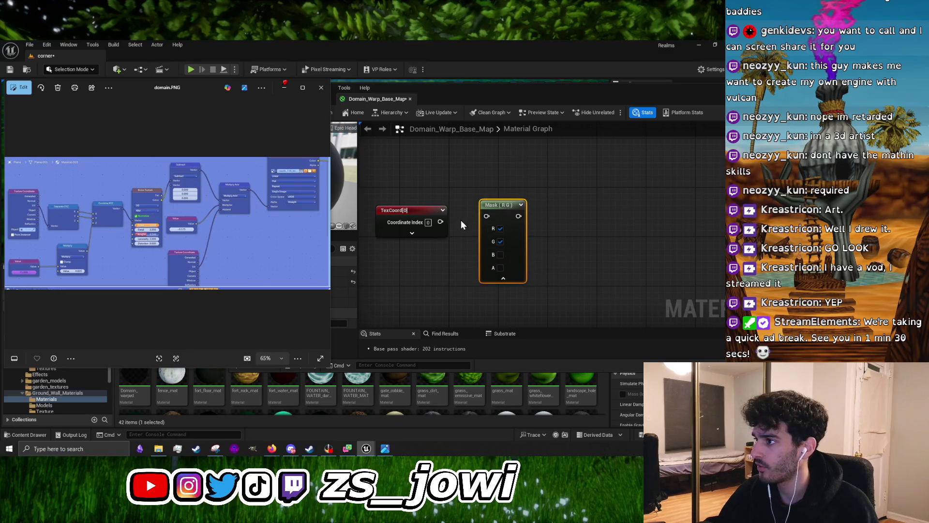
left_click_drag(440, 221, 485, 217)
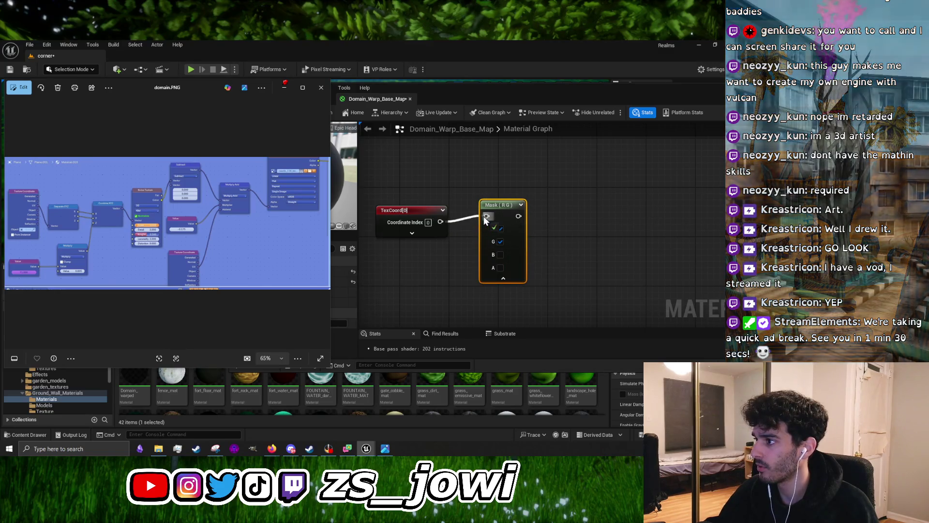
left_click(501, 255)
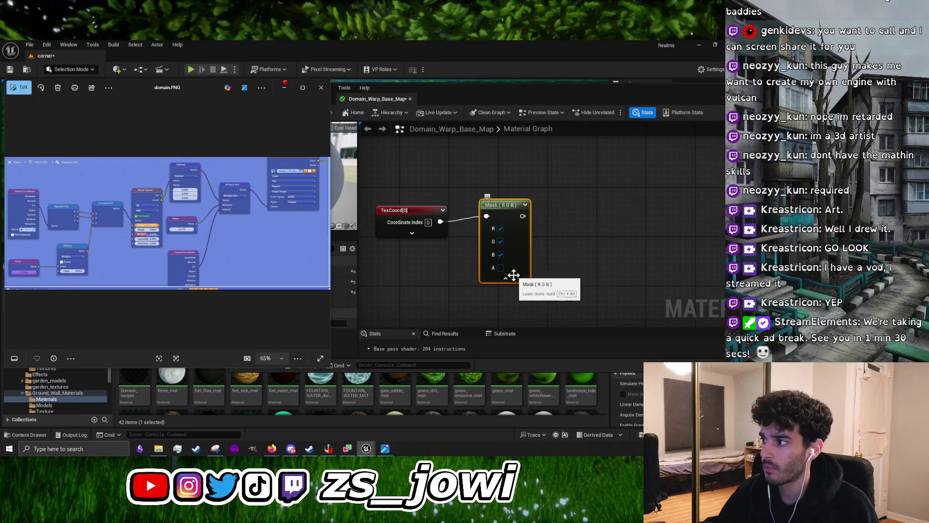
left_click_drag(332, 220, 225, 224)
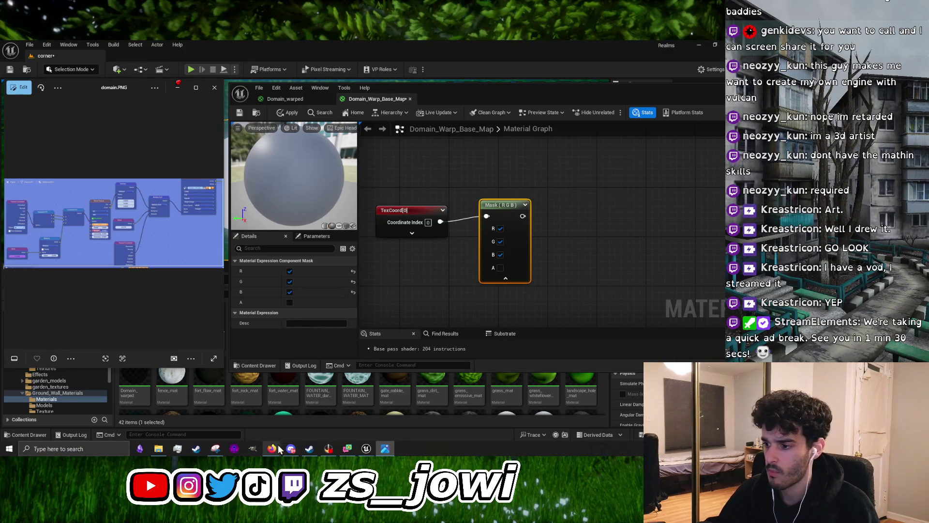
mouse_move(272, 449)
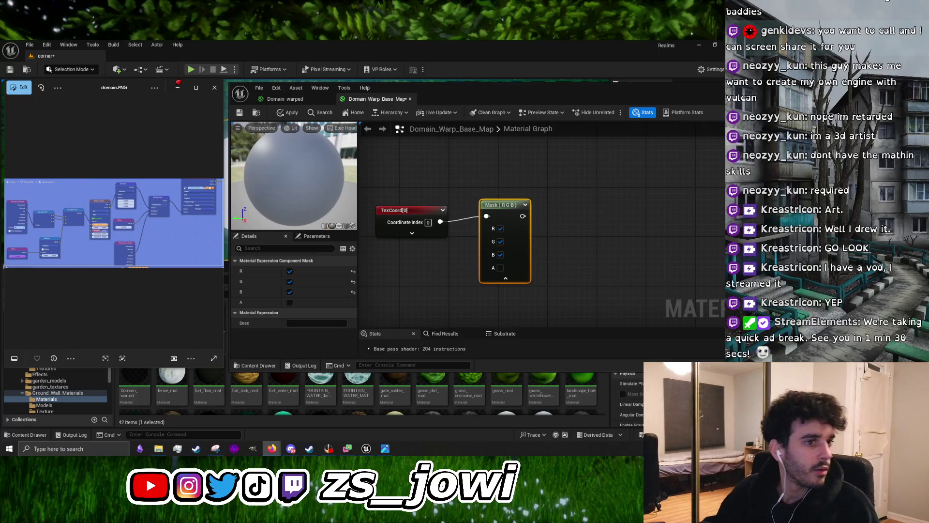
Open the iquilezles domain-warped noise article from the Firefox results and scroll through it
key("alt+Tab")
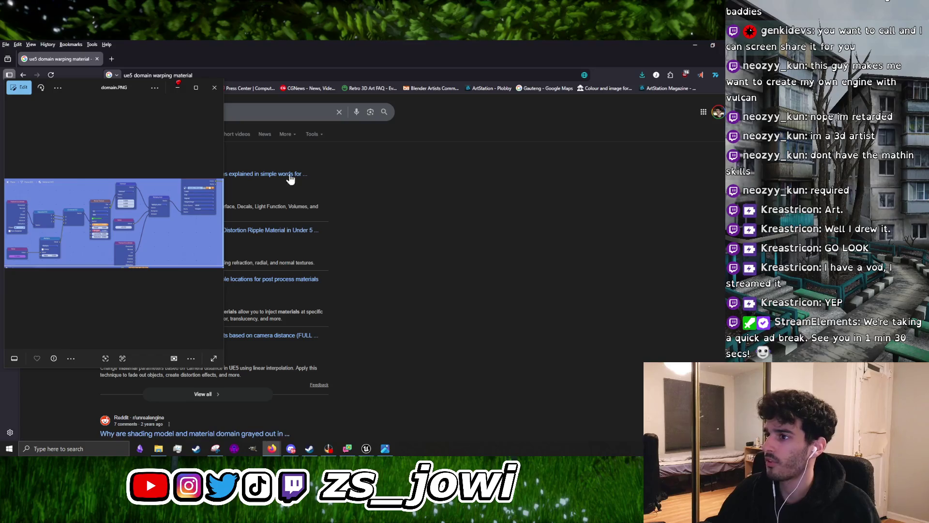
mouse_move(84, 88)
left_mouse_down()
mouse_move(429, 99)
mouse_move(465, 83)
left_mouse_up()
scroll(250, 309, "down", 6)
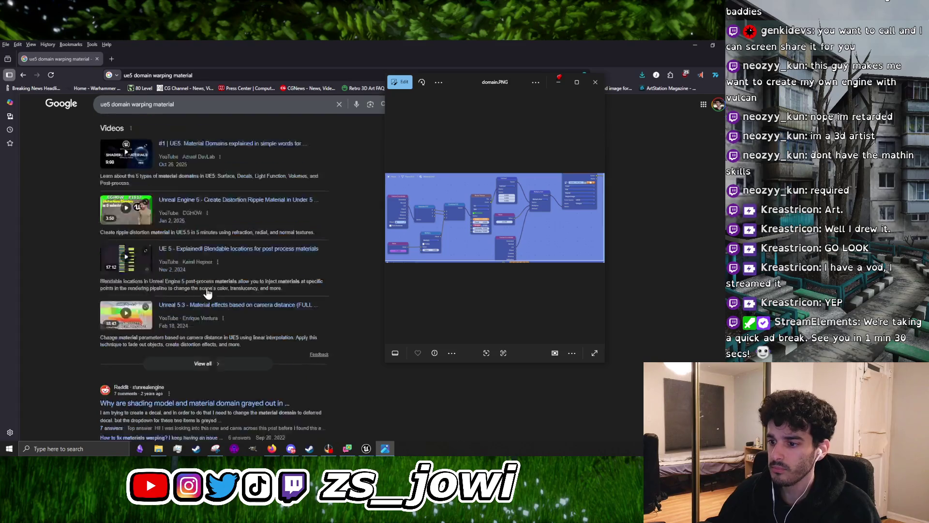
left_click(135, 230)
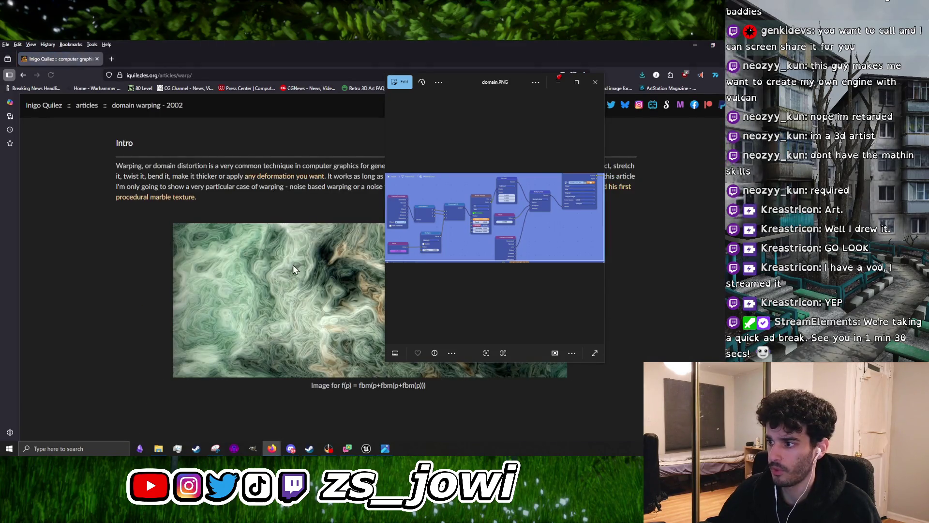
scroll(293, 264, "down", 7)
scroll(292, 268, "down", 8)
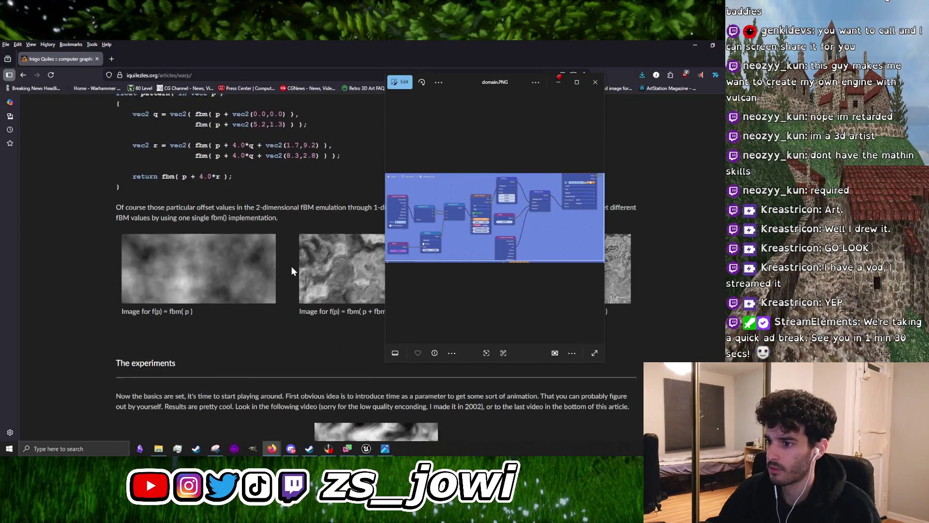
scroll(292, 266, "down", 13)
scroll(291, 266, "down", 10)
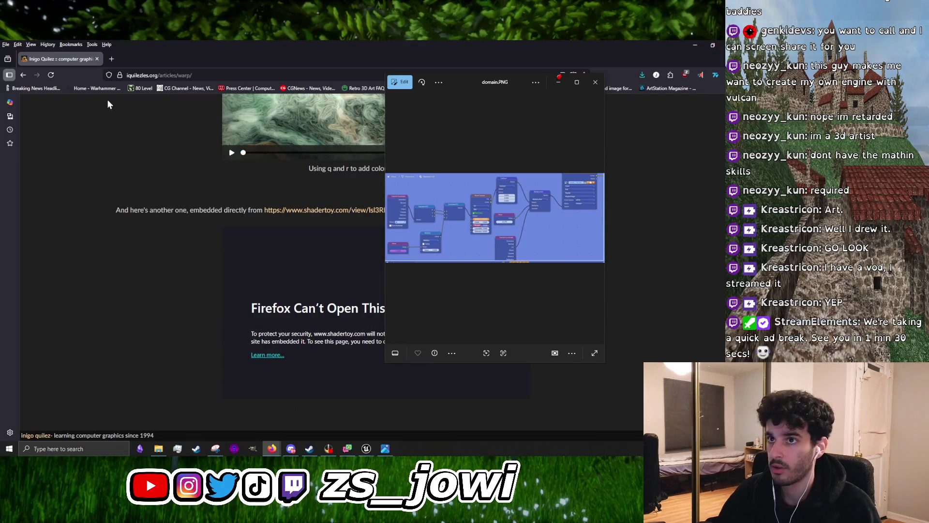
Glance at the Unreal forum thread on domain materials, return to results, then switch to Discord
left_click(28, 77)
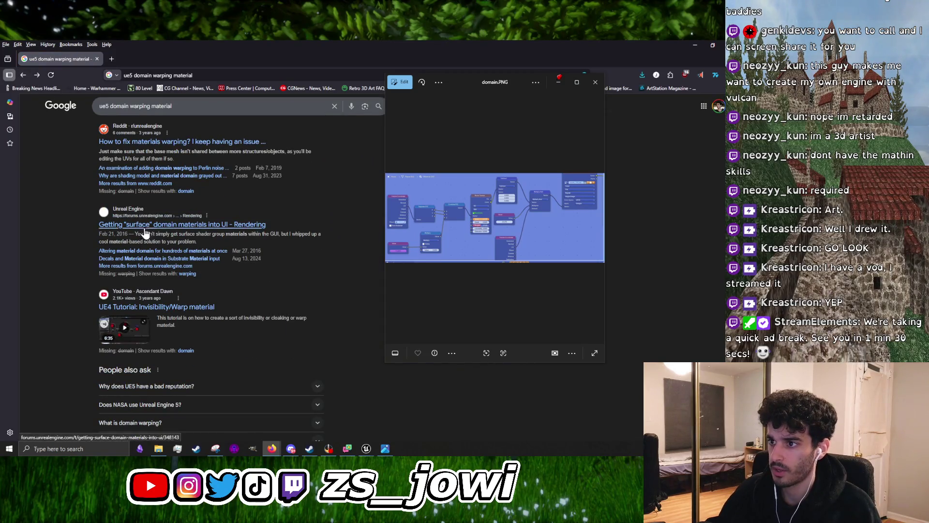
scroll(297, 281, "up", 5)
scroll(276, 300, "down", 8)
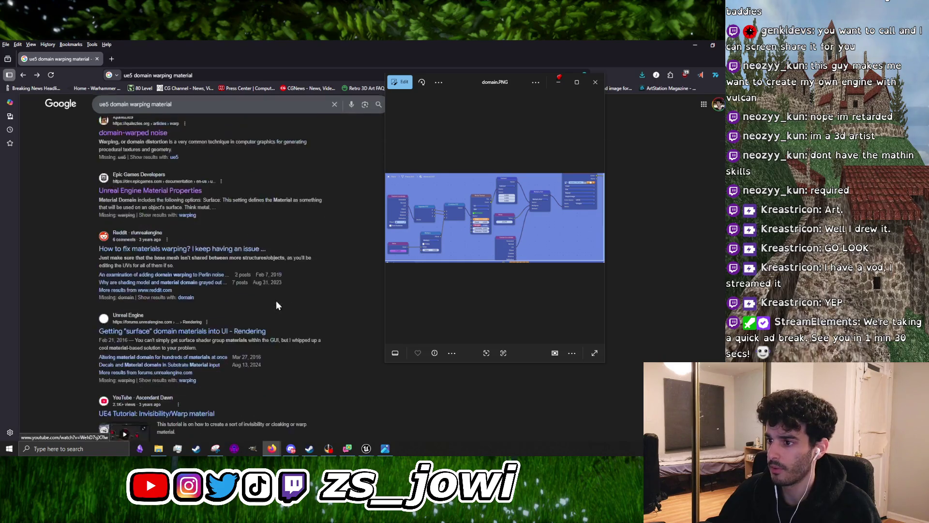
left_click(206, 146)
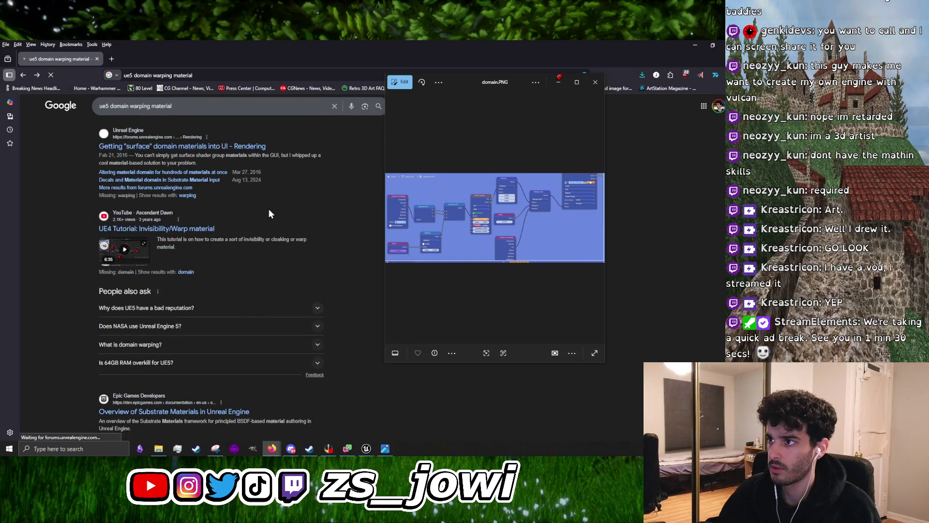
left_click(23, 76)
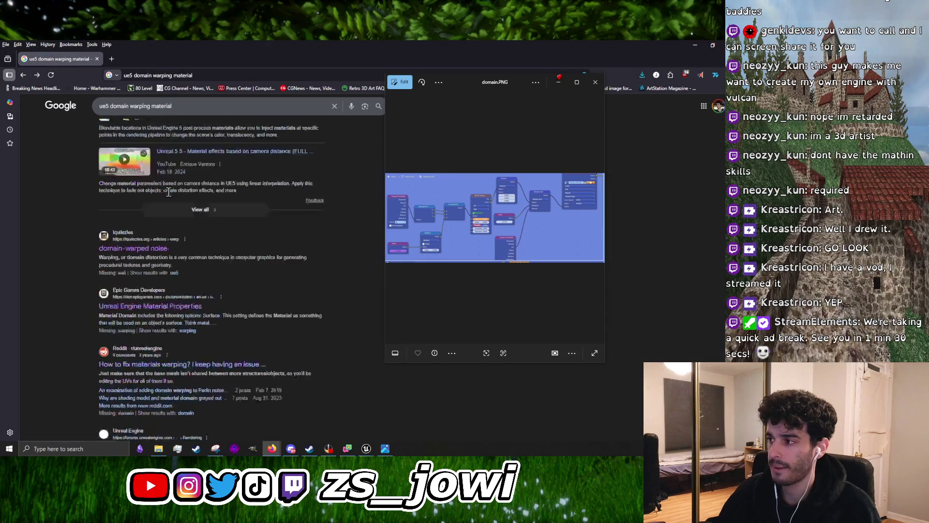
mouse_move(366, 449)
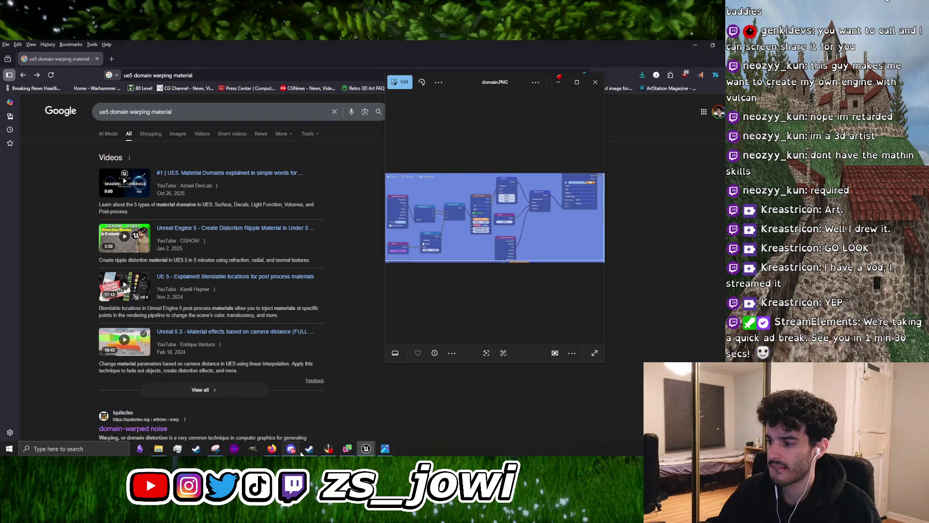
left_click(290, 448)
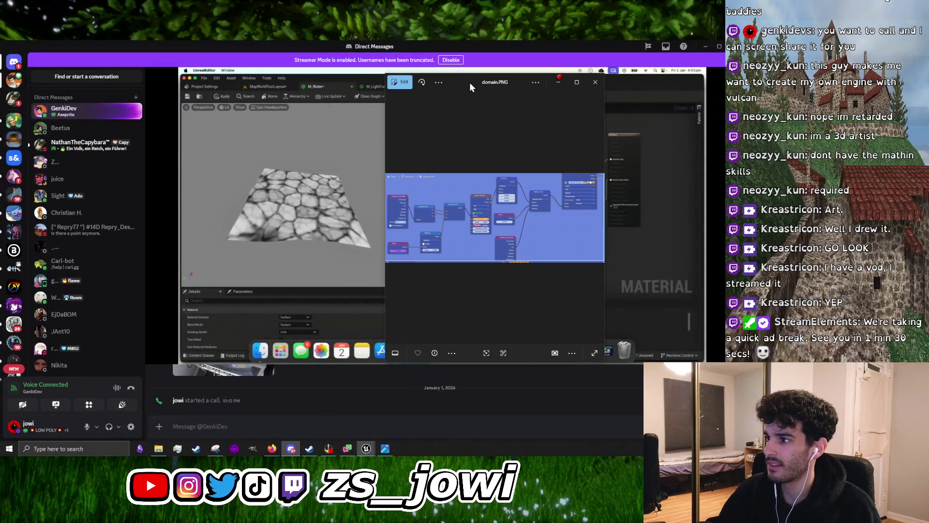
Place the domain.PNG window on the left and watch the shared M_Water material stream
mouse_move(469, 83)
left_mouse_down()
mouse_move(464, 241)
mouse_move(149, 124)
mouse_move(127, 126)
mouse_move(104, 105)
left_mouse_up()
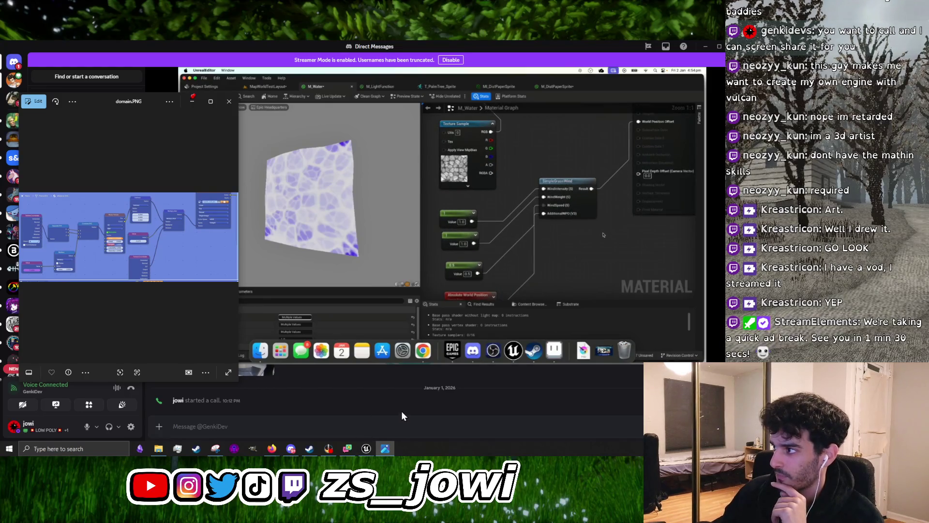
mouse_move(540, 303)
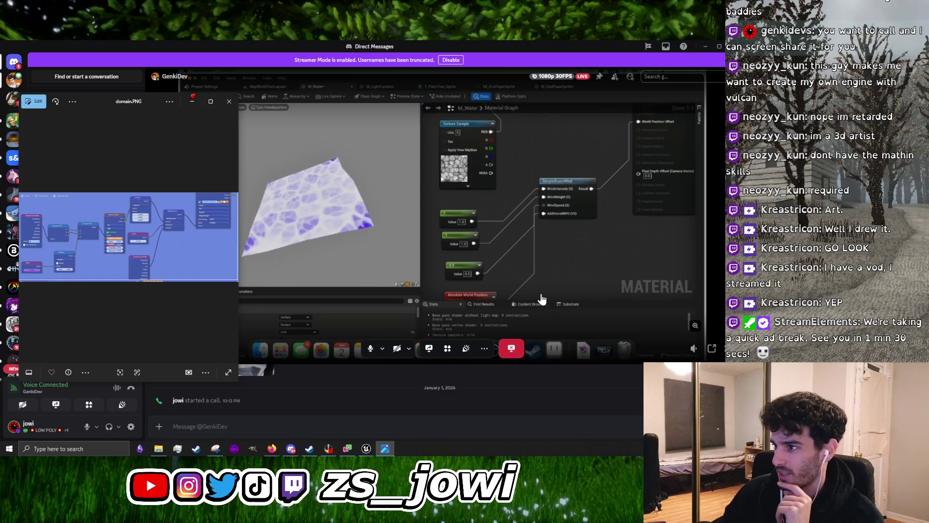
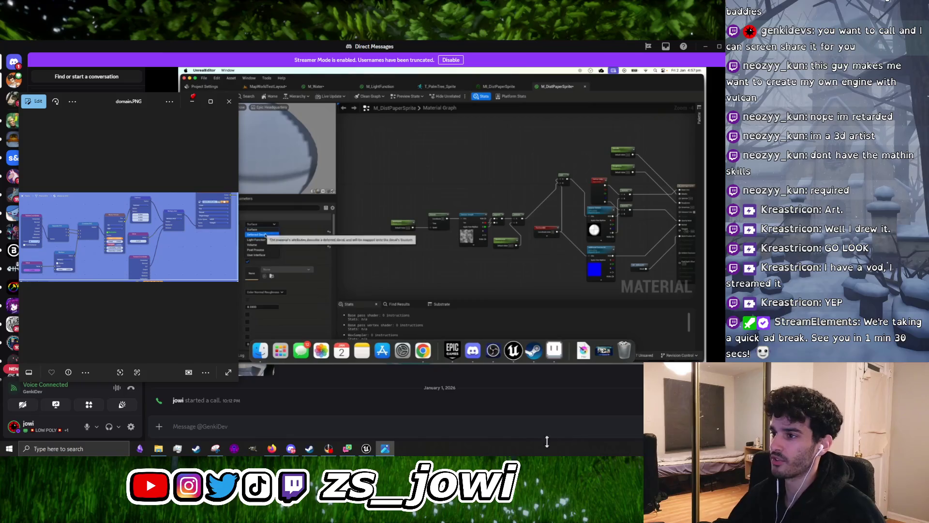
Minimize the Discord call to reveal the Firefox search for UE5 domain warping
mouse_move(558, 359)
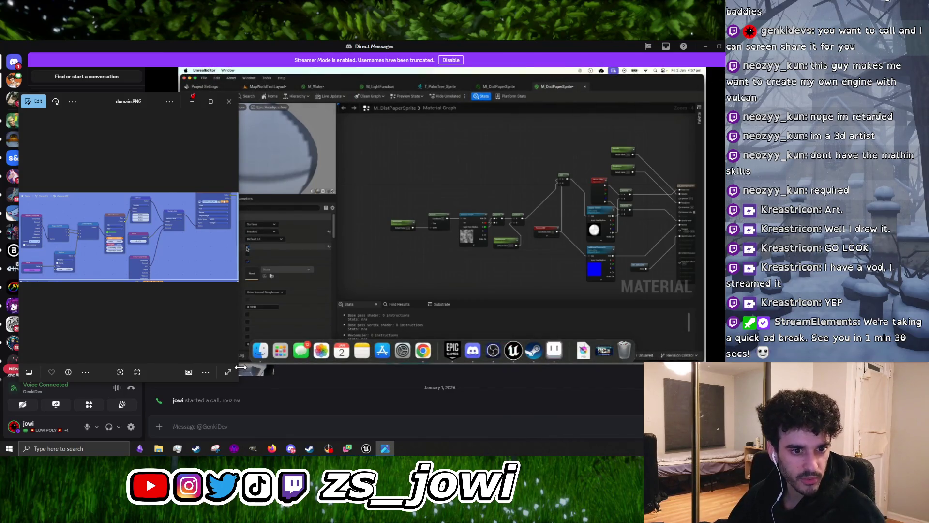
mouse_move(623, 324)
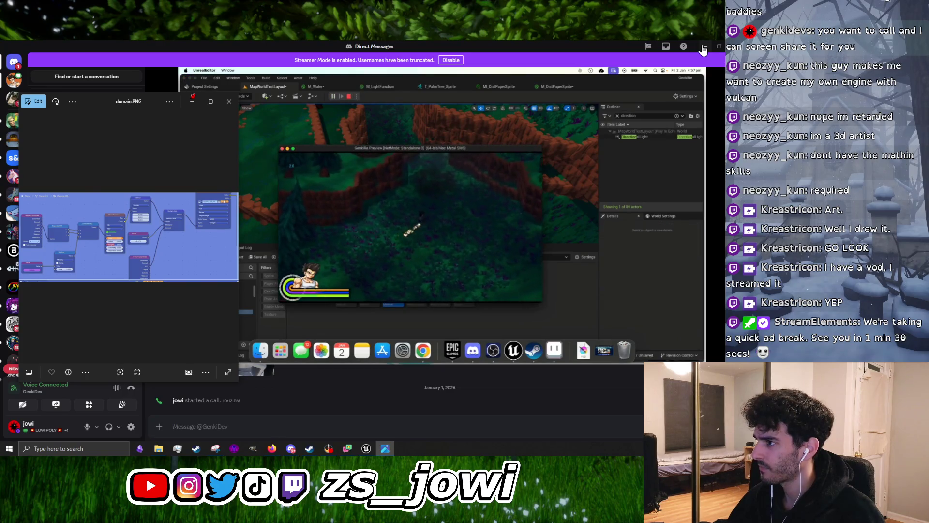
left_click(704, 47)
Delete the TexCoord and Mask nodes from the material graph
mouse_move(364, 450)
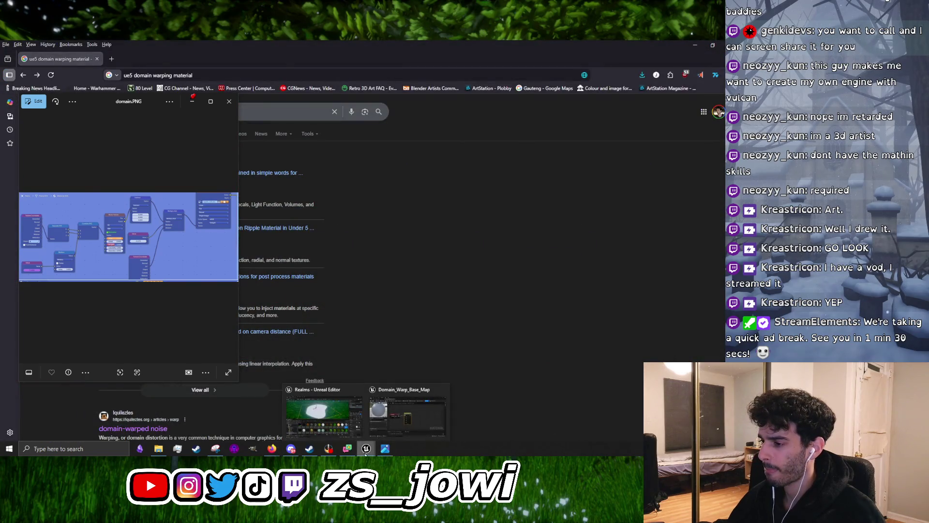
left_click(387, 420)
scroll(447, 264, "down", 2)
left_click_drag(552, 279, 408, 200)
key("Delete")
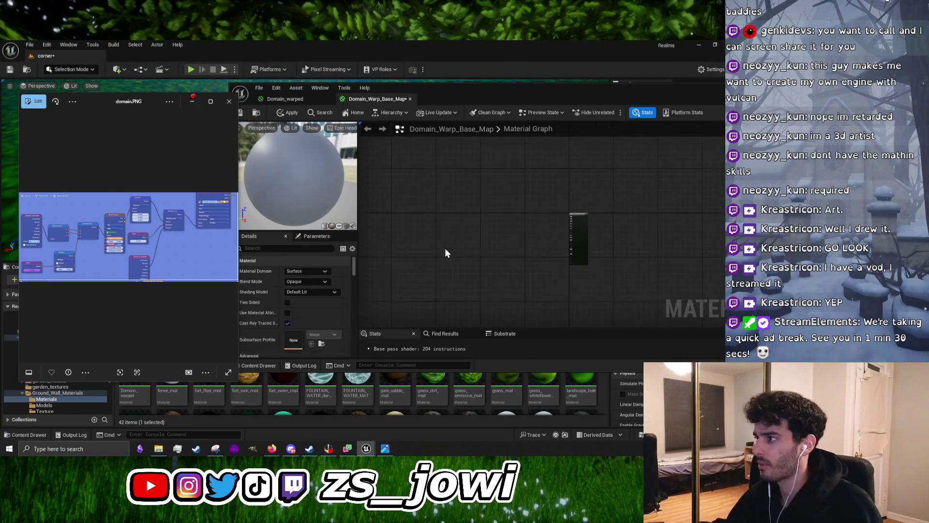
scroll(500, 291, "up", 2)
Add SimpleGrassWind and Absolute World Position nodes, wiring world position into AdditionalWPO
right_click(501, 289)
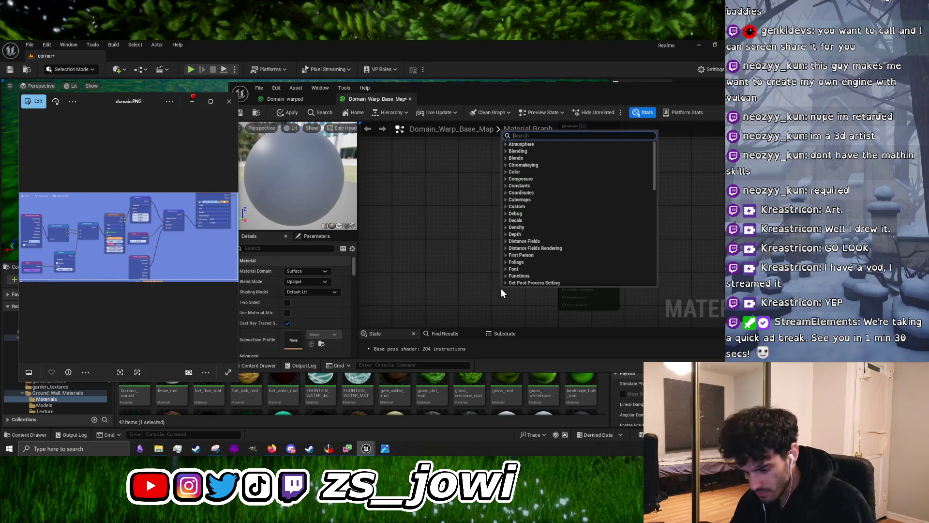
type("simple")
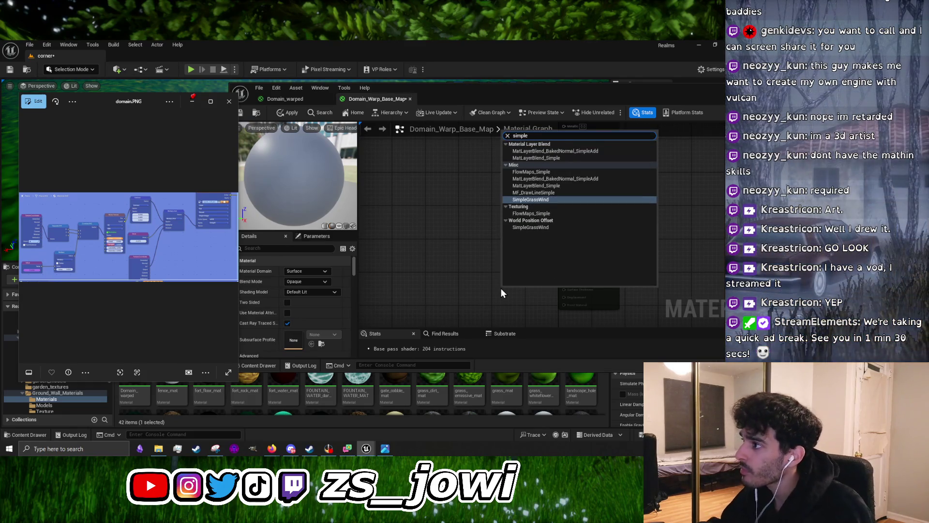
left_click(541, 200)
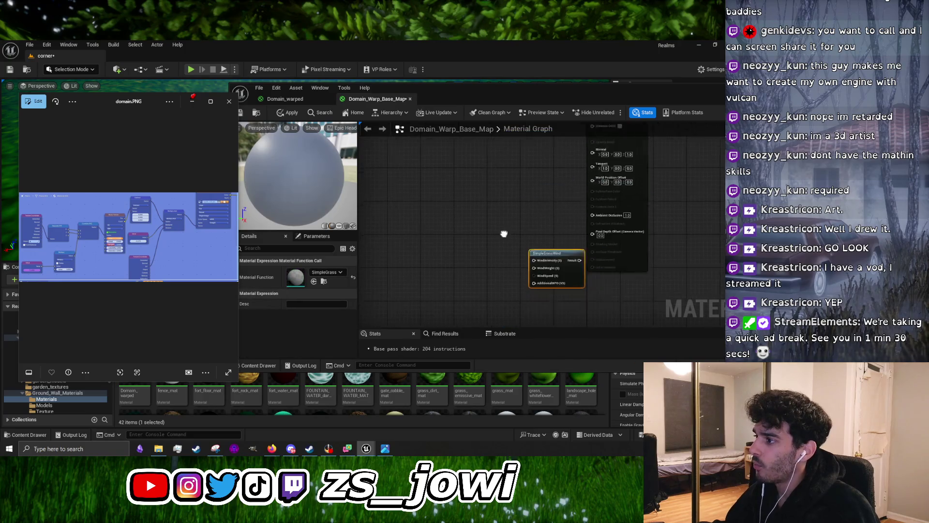
right_click(394, 275)
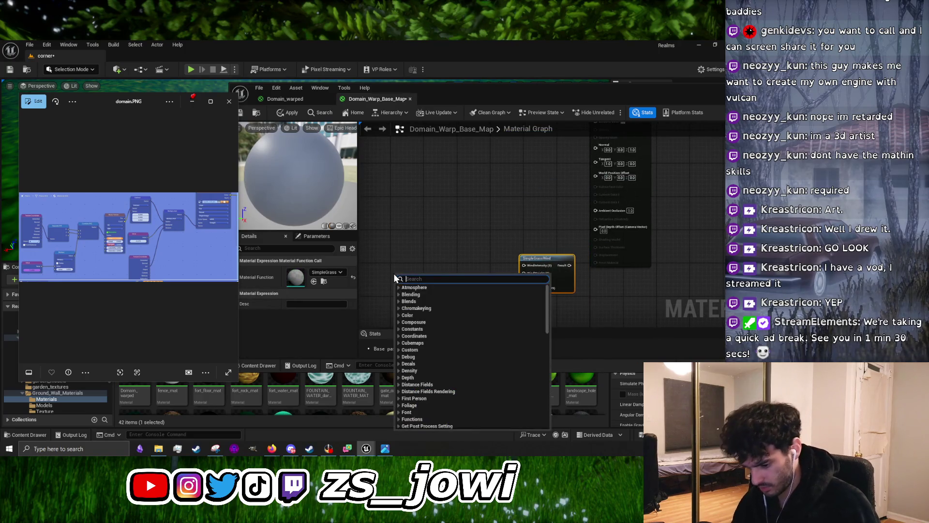
type("worldpo")
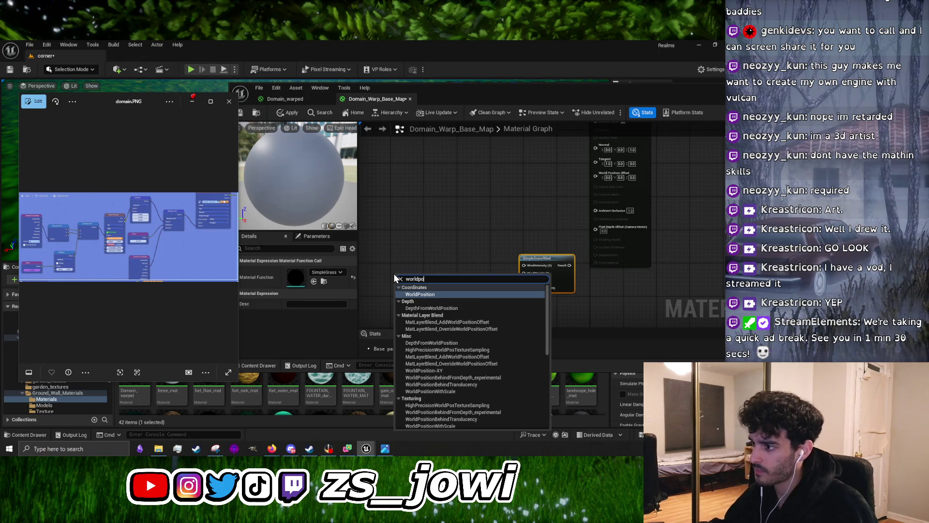
left_click(428, 295)
left_click_drag(422, 277, 452, 282)
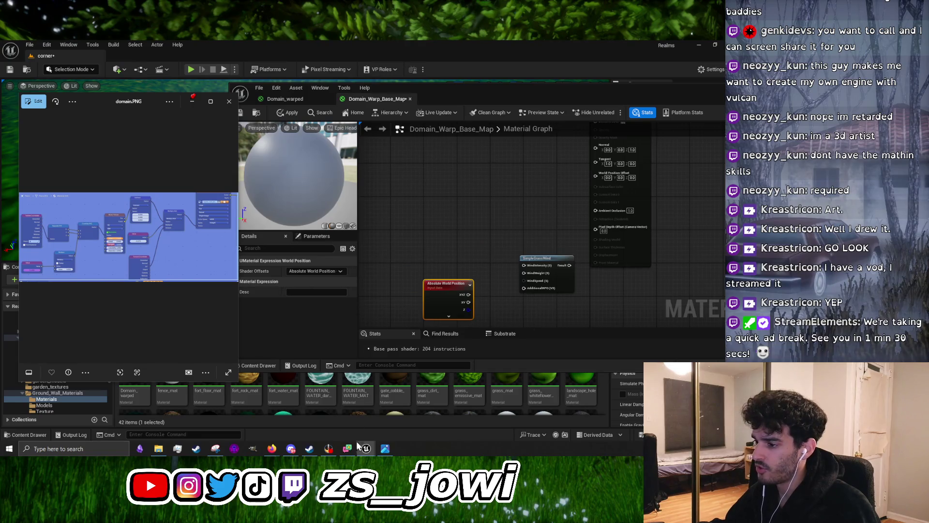
left_click_drag(469, 295, 530, 292)
left_click_drag(442, 285, 443, 306)
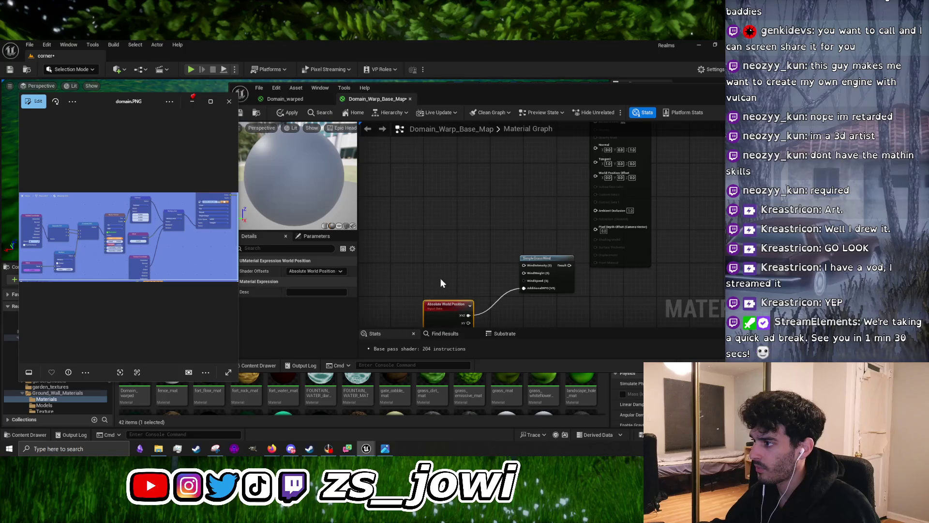
Add two Constants set to 3 and 1.5 and wire them into SimpleGrassWind
left_click(439, 250)
key("ctrl+w")
left_click_drag(469, 260, 524, 265)
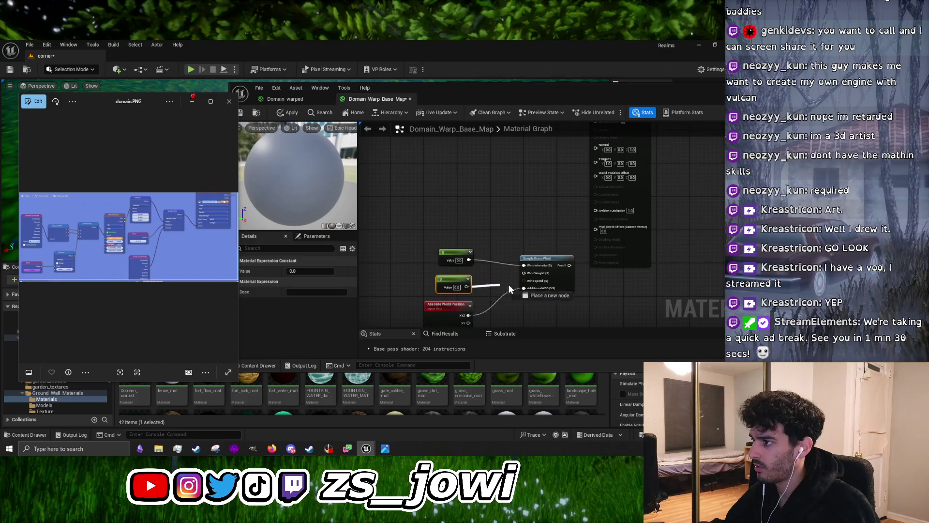
left_click(460, 261)
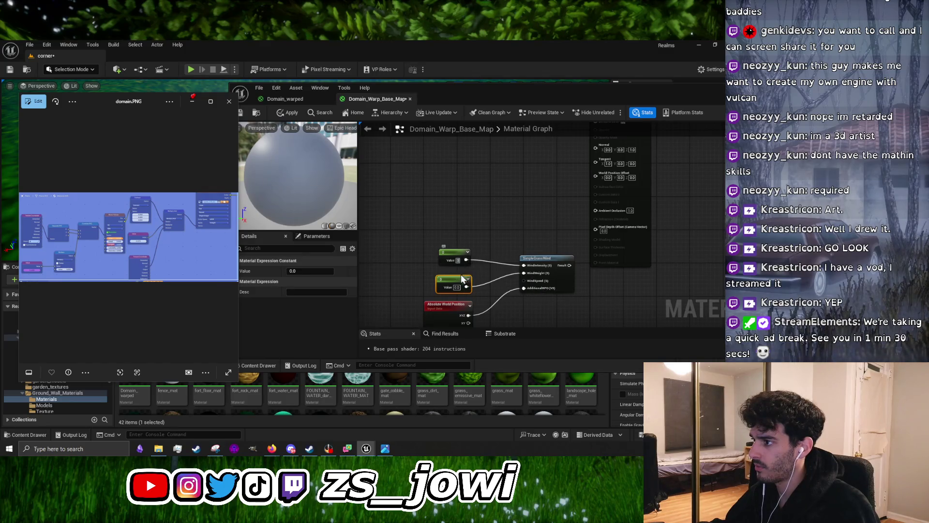
key("Return")
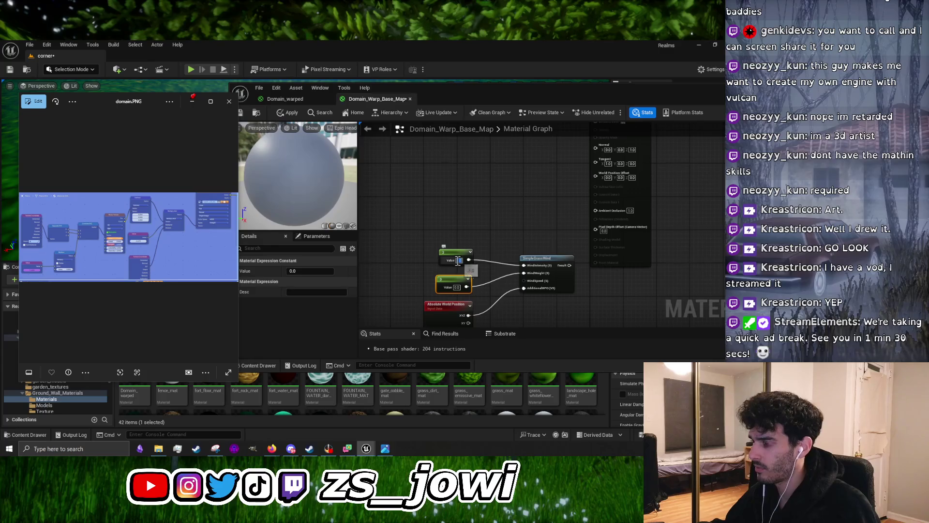
left_click(457, 287)
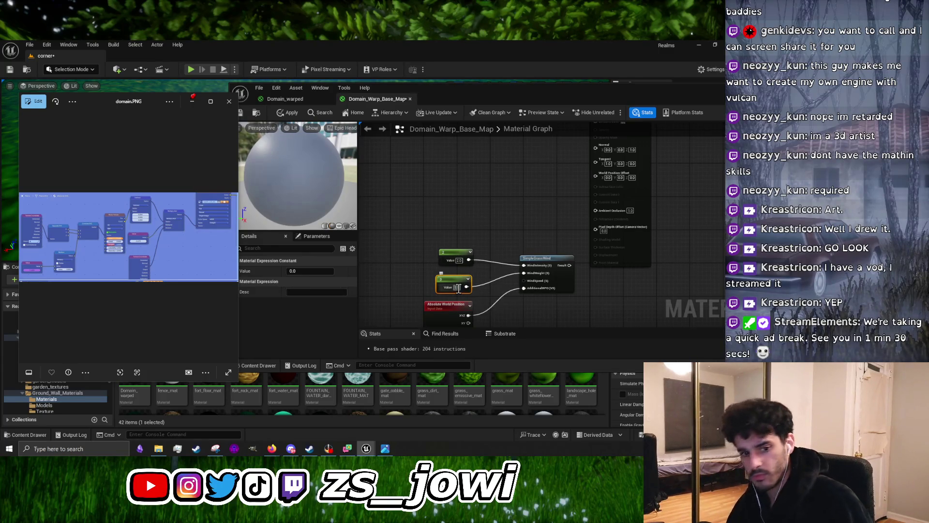
type("1.5")
key("Return")
Bring the Discord call back to the front
scroll(419, 236, "down", 2)
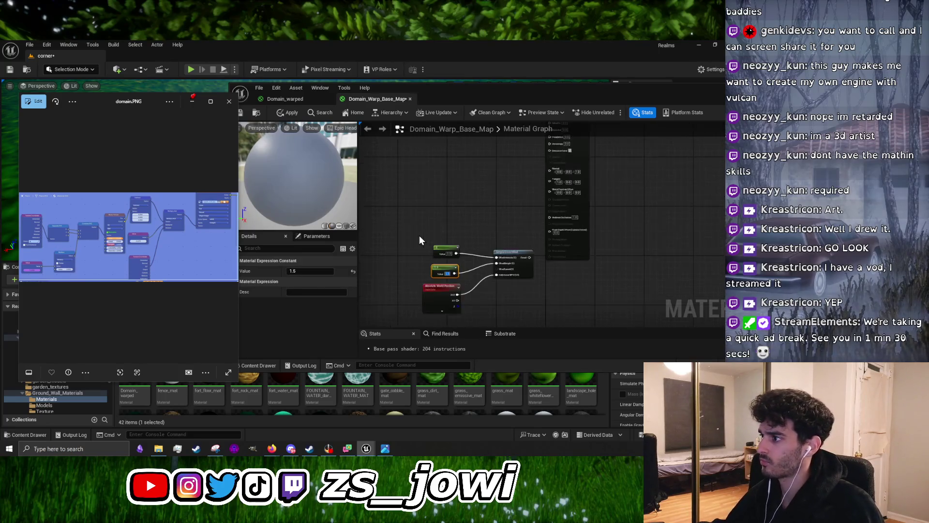
scroll(419, 235, "down", 1)
mouse_move(271, 450)
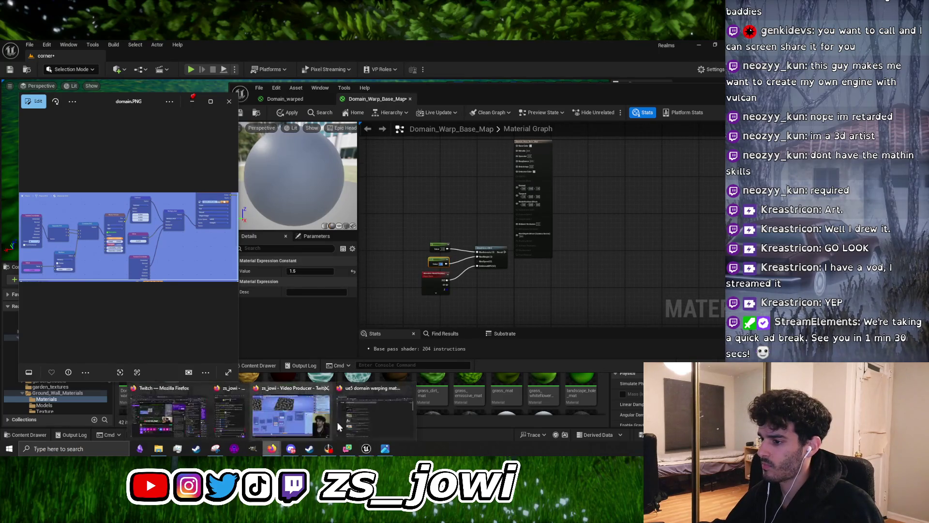
left_click(293, 451)
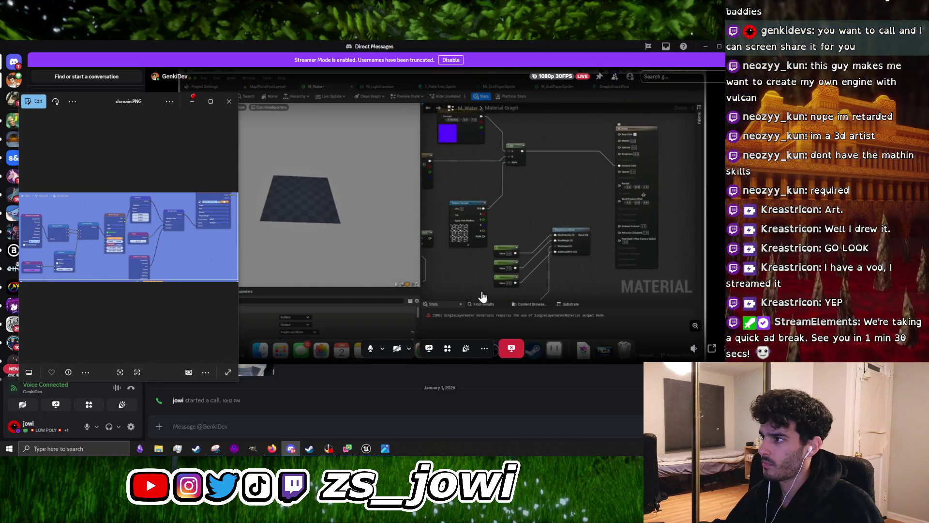
left_click(510, 256)
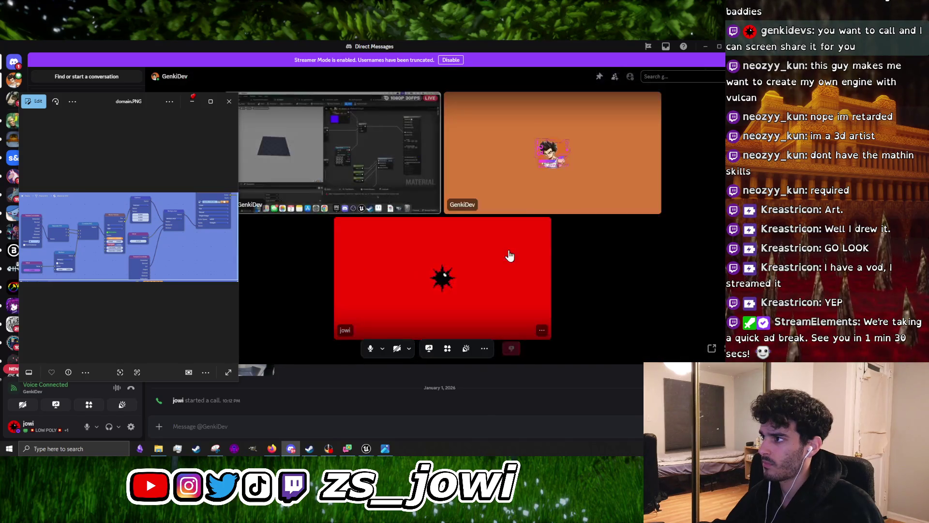
left_click(367, 166)
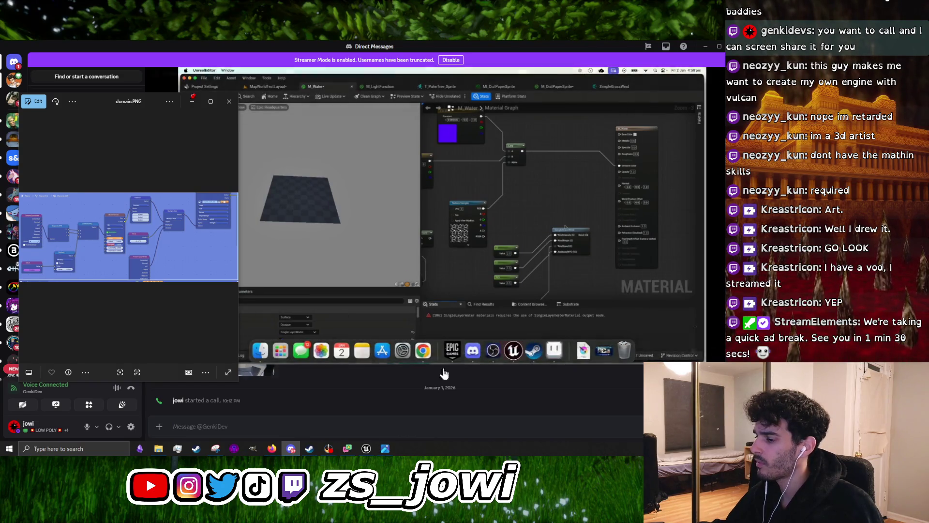
mouse_move(366, 448)
left_click(388, 422)
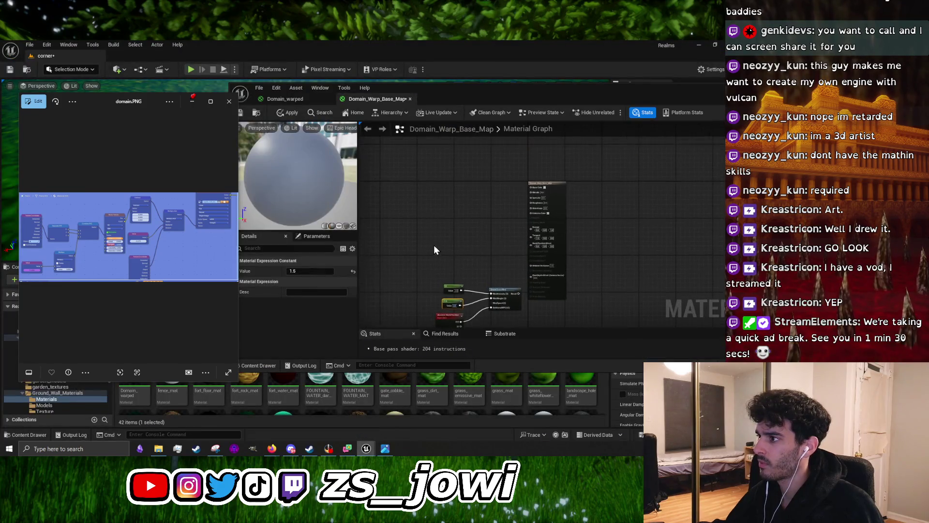
Add aqua_holetexture from the Texture folder as a Texture Sample feeding Base Color
left_click(434, 250)
right_click(432, 233)
left_click(431, 225)
right_click(445, 200)
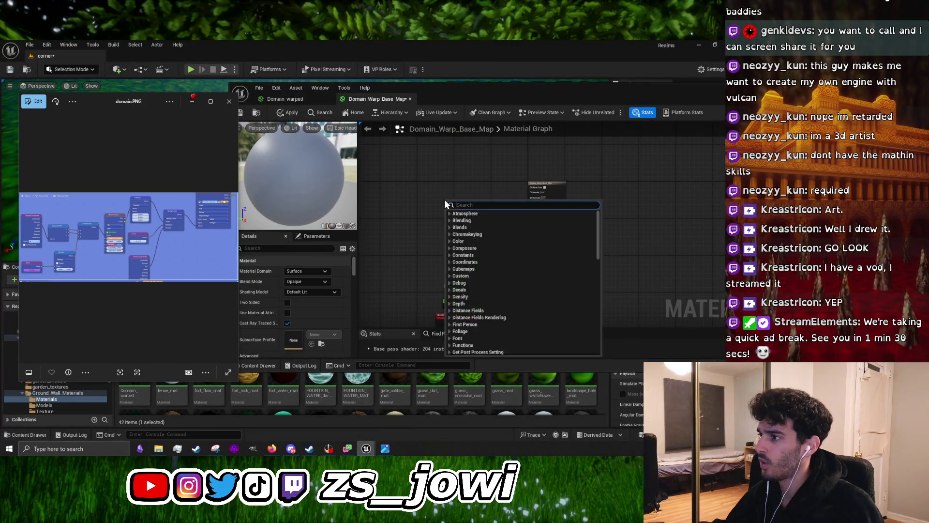
left_click(438, 195)
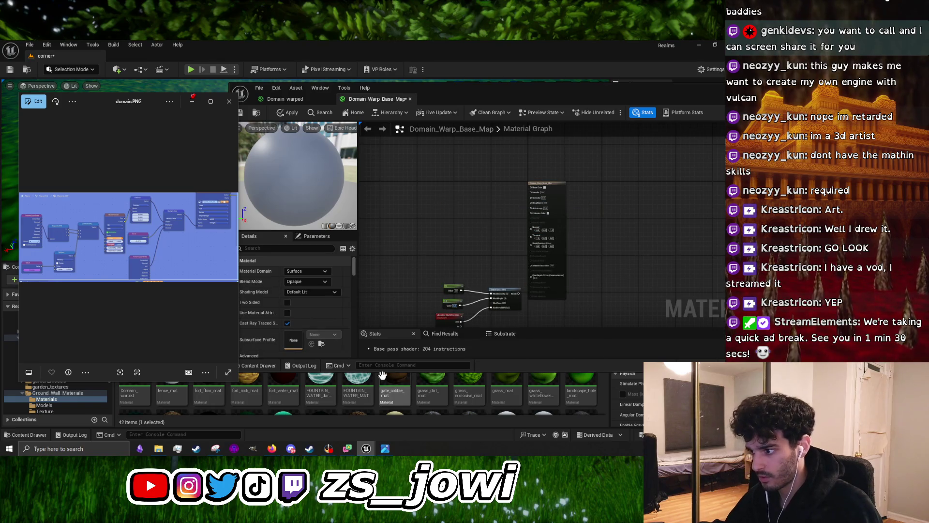
left_click(61, 411)
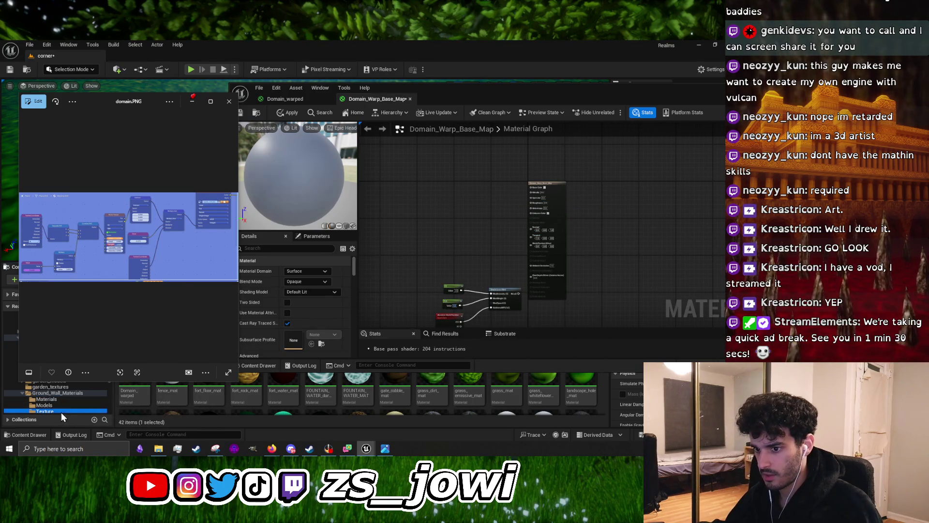
left_click(228, 101)
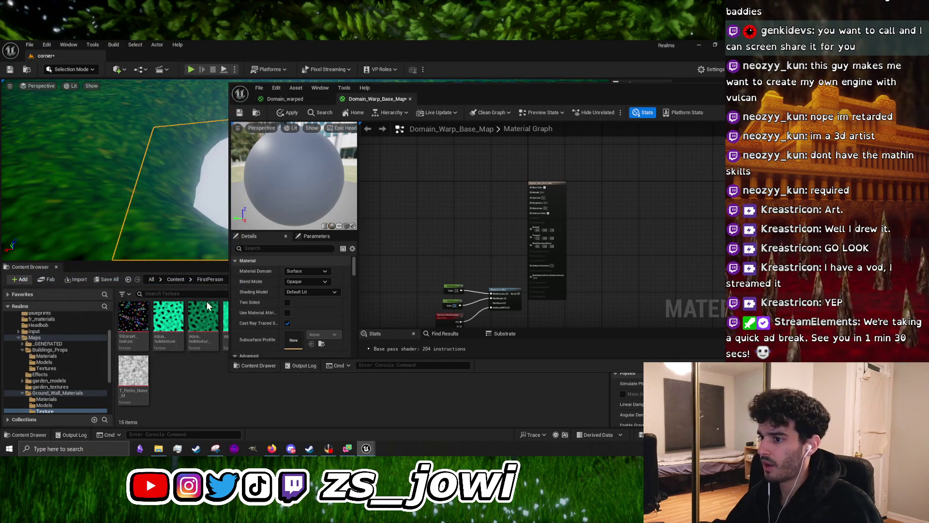
mouse_move(197, 321)
left_mouse_down()
mouse_move(411, 223)
mouse_move(426, 200)
left_mouse_up()
scroll(437, 199, "up", 3)
left_click_drag(627, 188, 634, 178)
left_click_drag(374, 205, 407, 141)
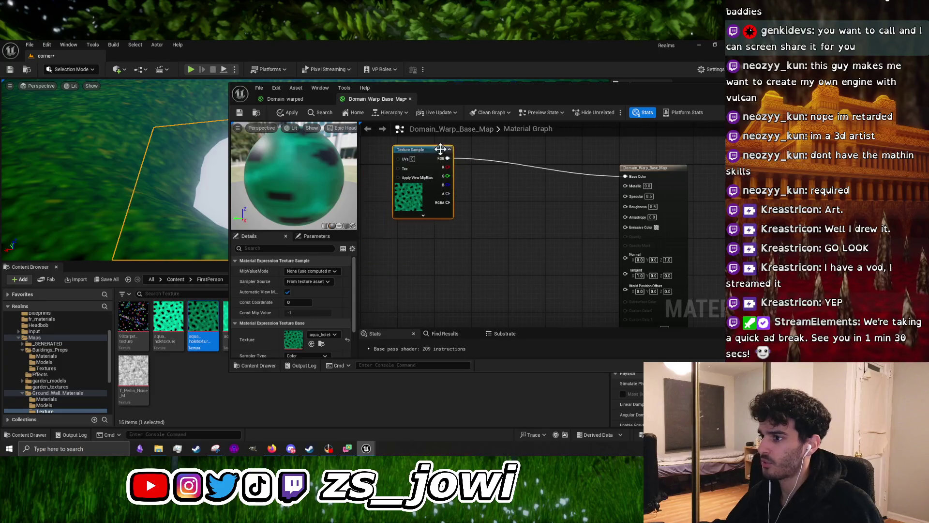
Set the material's Roughness to 1.0
scroll(451, 218, "down", 2)
left_click_drag(434, 252, 435, 211)
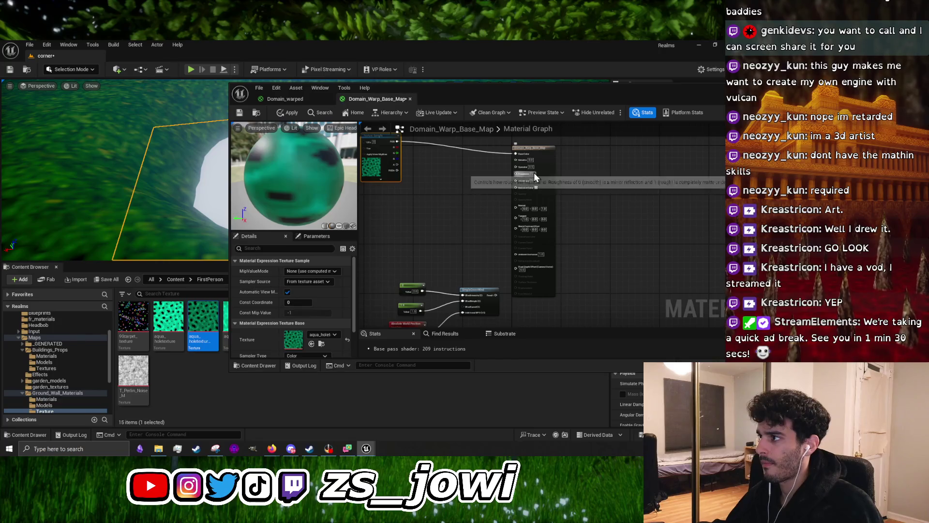
scroll(570, 173, "up", 3)
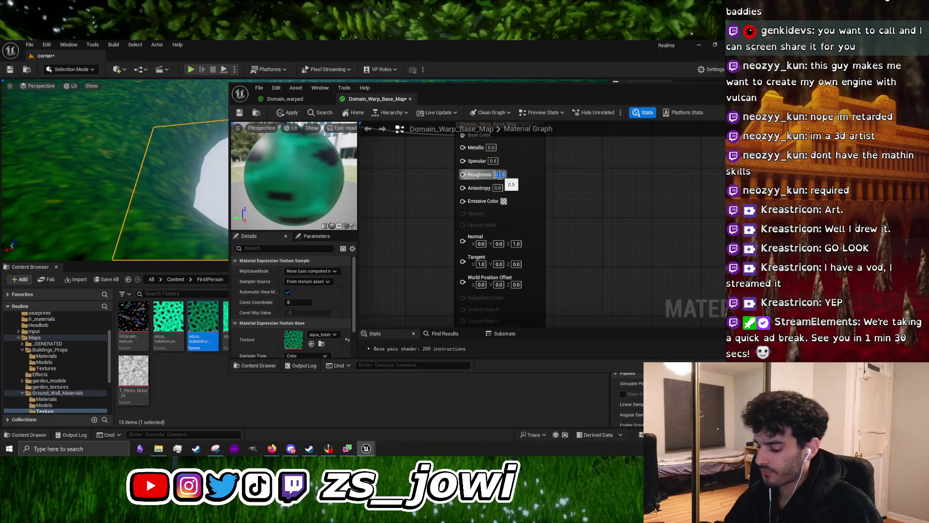
type("1")
key("Return")
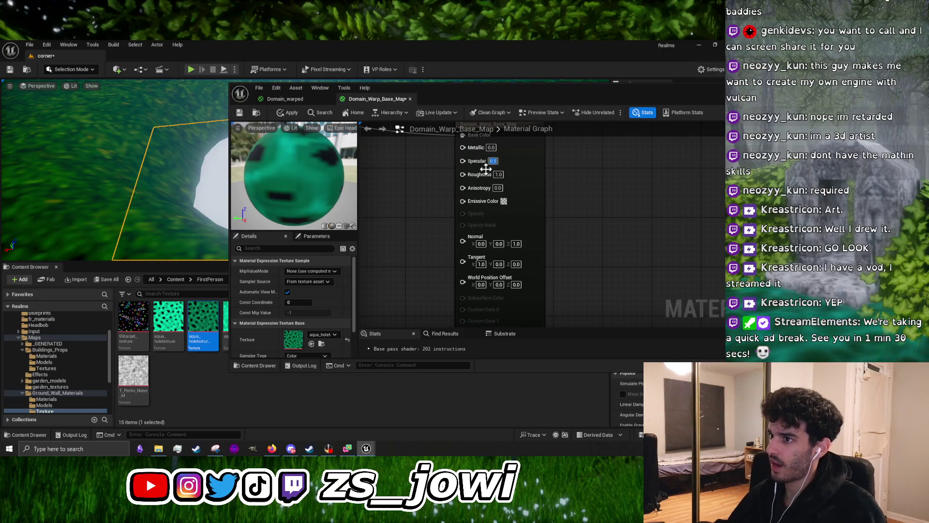
Pan the graph to bring the Texture Sample node into view
key("Home")
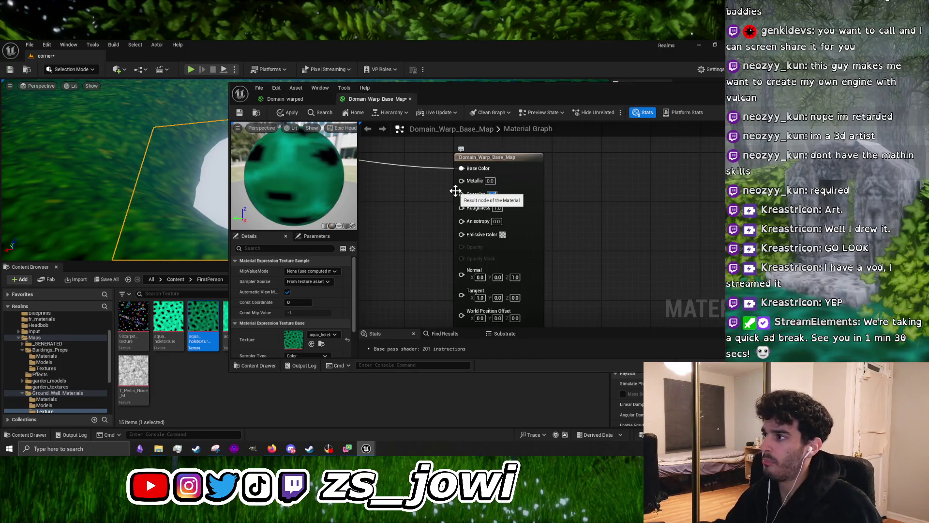
scroll(452, 200, "down", 2)
left_click_drag(416, 250, 539, 224)
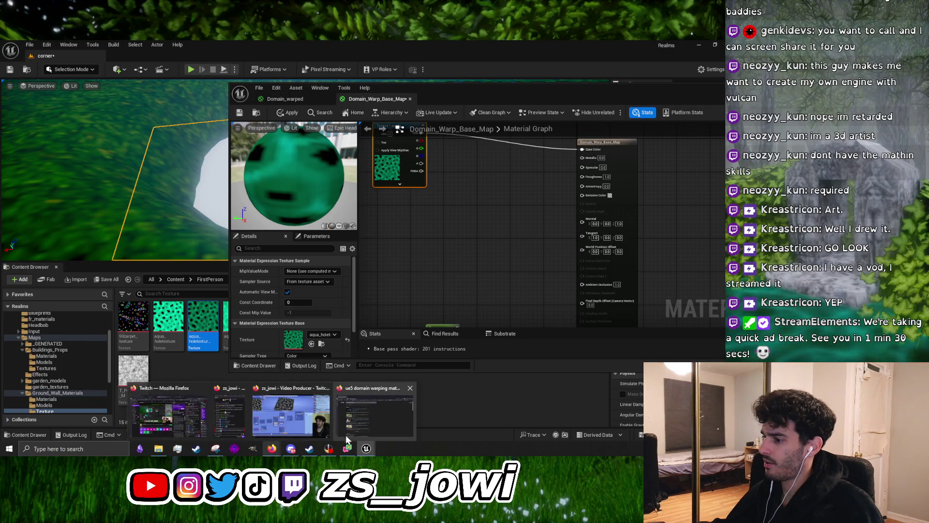
Switch to the Discord call, glance at the Unreal editor, then restore the call view
mouse_move(329, 448)
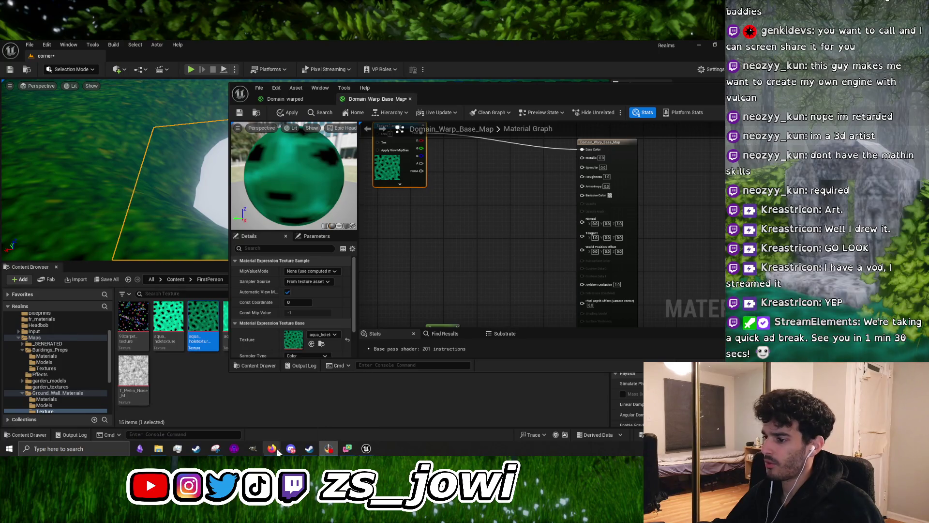
key("alt+Tab")
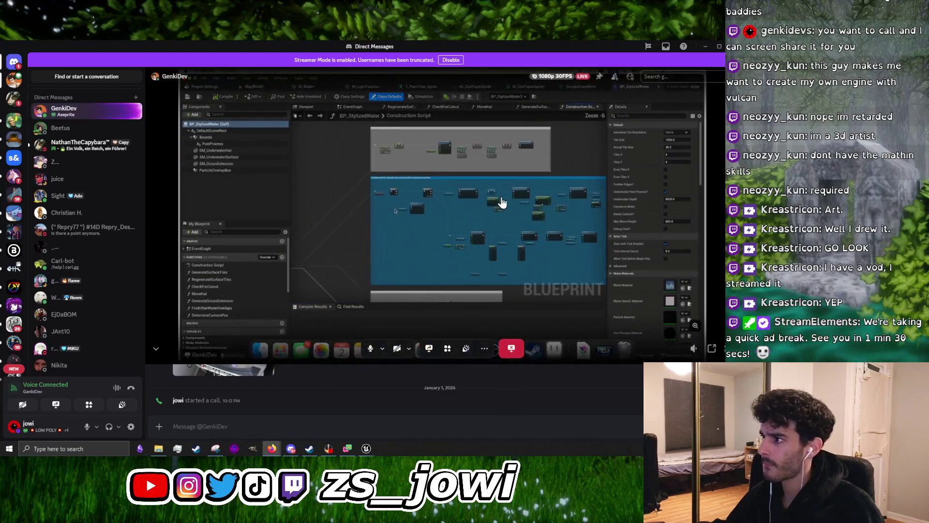
left_click(701, 46)
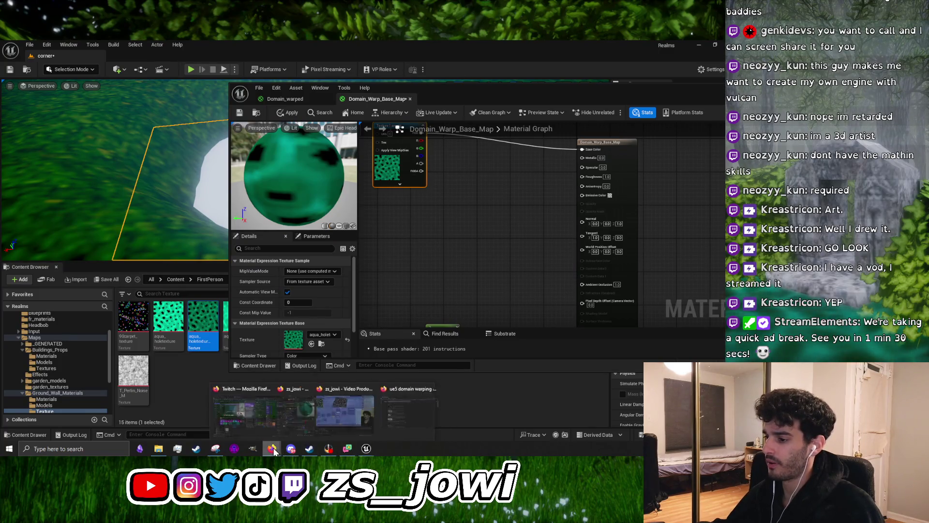
left_click(291, 449)
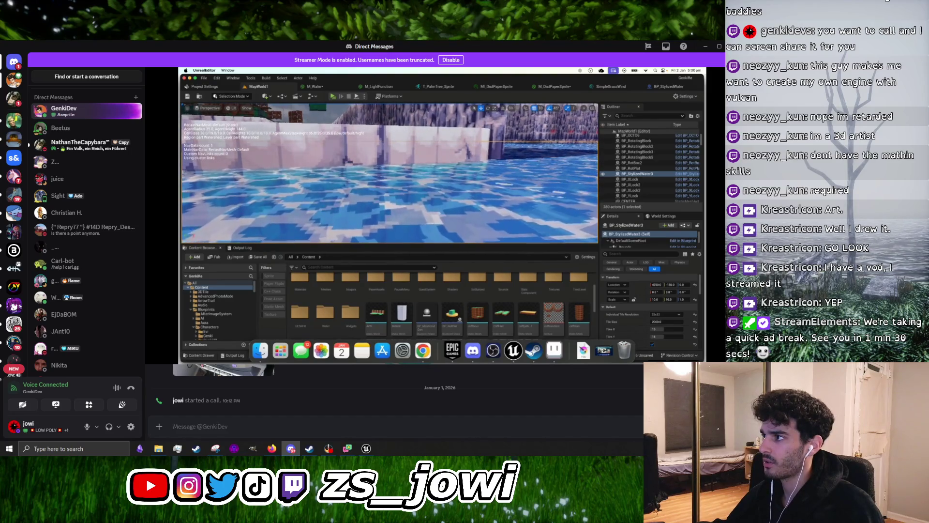
Hide the Discord call after watching the shared Event Graph, returning to the material editor
mouse_move(484, 195)
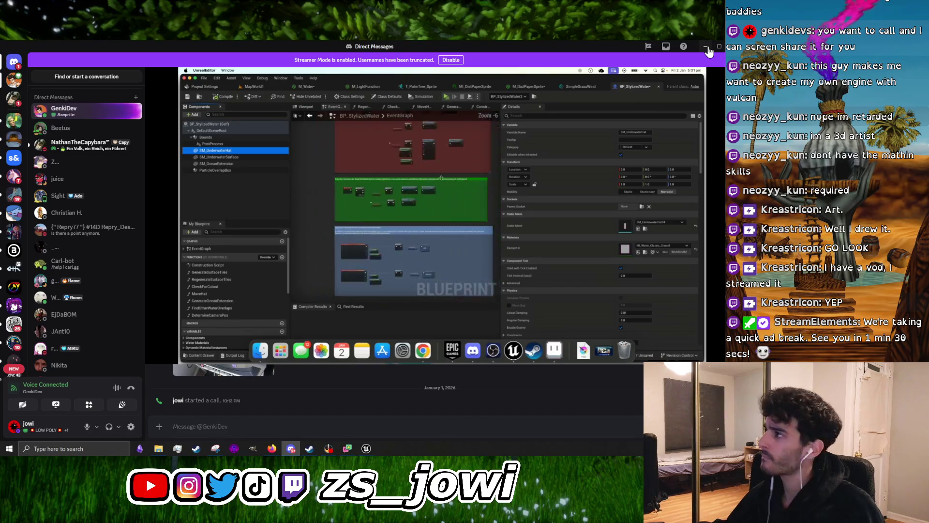
left_click(705, 47)
right_click(435, 240)
left_click(406, 246)
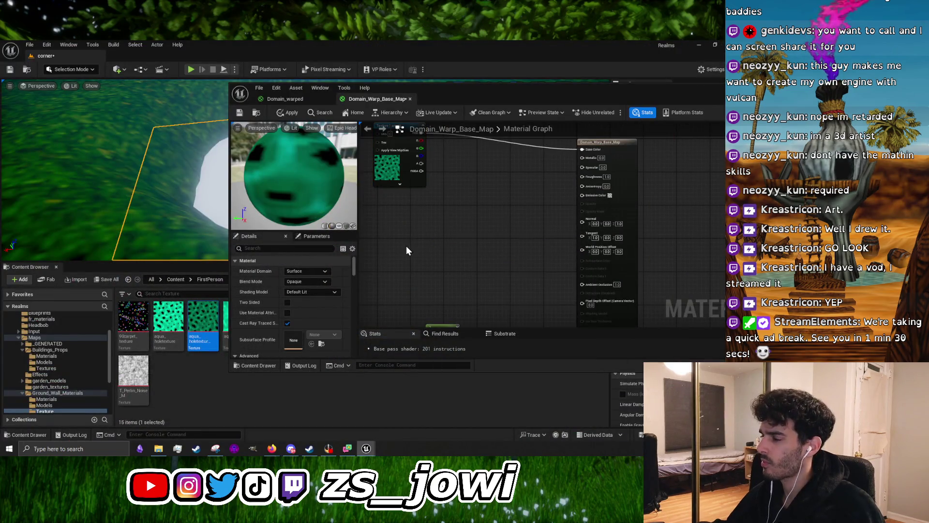
Wire the SimpleGrassWind output into the result node's World Position Offset
left_click_drag(405, 245, 377, 166)
mouse_move(506, 243)
left_mouse_down()
mouse_move(480, 289)
mouse_move(464, 265)
mouse_move(515, 209)
left_mouse_up()
left_click_drag(451, 179, 493, 231)
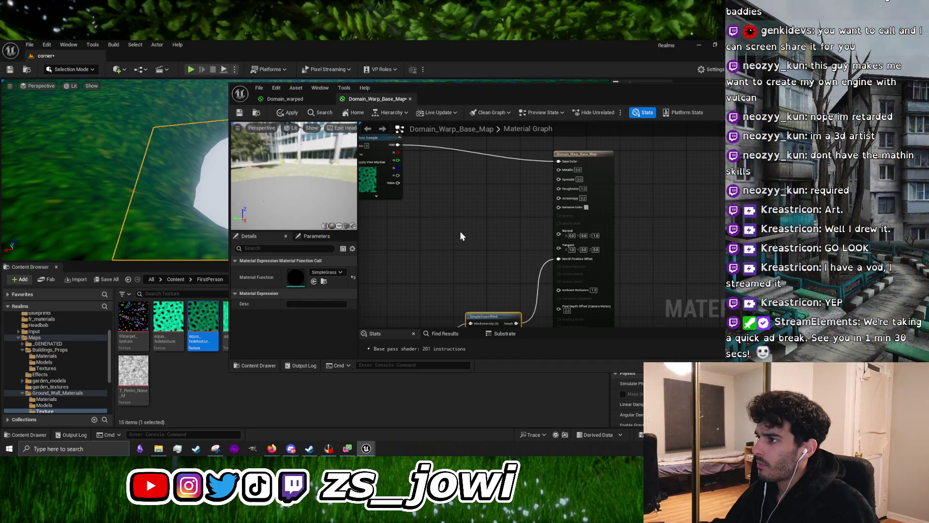
left_click_drag(461, 236, 526, 249)
left_click(663, 179)
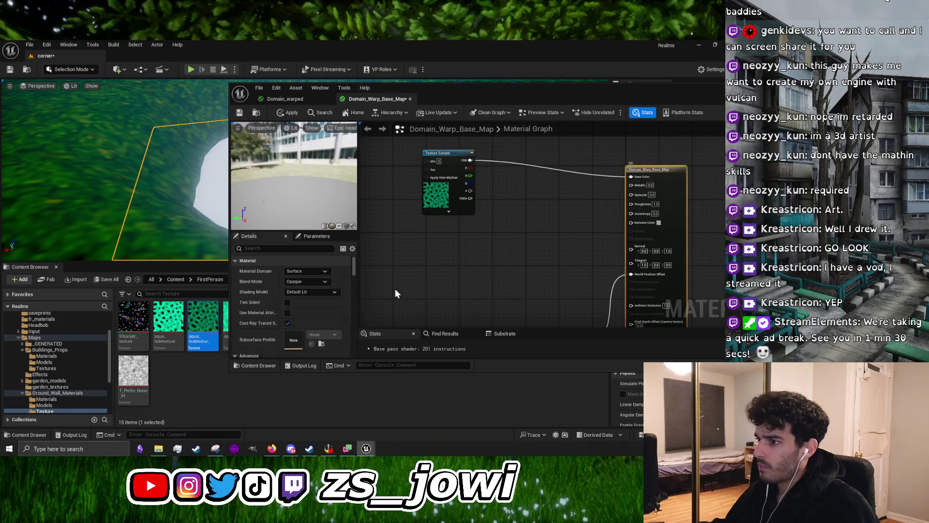
Briefly check the Discord call, then return to the Unreal material editor
mouse_move(273, 451)
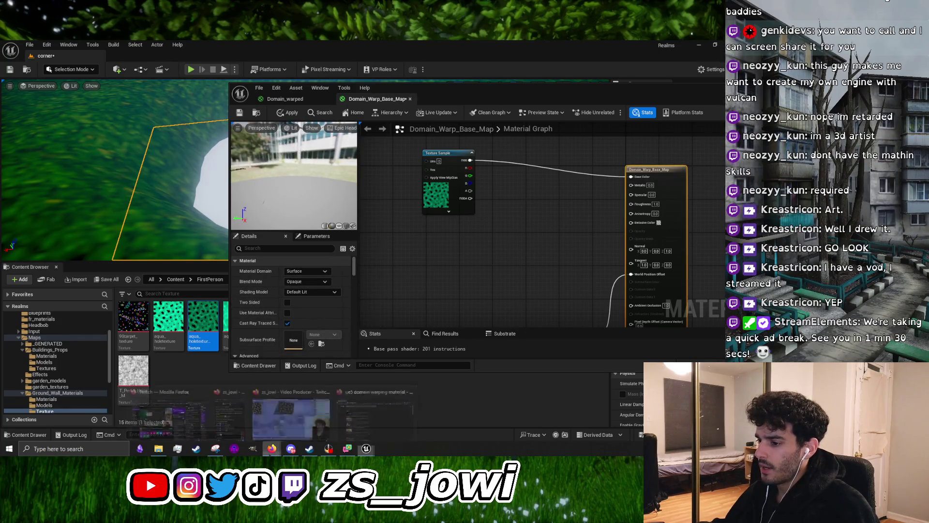
left_click(291, 448)
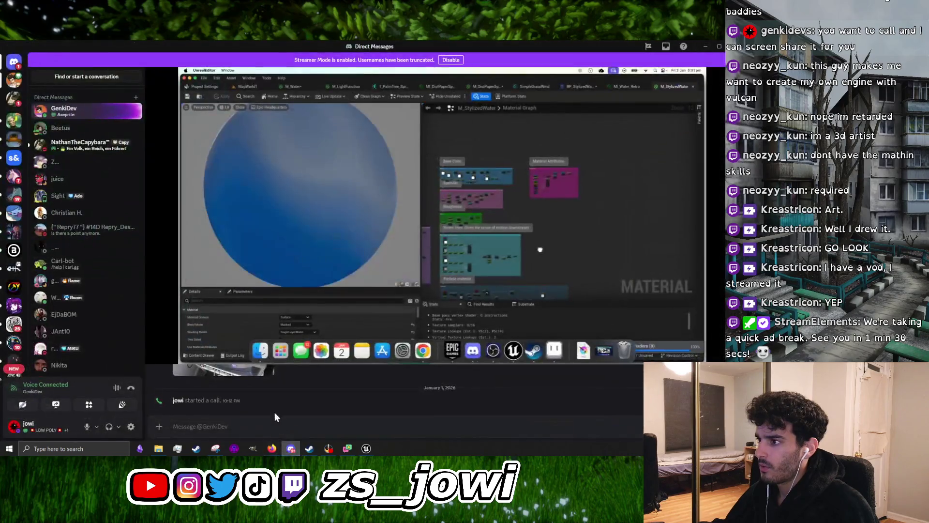
left_click(705, 47)
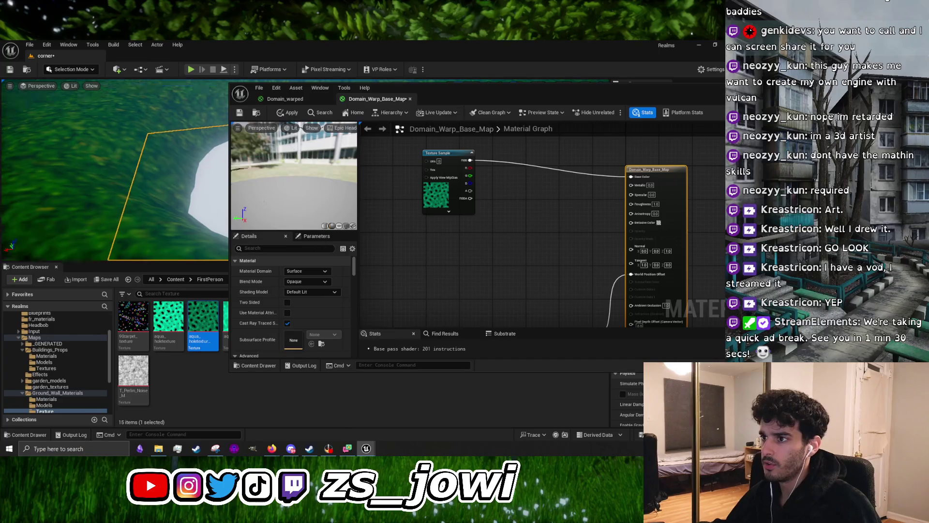
scroll(101, 217, "down", 3)
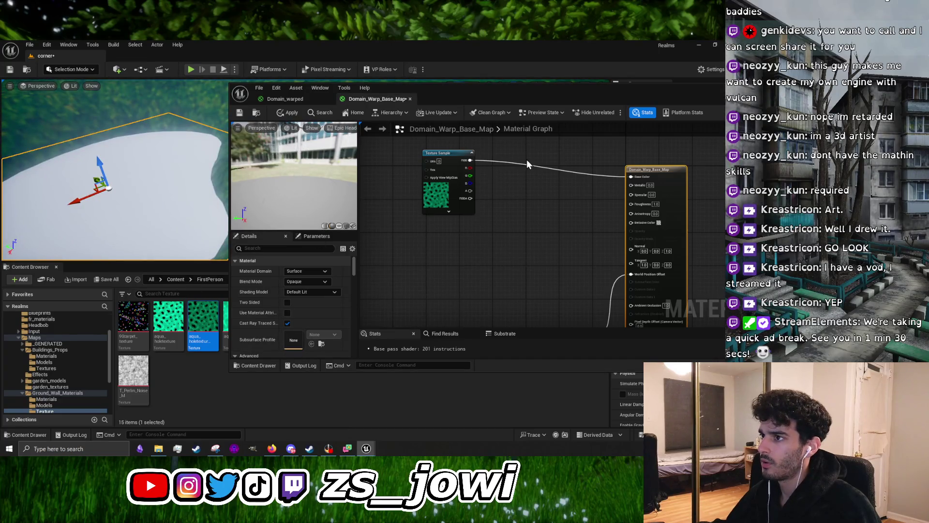
Apply Domain_Warp_Base_Map from Ground_Wall_Materials/Materials to Plane2, then reopen its editor
left_click_drag(644, 92, 581, 100)
left_click(626, 101)
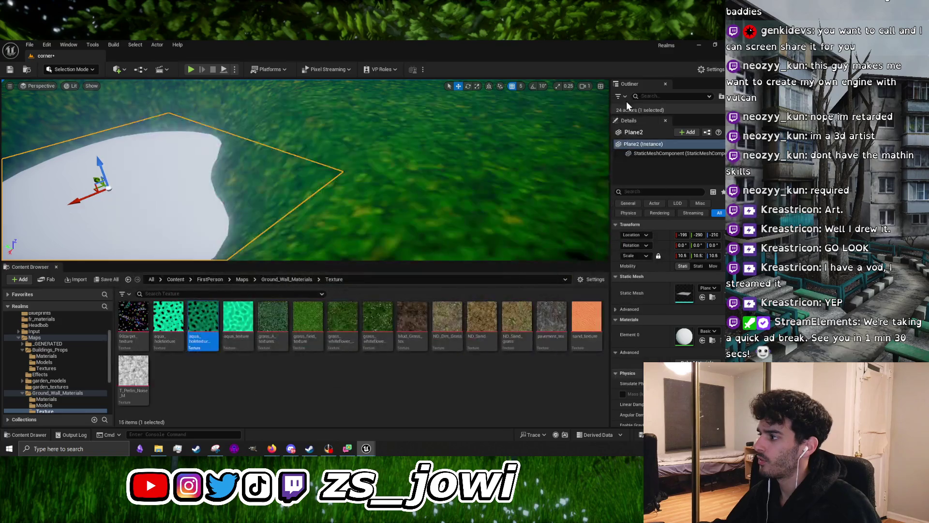
left_click(46, 399)
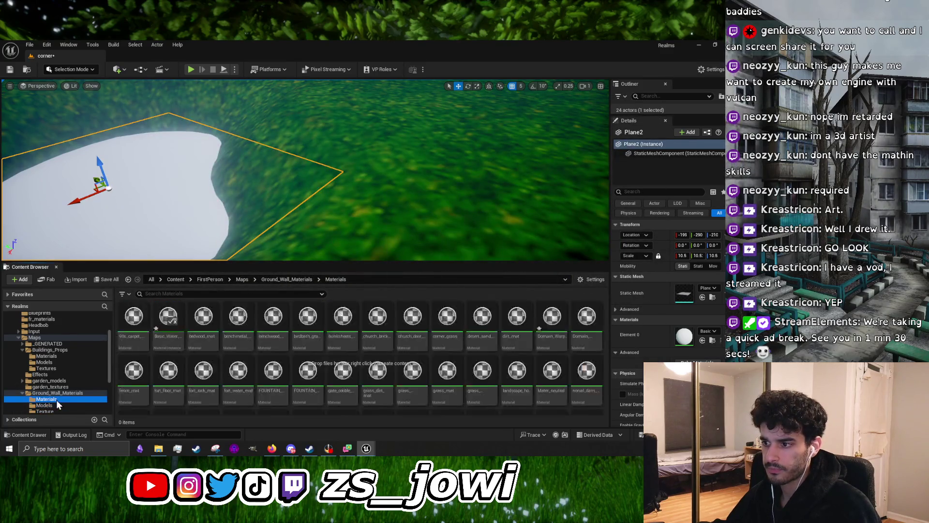
scroll(416, 355, "down", 5)
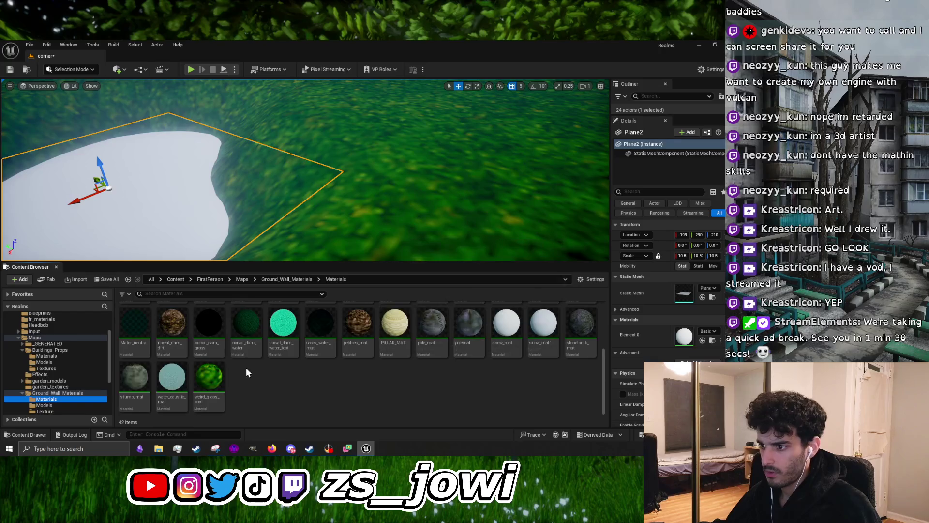
scroll(289, 352, "up", 1)
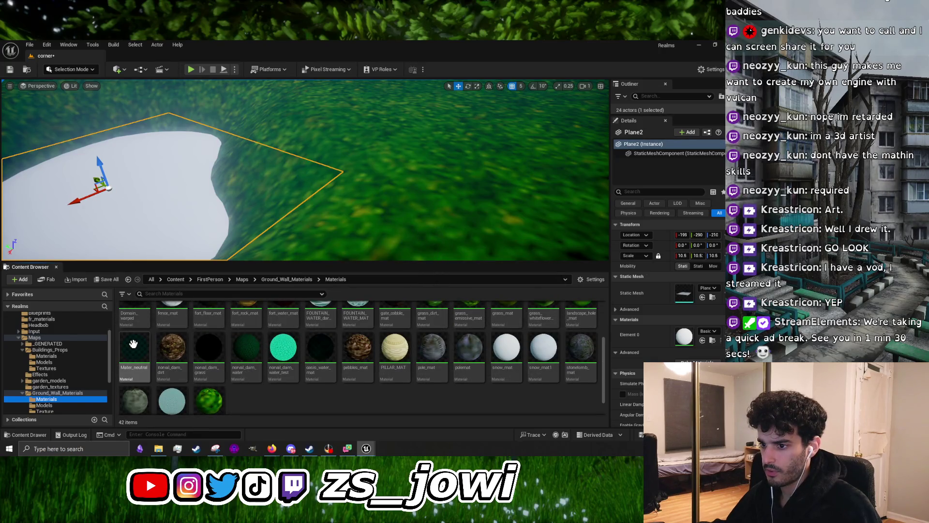
scroll(288, 352, "up", 1)
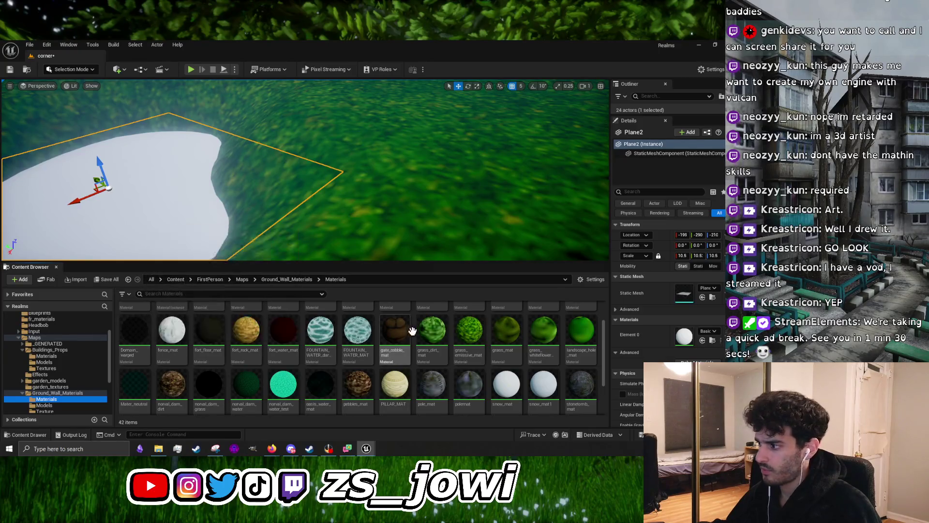
scroll(291, 349, "down", 2)
scroll(343, 339, "up", 3)
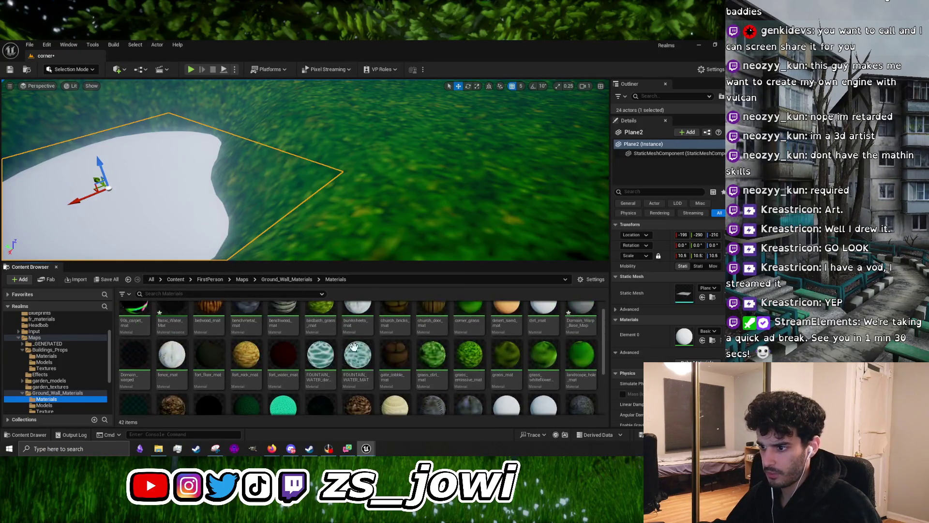
left_click_drag(585, 322, 179, 249)
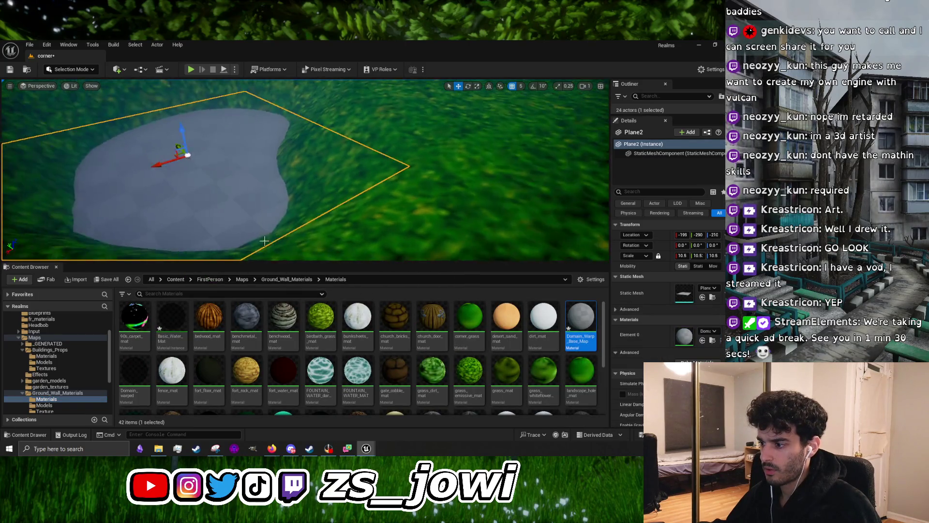
mouse_move(366, 449)
left_click(388, 430)
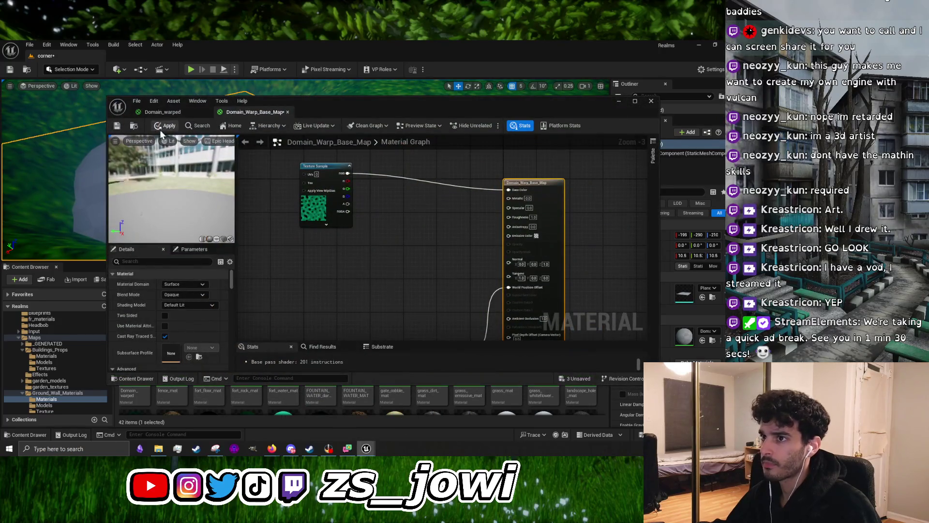
Apply and save Domain_Warp_Base_Map, then lower the editor window to show the viewport
left_click(174, 129)
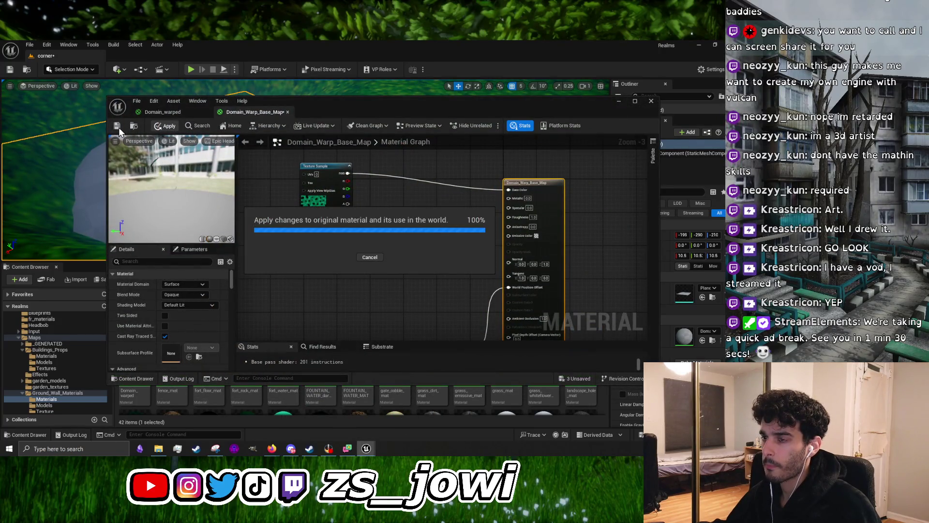
left_click(117, 126)
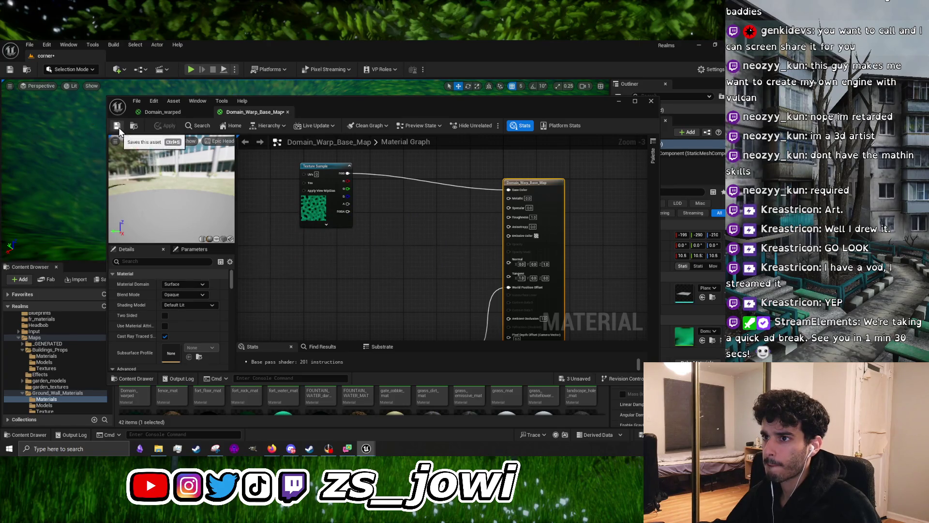
mouse_move(374, 102)
left_mouse_down()
mouse_move(403, 341)
mouse_move(392, 233)
mouse_move(360, 126)
left_mouse_up()
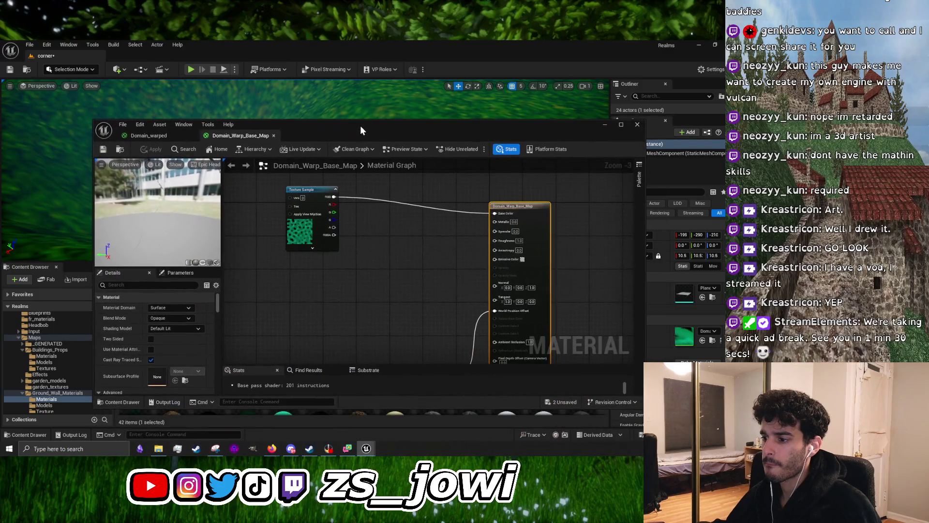
left_click(292, 450)
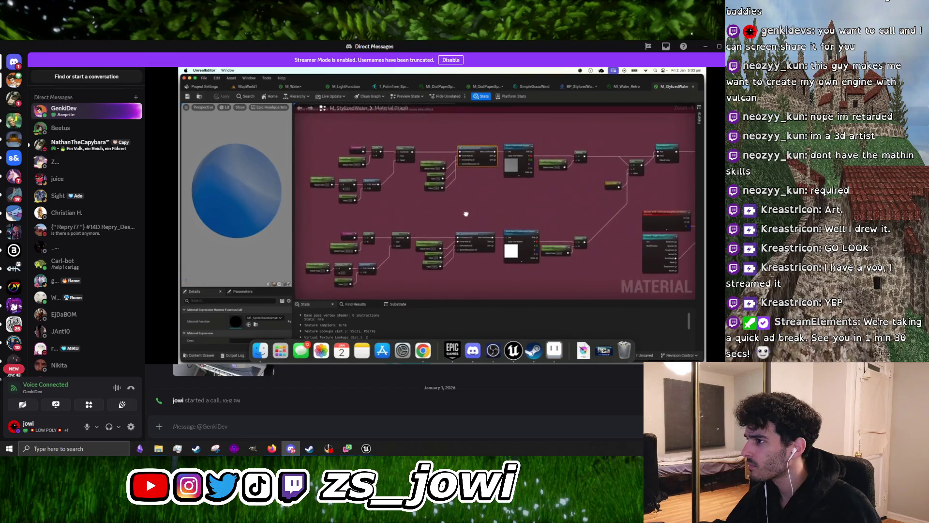
Make the Discord call full screen in grid view showing all three participants
mouse_move(421, 308)
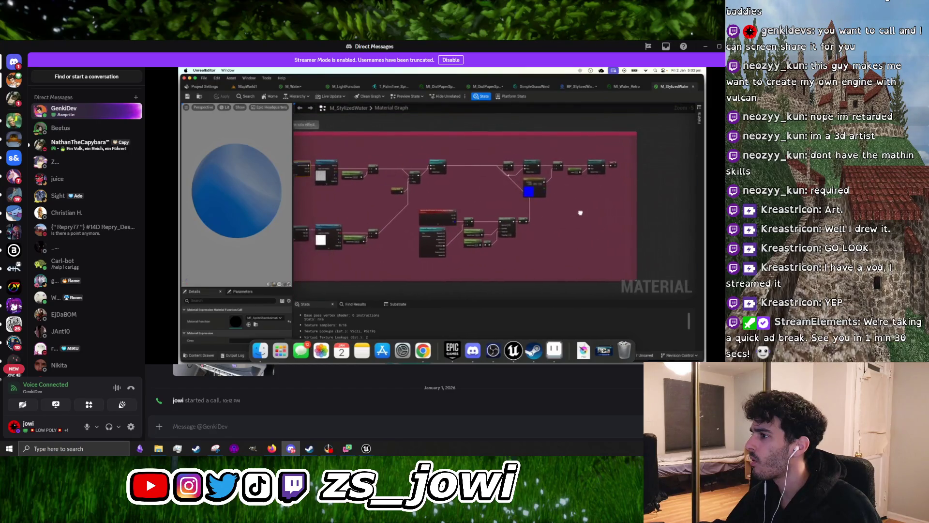
mouse_move(504, 284)
left_click(712, 348)
left_click(395, 282)
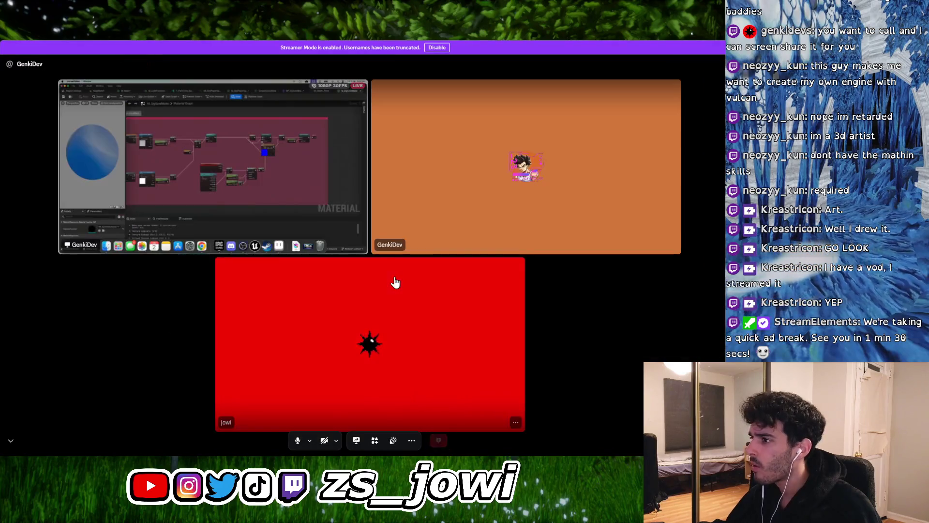
Zoom into the shared M_StylizedWater graph stream, then exit Discord's full-screen view with Esc
left_click(270, 180)
left_click(619, 369)
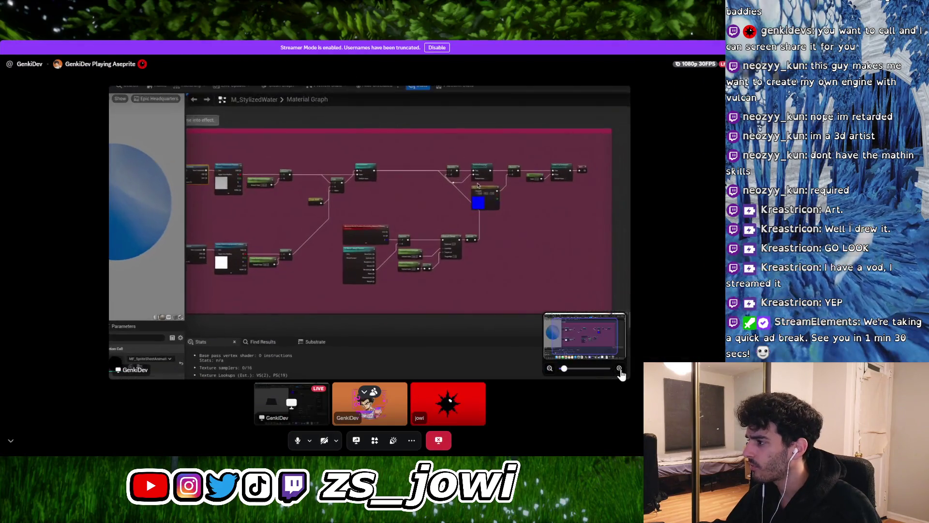
scroll(450, 269, "up", 5)
scroll(423, 263, "down", 3)
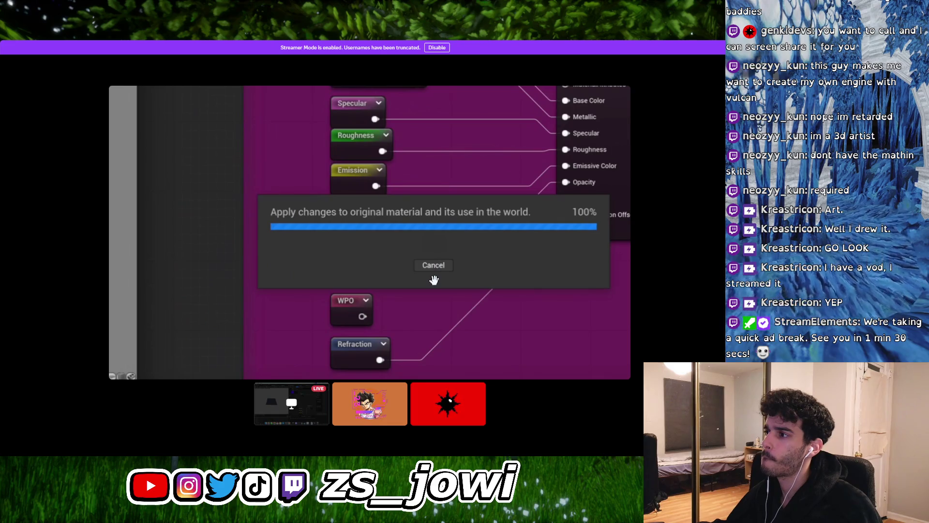
scroll(435, 281, "down", 5)
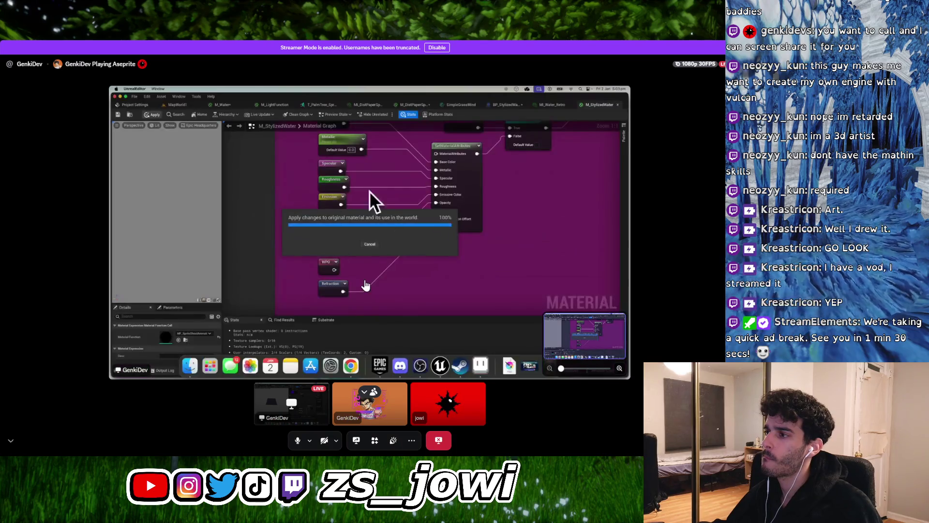
scroll(366, 284, "up", 5)
scroll(365, 278, "down", 5)
scroll(365, 281, "up", 3)
scroll(365, 276, "up", 3)
scroll(365, 277, "down", 5)
scroll(365, 277, "up", 6)
scroll(365, 277, "down", 6)
scroll(365, 277, "up", 6)
scroll(365, 278, "down", 6)
scroll(367, 281, "up", 6)
scroll(370, 283, "down", 6)
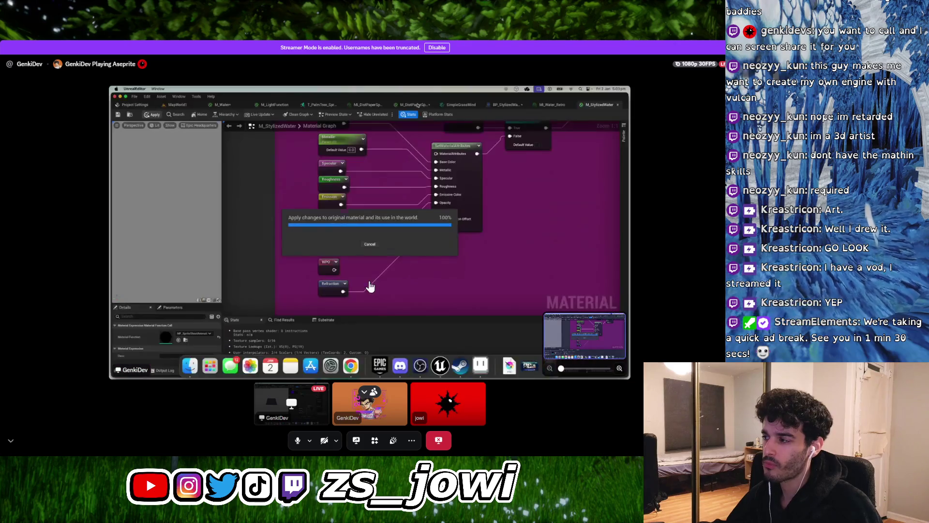
scroll(395, 180, "up", 6)
scroll(371, 234, "down", 6)
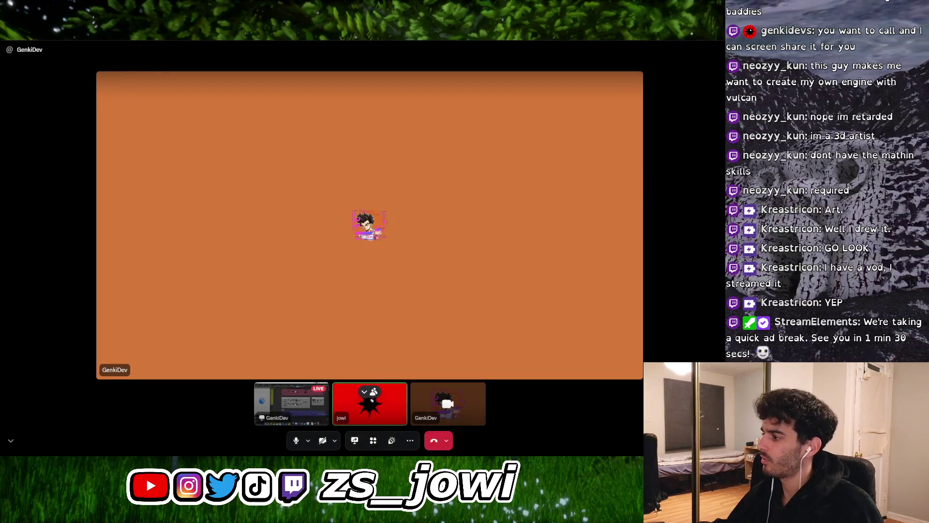
key("Escape")
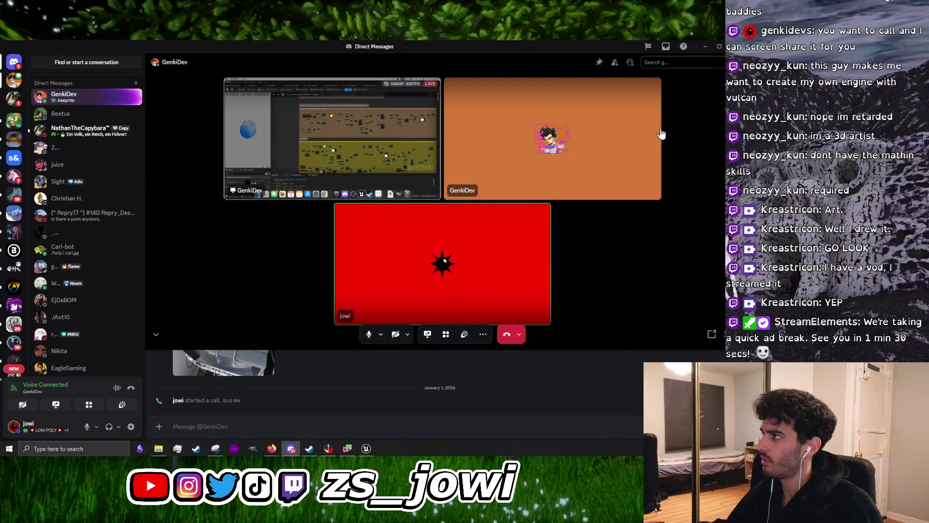
Minimize the Discord call and recentre the Domain_Warp_Base_Map graph, enlarging the stats area
left_click(707, 46)
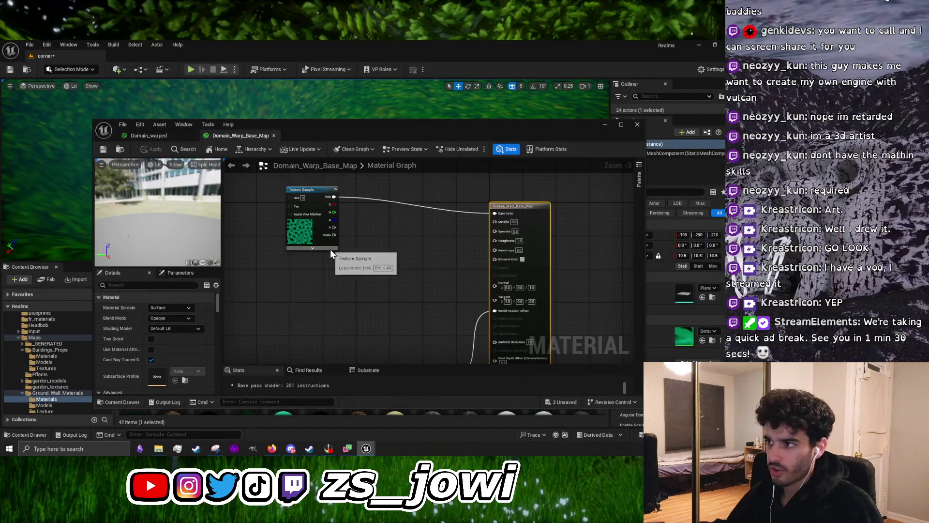
left_click_drag(387, 303, 329, 289)
left_click(349, 274)
right_click(346, 269)
left_click(300, 265)
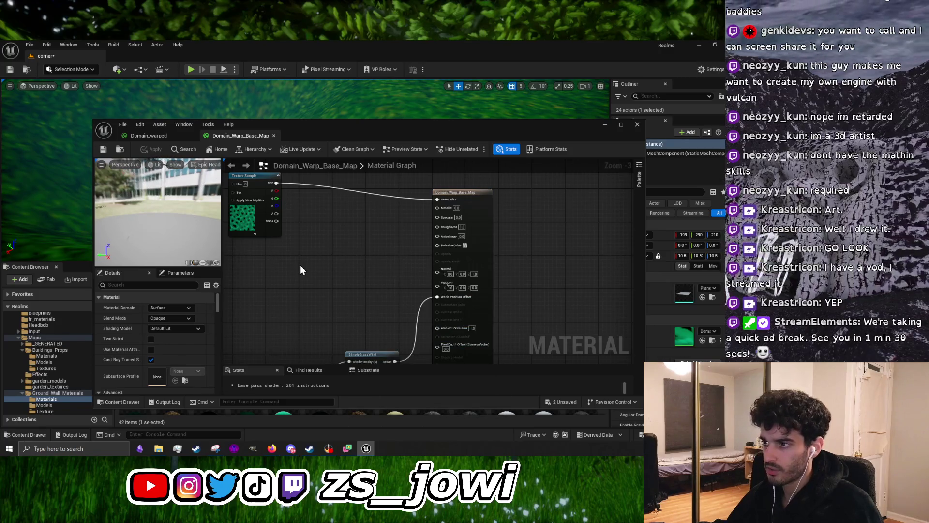
mouse_move(284, 364)
left_mouse_down()
mouse_move(290, 280)
mouse_move(295, 355)
mouse_move(302, 285)
mouse_move(296, 351)
left_mouse_up()
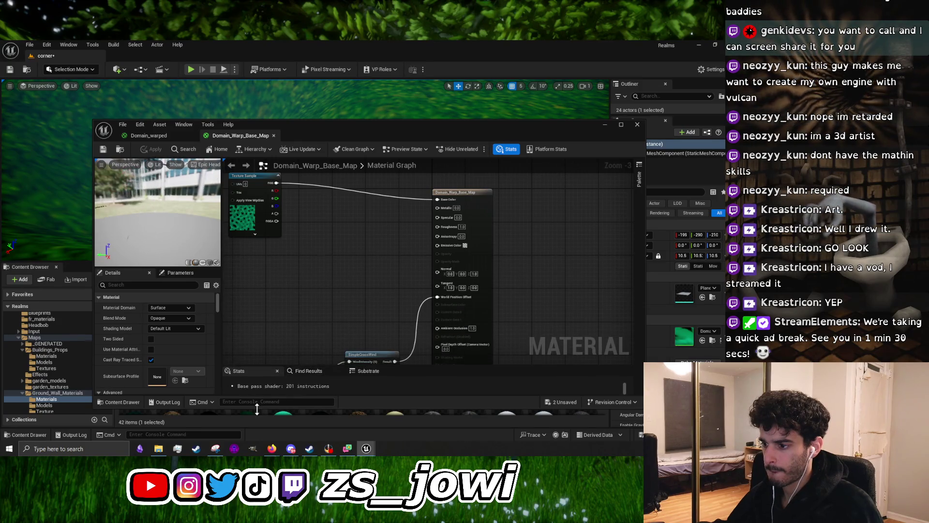
Shrink the material editor, open Ground_Wall_Materials > Texture, and box-select the wind nodes
left_click_drag(258, 409, 265, 328)
scroll(54, 391, "down", 2)
left_click(54, 389)
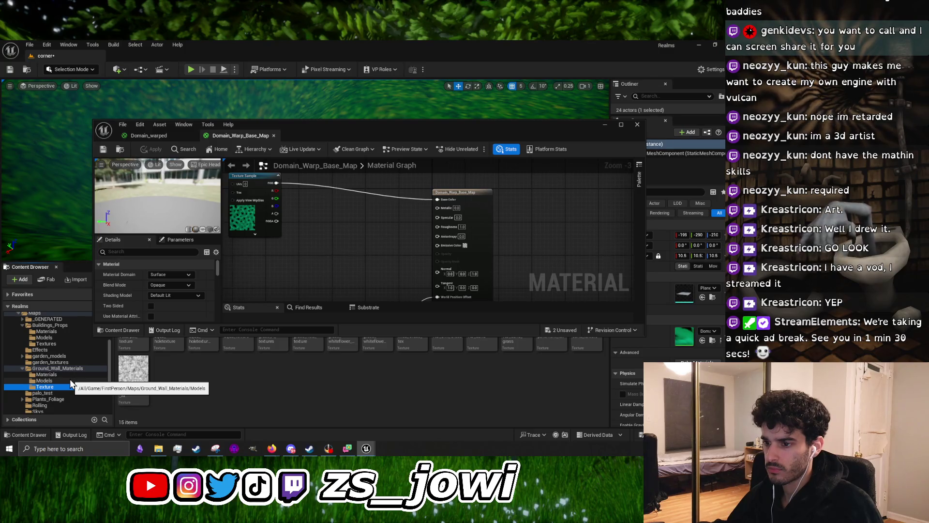
left_click_drag(333, 282, 367, 218)
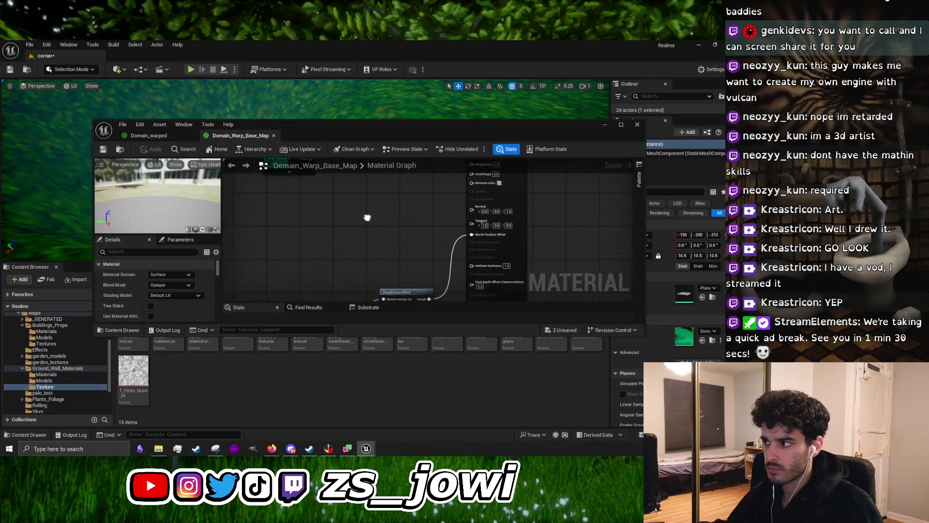
scroll(367, 217, "down", 2)
left_click_drag(412, 270, 422, 260)
Add a Constant of 1 and wire it into SimpleGrassWind's WindSpeed
mouse_move(421, 217)
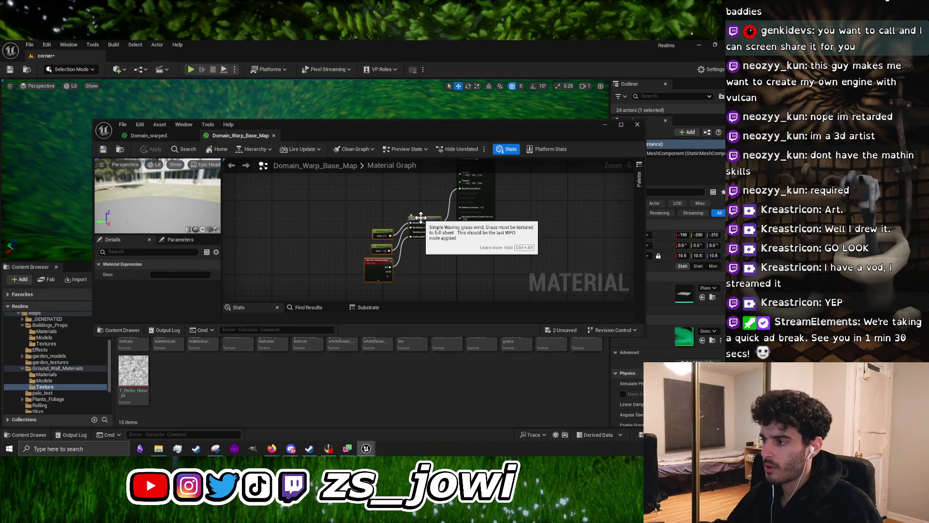
left_click(338, 199)
scroll(347, 242, "up", 3)
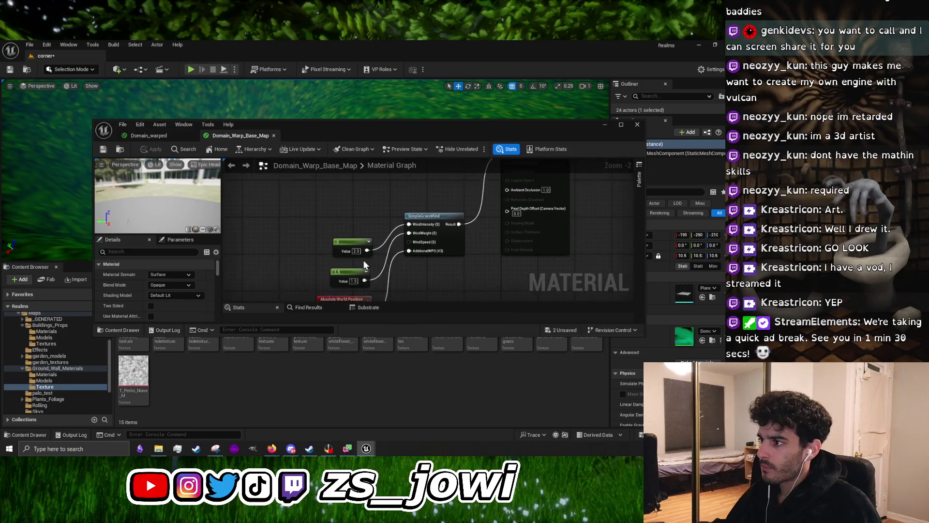
scroll(364, 260, "up", 2)
left_click_drag(364, 287, 369, 286)
left_click(357, 260)
left_click(253, 242)
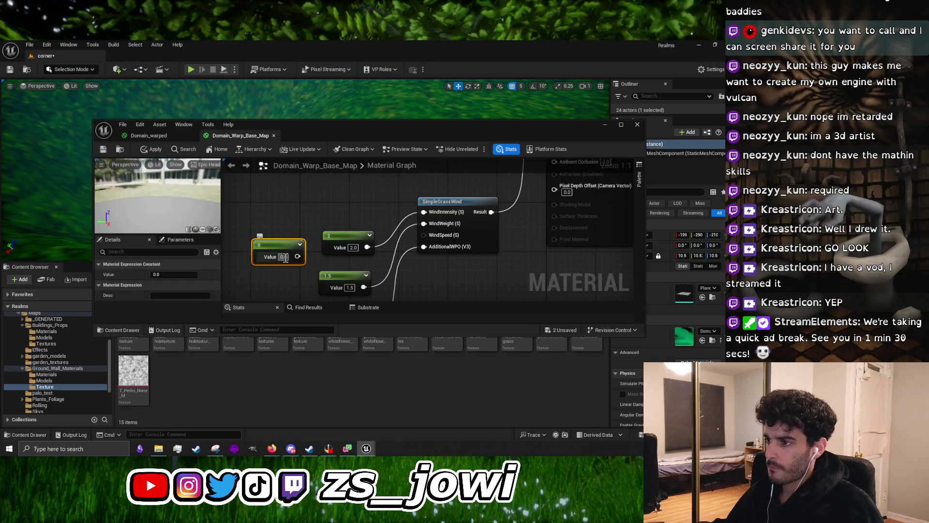
type("1")
key("Return")
left_click_drag(298, 257, 431, 236)
Move the 2 and 1.5 nodes up, then drag T_Perlin_Noise_M into the graph
left_click_drag(347, 236, 335, 196)
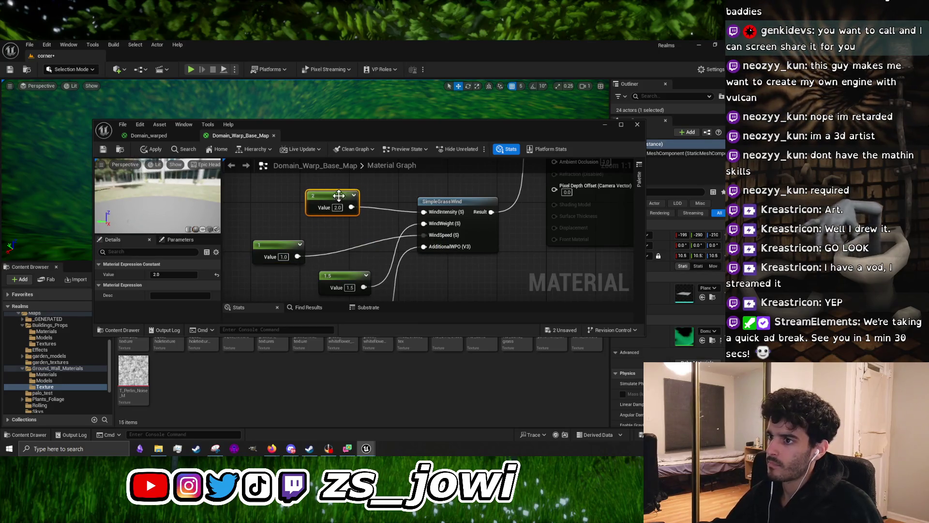
scroll(361, 242, "down", 2)
left_click_drag(355, 272, 345, 235)
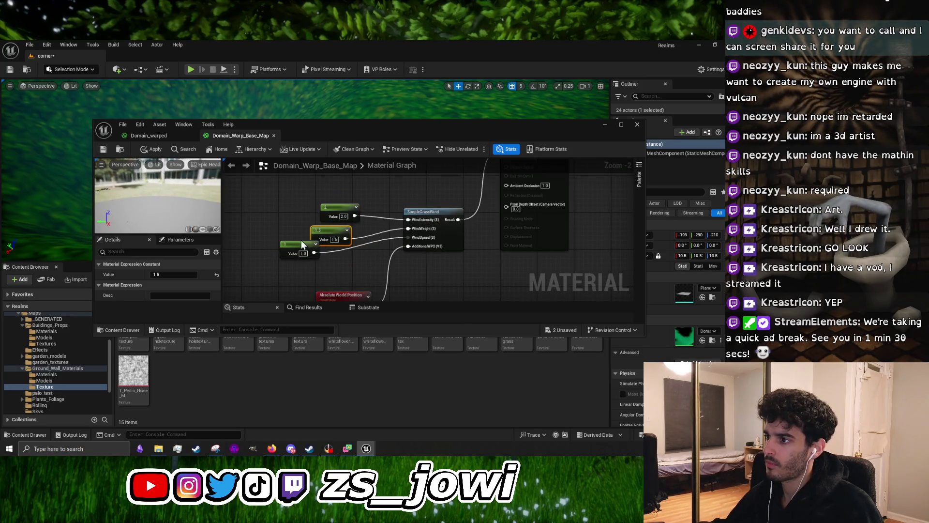
left_click(386, 205)
left_click_drag(385, 205, 378, 298)
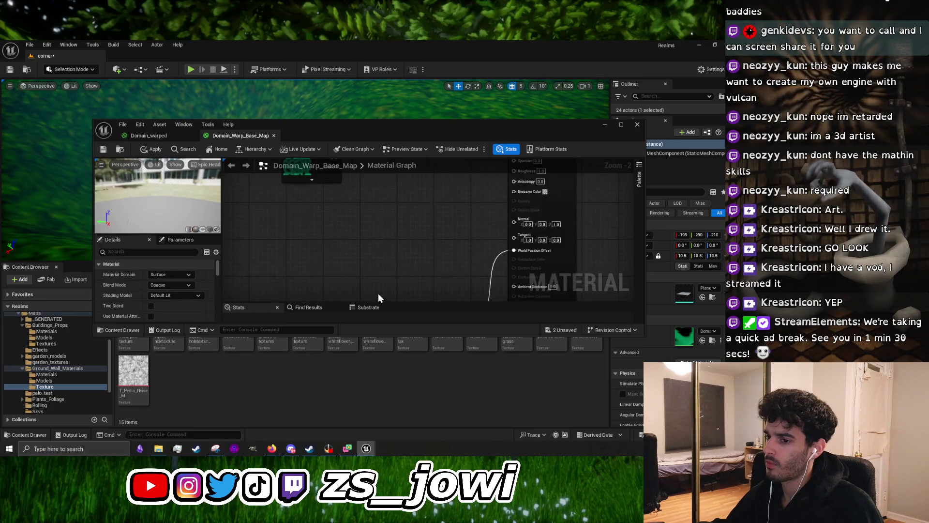
mouse_move(134, 375)
left_mouse_down()
mouse_move(303, 283)
mouse_move(121, 395)
mouse_move(164, 376)
mouse_move(260, 294)
mouse_move(138, 382)
mouse_move(301, 203)
left_mouse_up()
Connect the T_Perlin_Noise_M Texture Sample's RGB output to the material's Base Color
left_click_drag(325, 255, 486, 179)
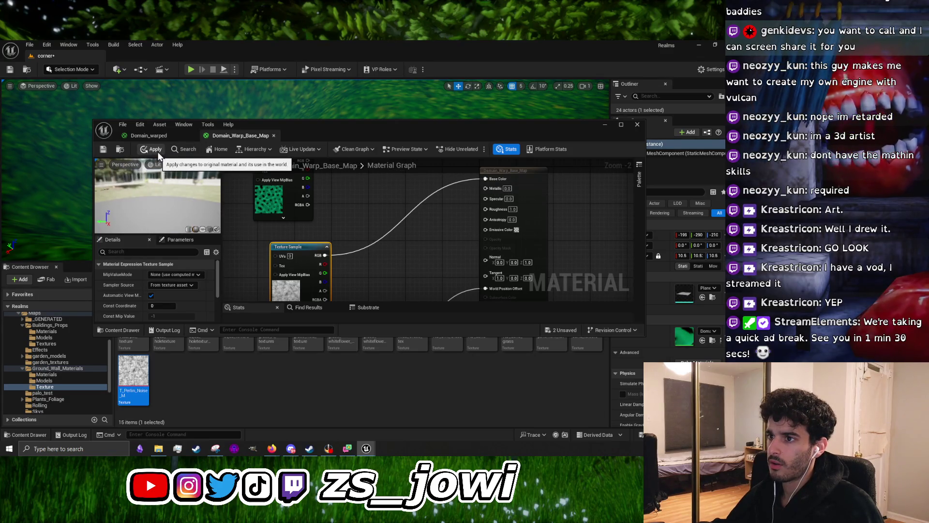
left_click(391, 243)
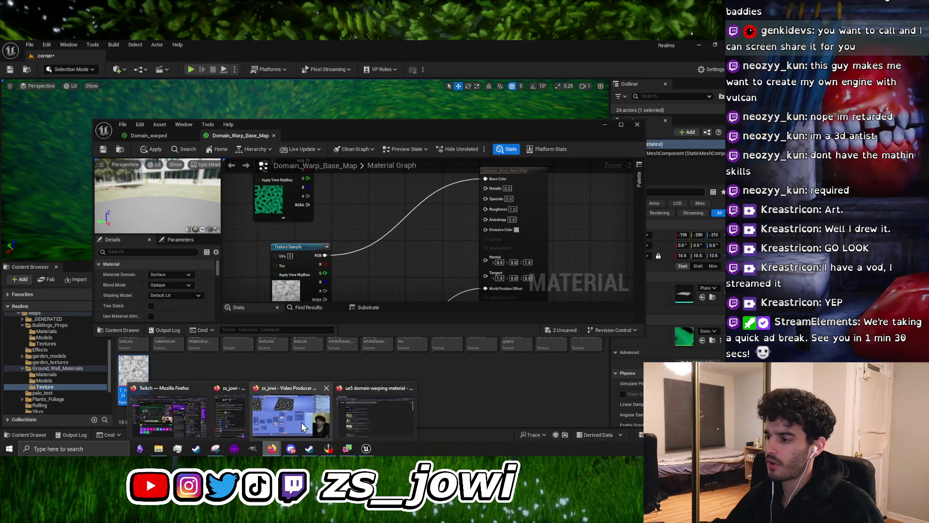
left_click_drag(425, 256, 379, 241)
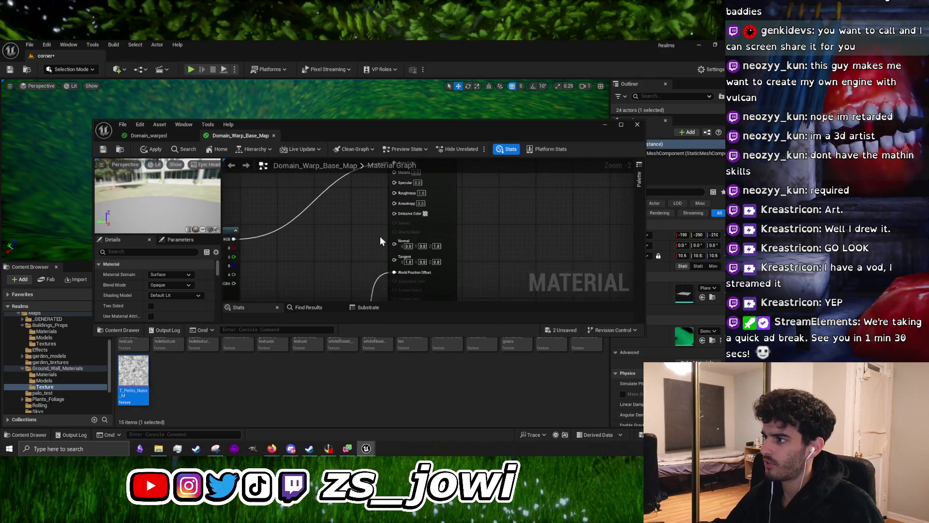
scroll(353, 237, "up", 3)
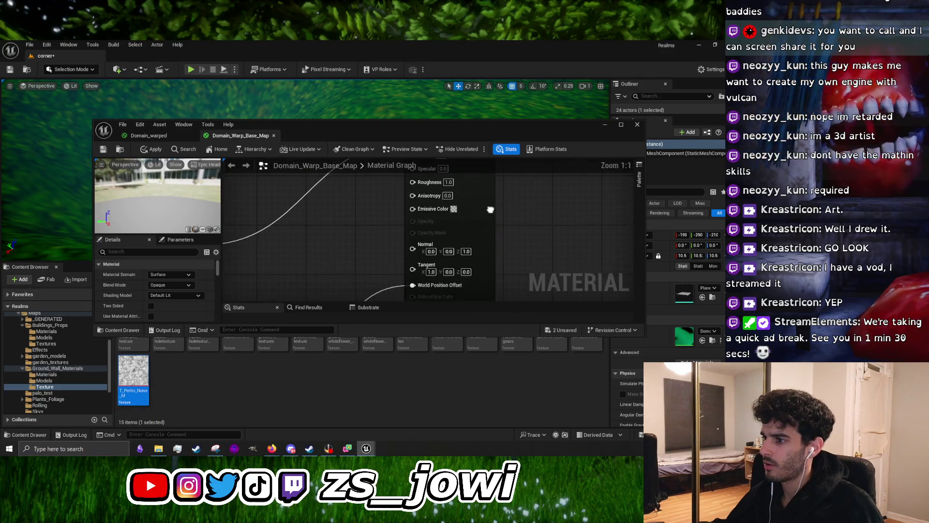
left_click(173, 293)
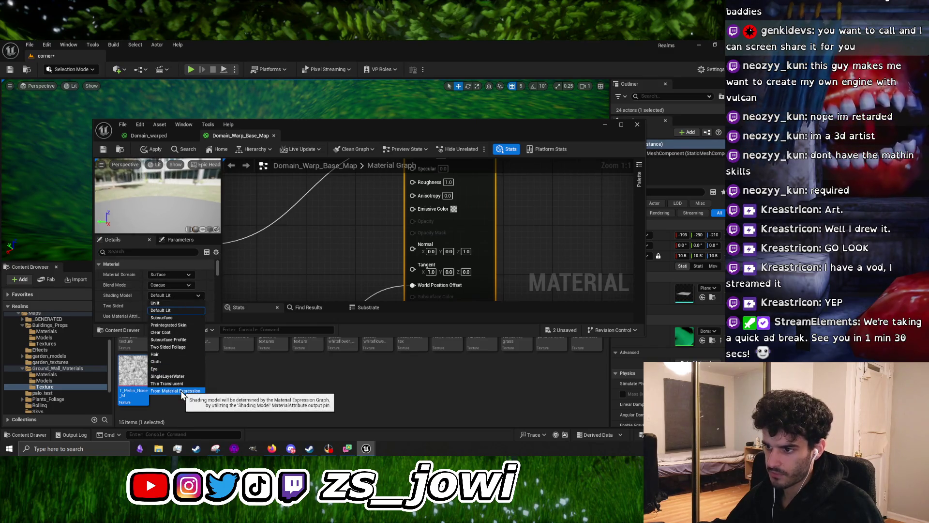
Try the Two Sided Foliage and SingleLayerWater shading models on the material
left_click(182, 347)
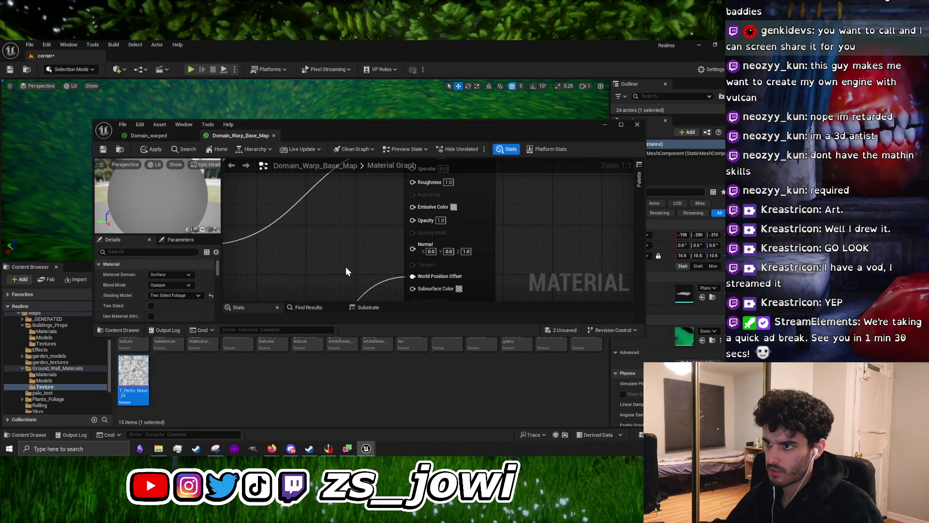
scroll(346, 267, "down", 3)
left_click(442, 185)
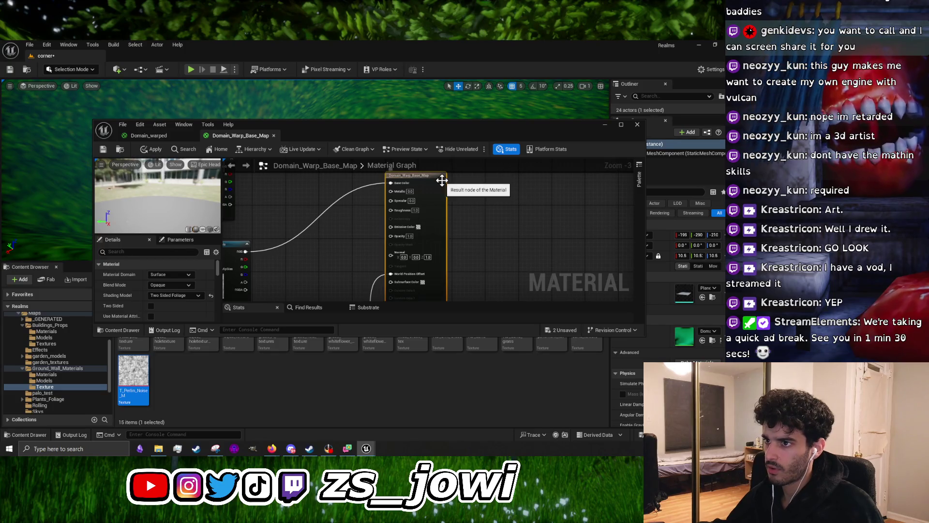
left_click(186, 295)
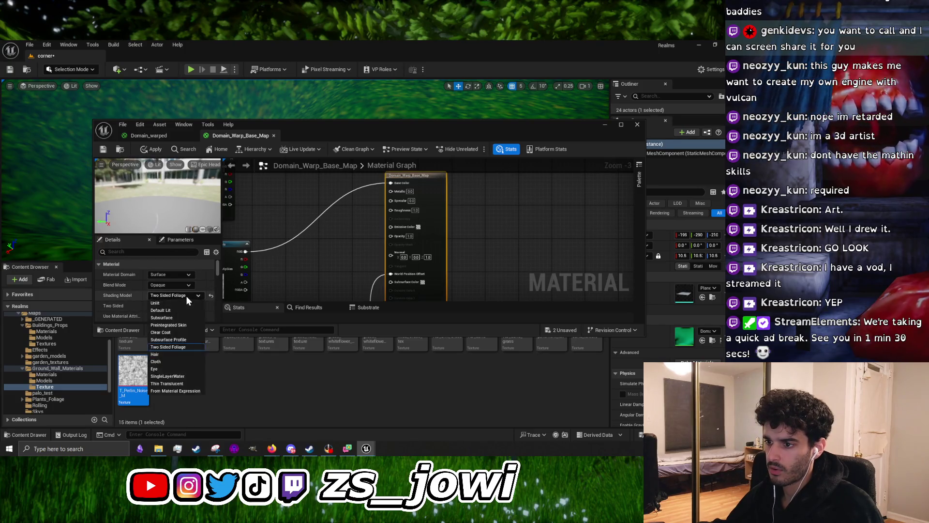
left_click(182, 376)
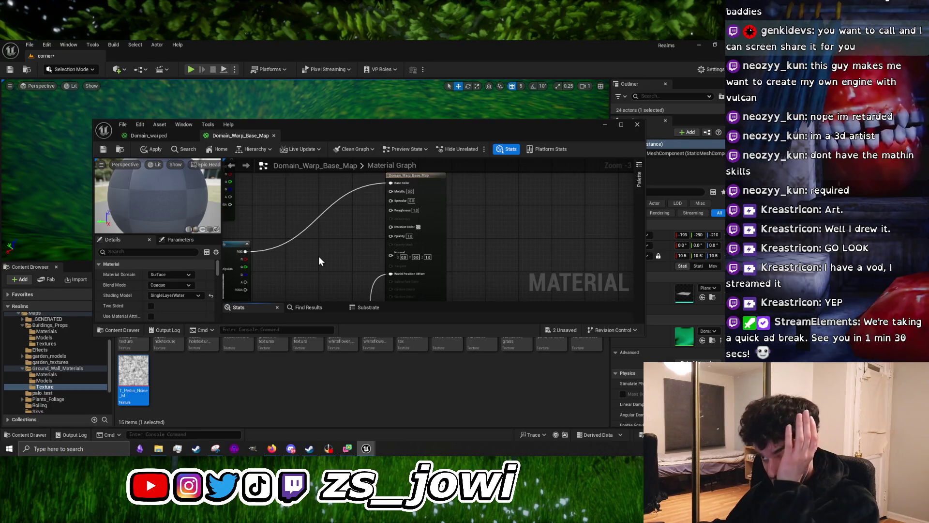
left_click(189, 296)
key("Escape")
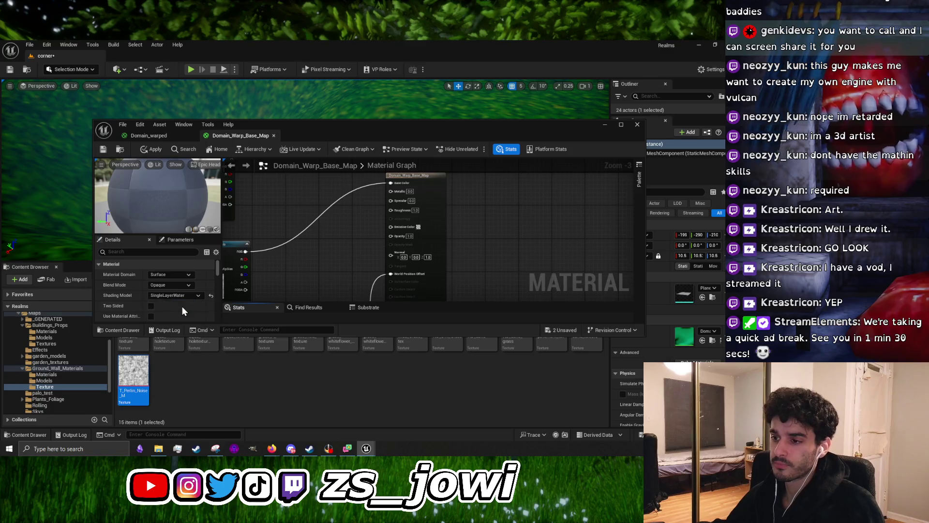
Restore the Default Lit shading model and set Blend Mode to Translucent
left_click(183, 297)
left_click(179, 307)
left_click(179, 285)
left_click(182, 309)
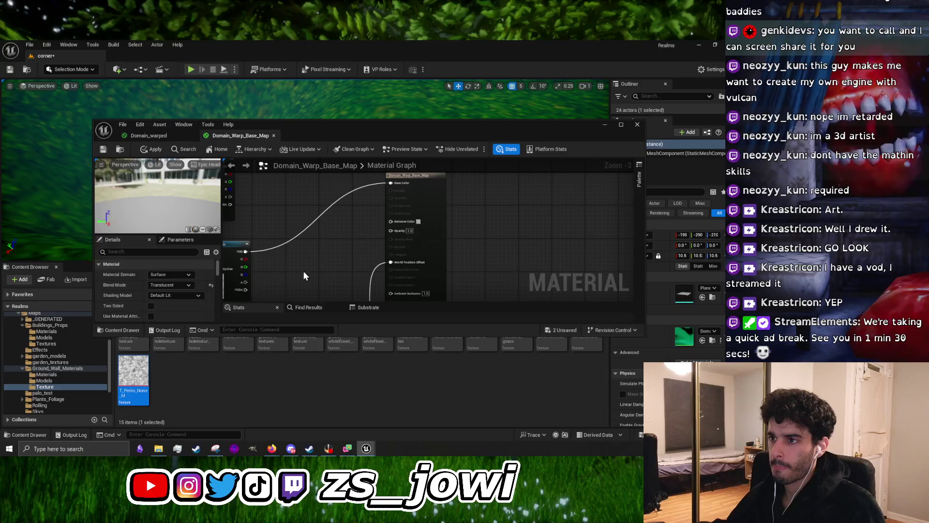
left_click_drag(292, 264, 373, 287)
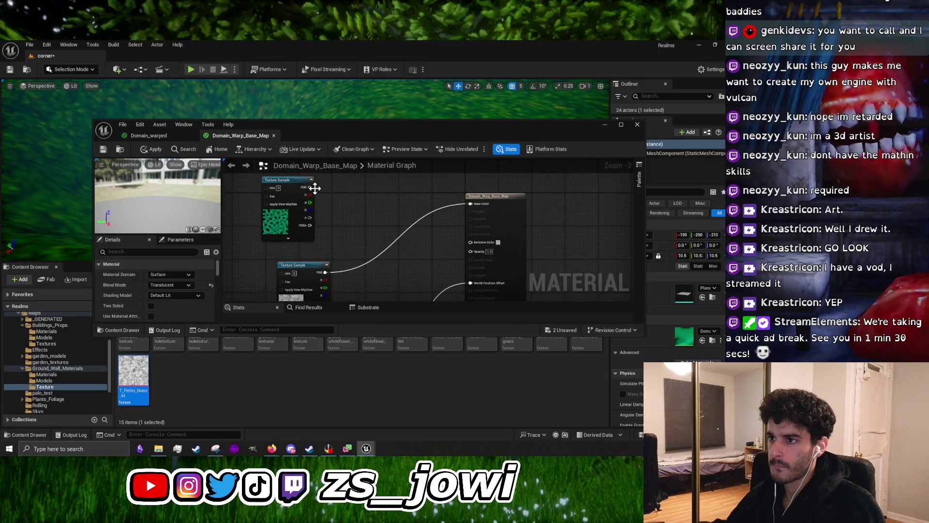
left_click(291, 449)
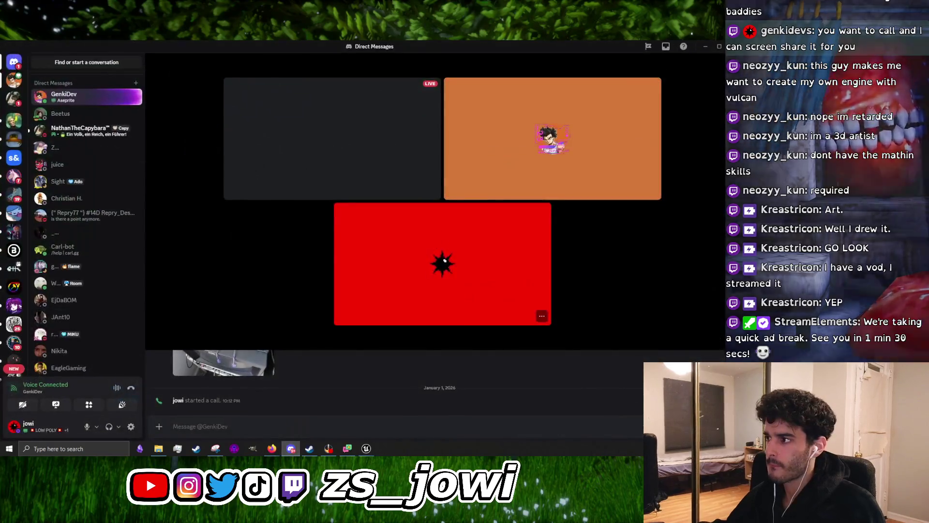
left_click(351, 158)
left_click(527, 215)
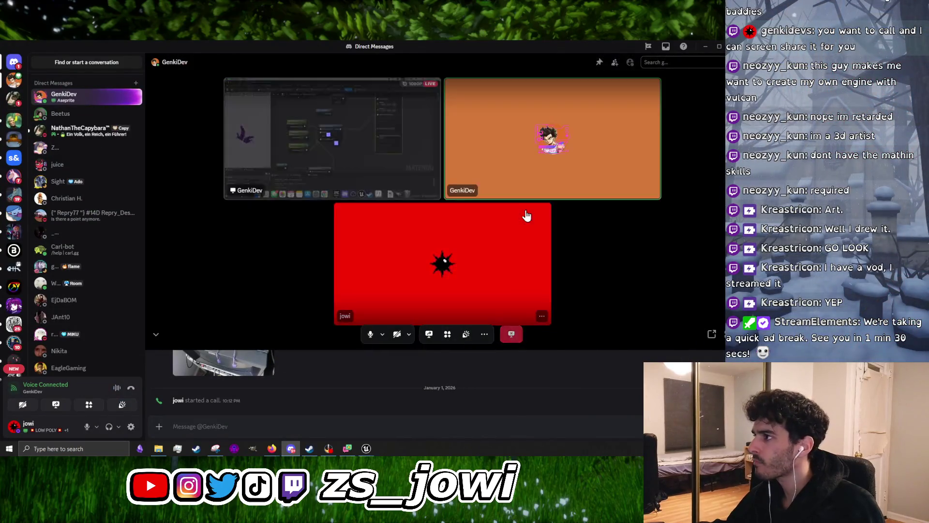
left_click(349, 145)
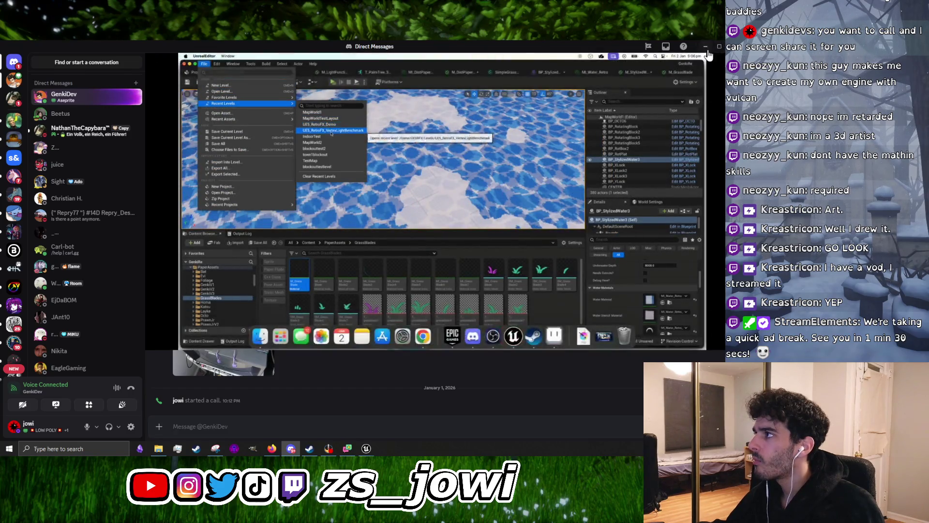
key("alt+Tab")
mouse_move(351, 242)
left_mouse_down()
mouse_move(365, 278)
mouse_move(379, 281)
mouse_move(374, 159)
left_mouse_up()
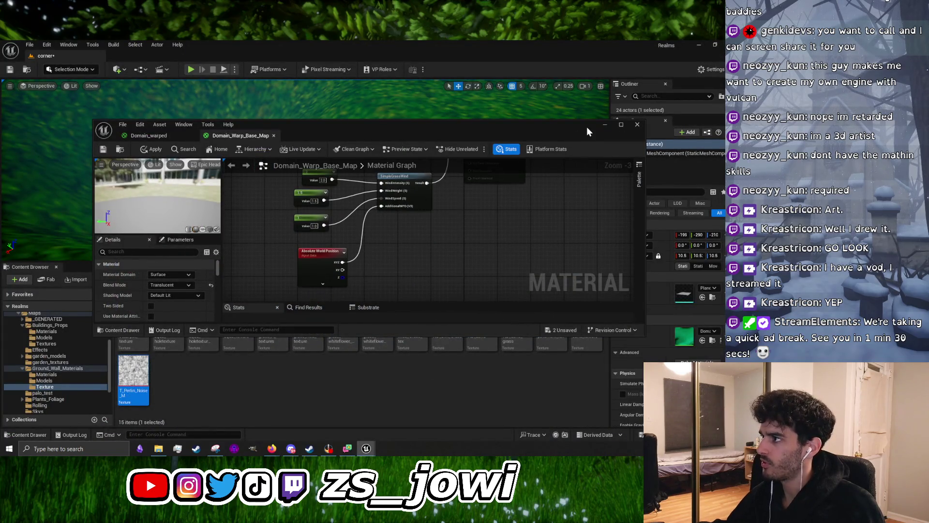
Reopen Domain_Warp_Base_Map from the Materials folder and apply its pending changes
left_click(606, 125)
left_click(65, 374)
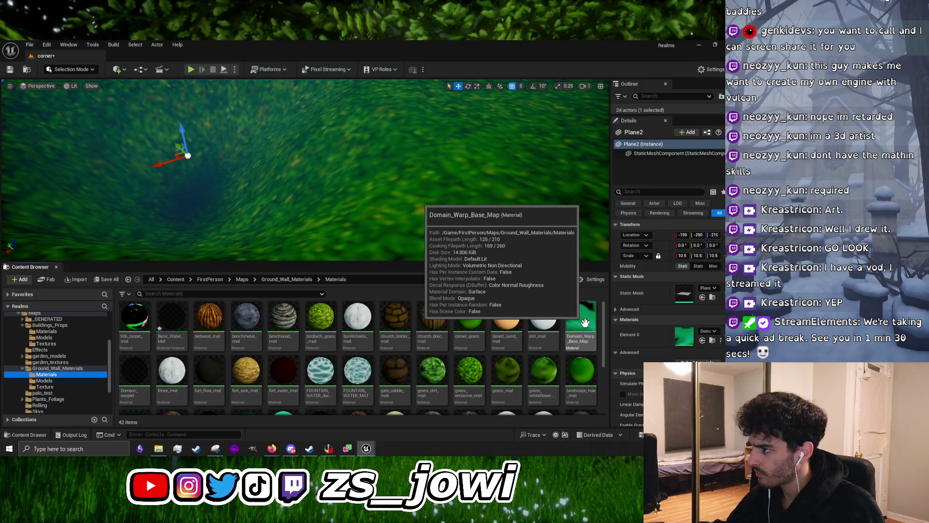
double_click(586, 323)
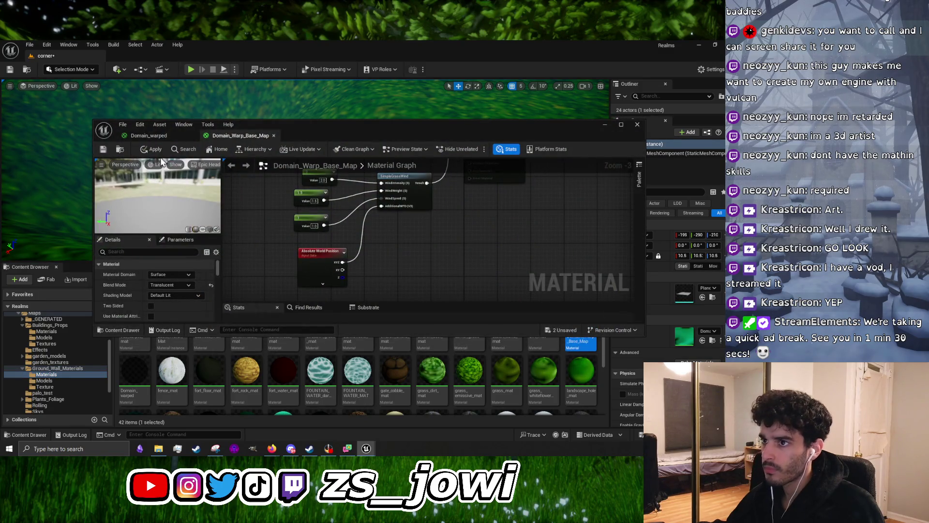
left_click(149, 152)
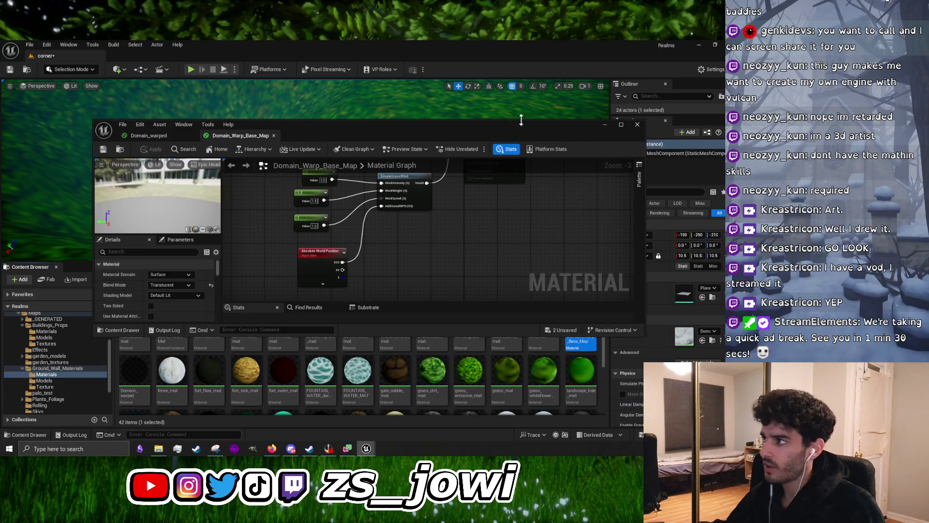
Browse to Plants_Foliage > Materials and select ND_Shortgrass1_mat
left_click(606, 125)
mouse_move(573, 323)
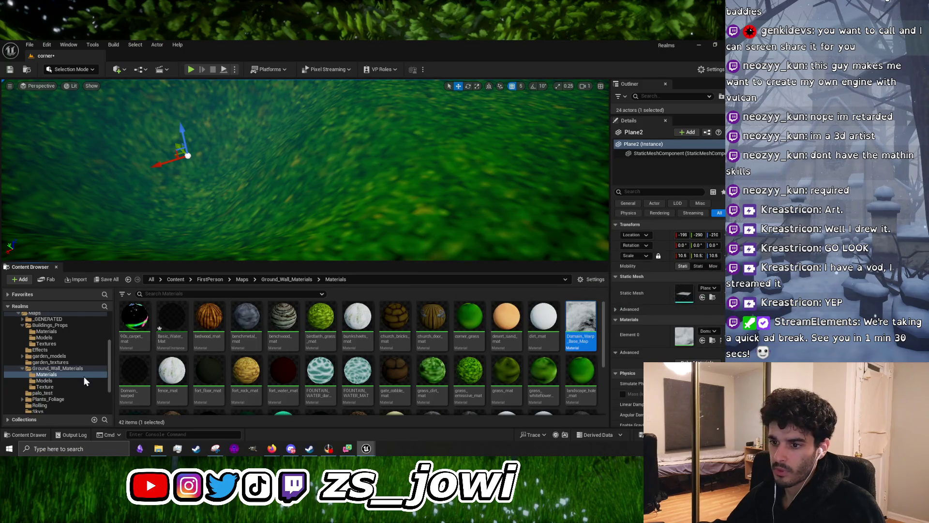
scroll(80, 350, "up", 3)
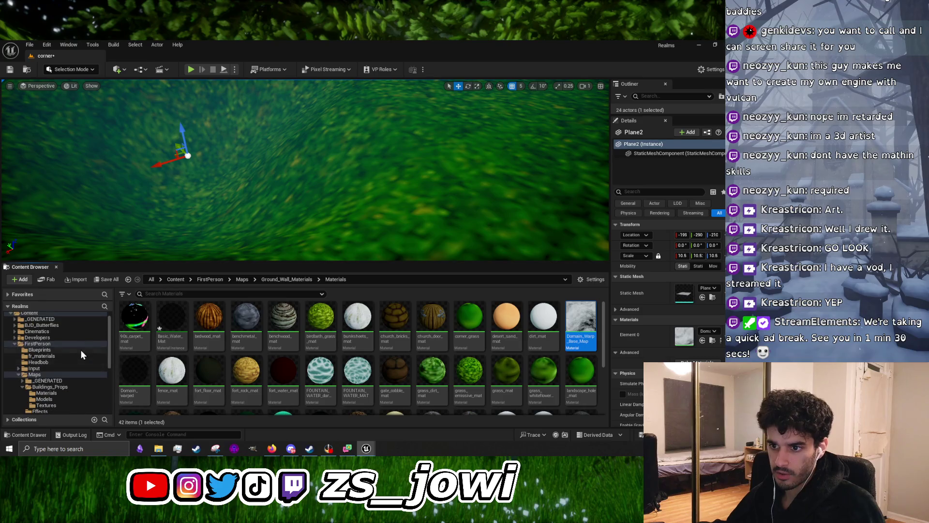
scroll(83, 349, "down", 5)
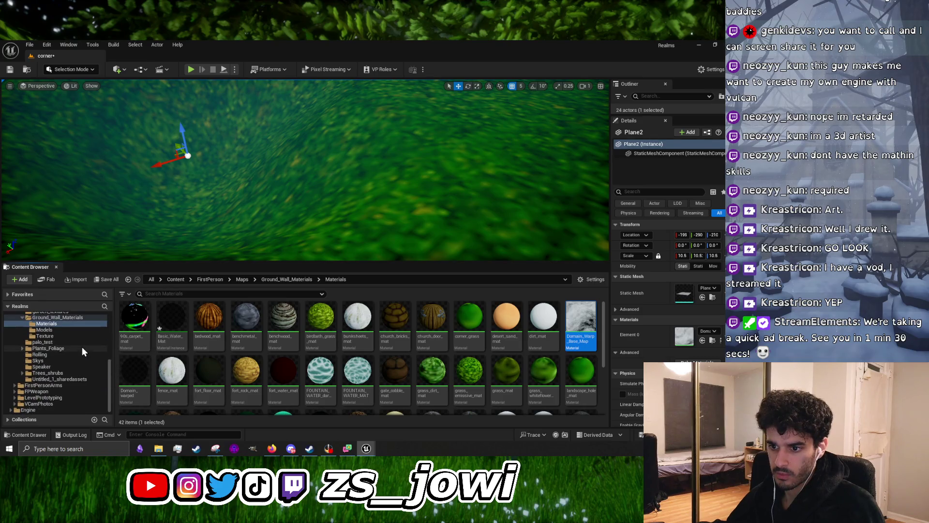
left_click(51, 348)
double_click(133, 330)
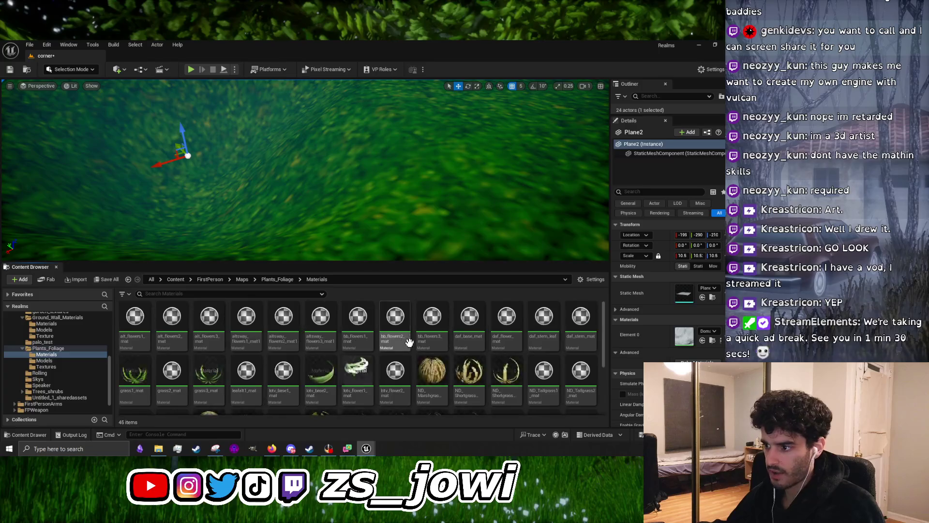
scroll(414, 343, "up", 2)
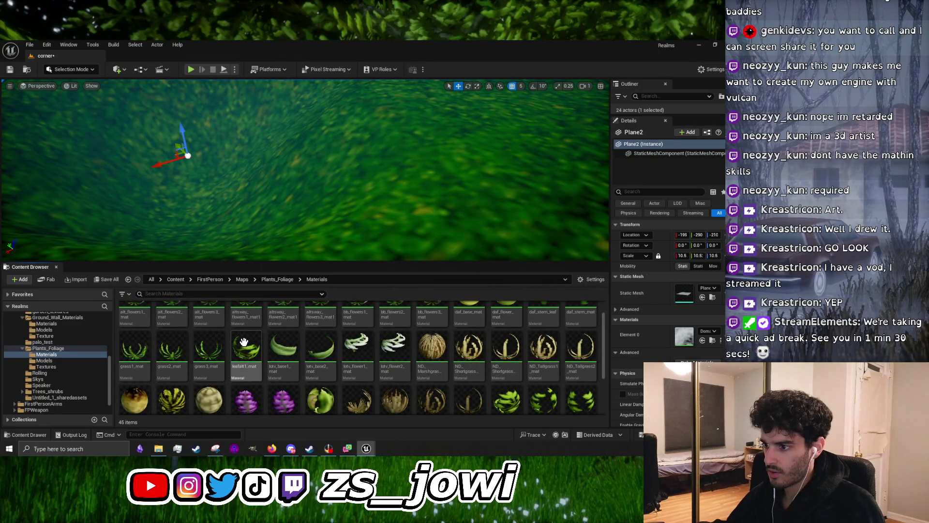
left_click(467, 347)
Open ND_Shortgrass1_mat, survey its wpo sway network, then return to Domain_Warp_Base_Map
double_click(467, 348)
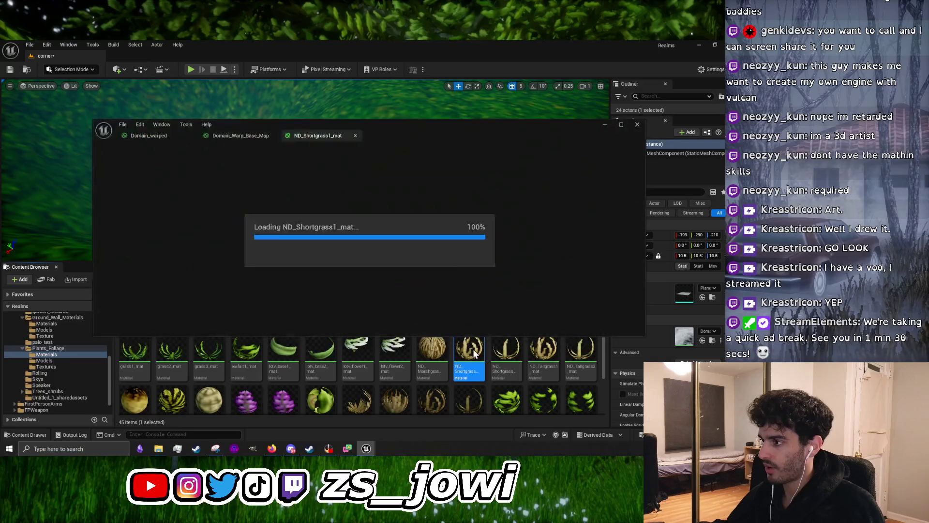
mouse_move(390, 227)
left_mouse_down()
mouse_move(359, 221)
mouse_move(474, 206)
left_mouse_up()
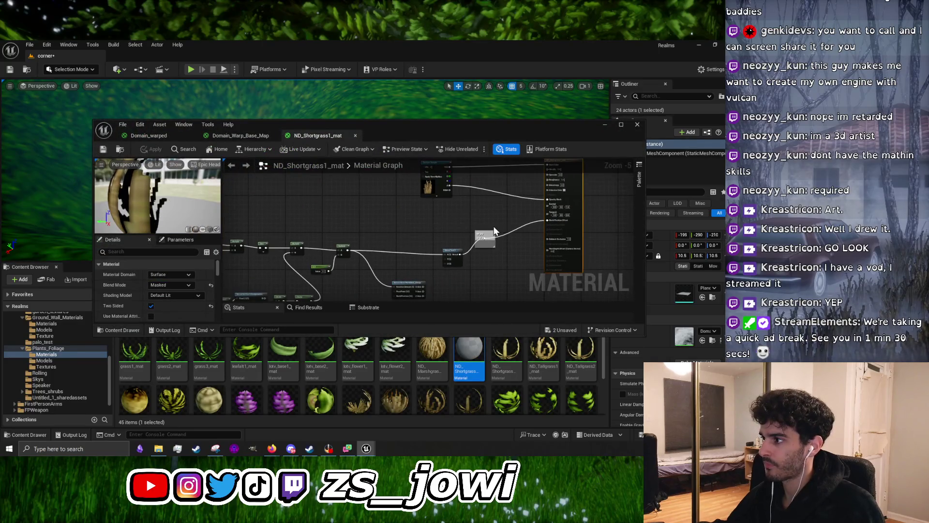
scroll(494, 232, "up", 2)
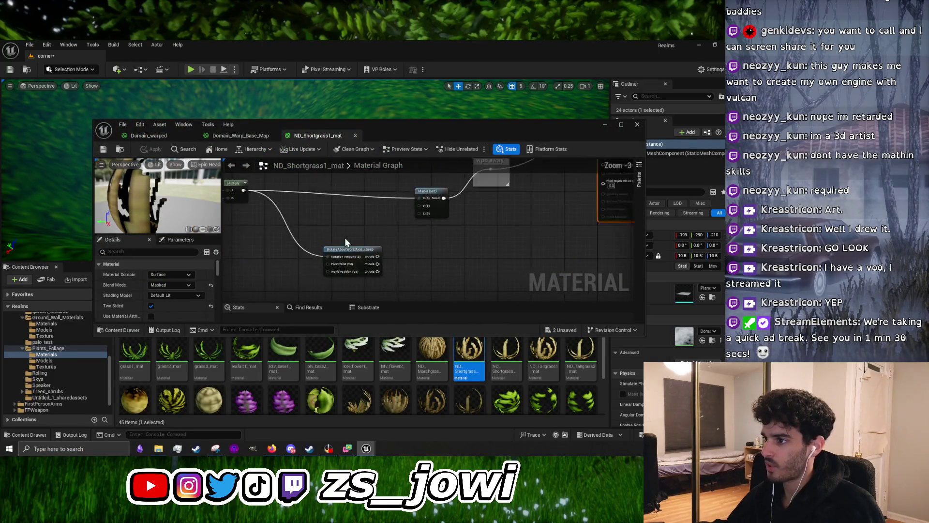
scroll(459, 252, "up", 4)
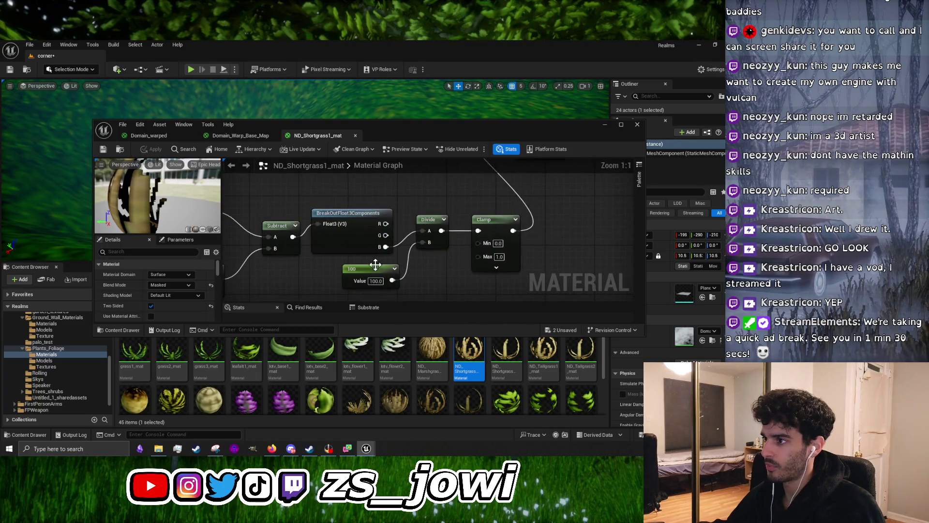
scroll(376, 264, "down", 10)
left_click_drag(409, 208, 403, 255)
scroll(420, 245, "up", 8)
mouse_move(424, 207)
left_mouse_down()
mouse_move(358, 257)
mouse_move(362, 182)
mouse_move(367, 211)
mouse_move(530, 251)
mouse_move(489, 203)
mouse_move(415, 190)
left_mouse_up()
scroll(360, 245, "down", 1)
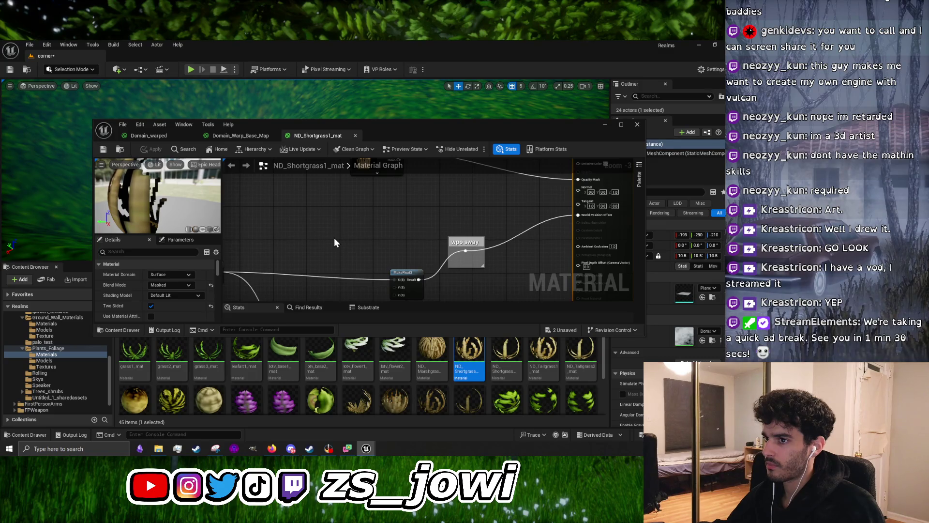
left_click(225, 134)
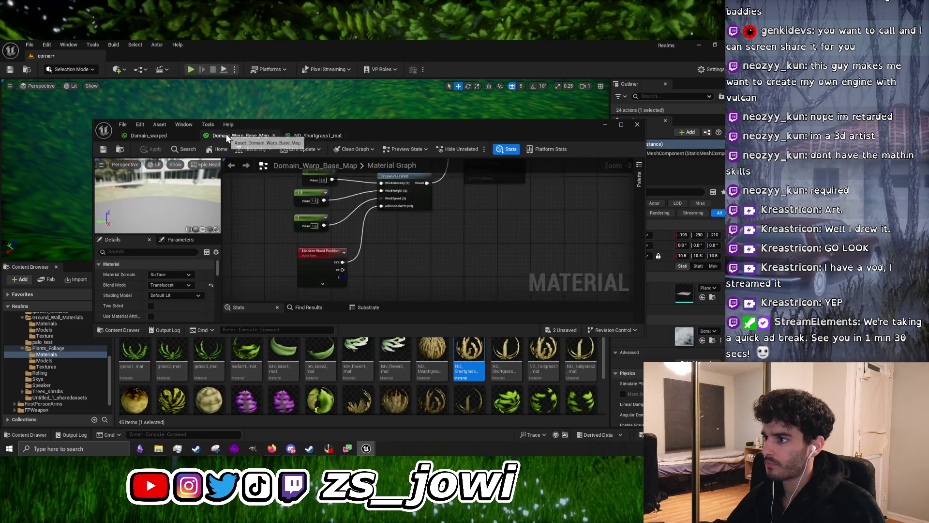
Switch Domain_Warp_Base_Map's Blend Mode from Translucent to Masked
scroll(353, 235, "up", 3)
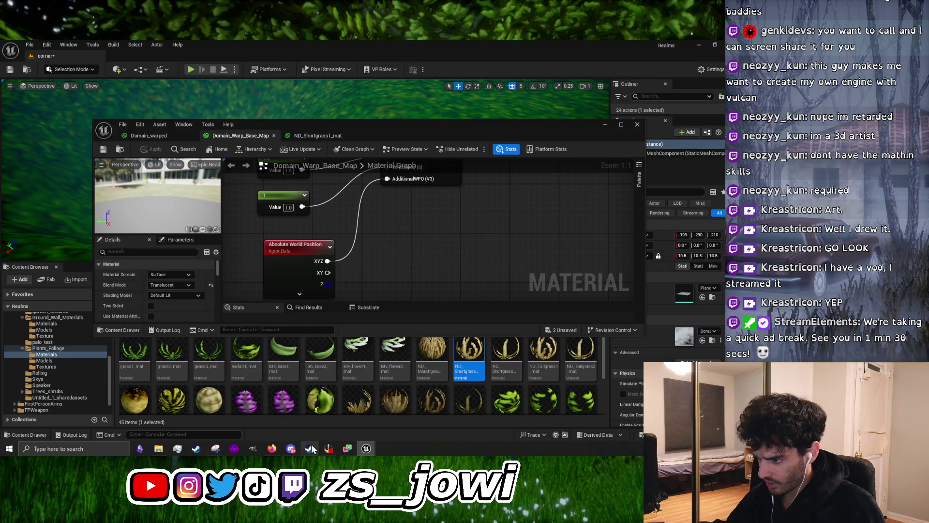
left_click(290, 448)
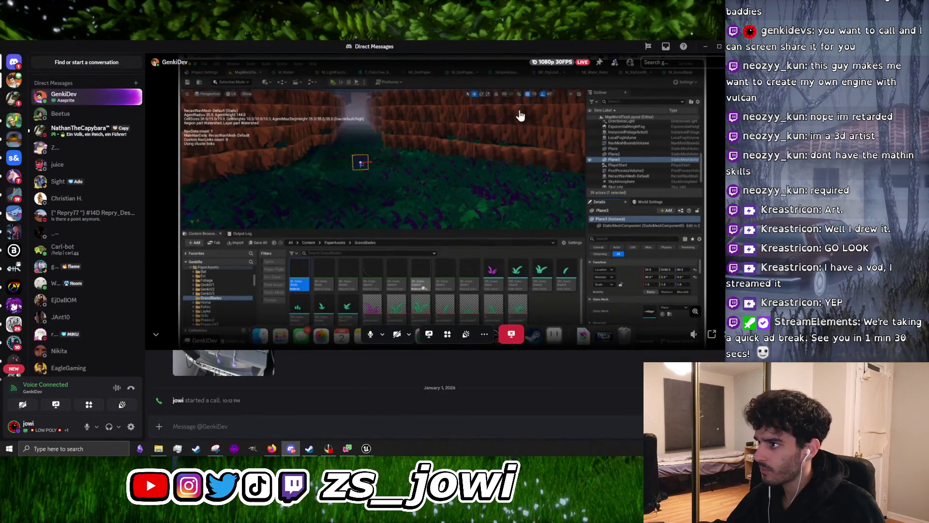
left_click(705, 46)
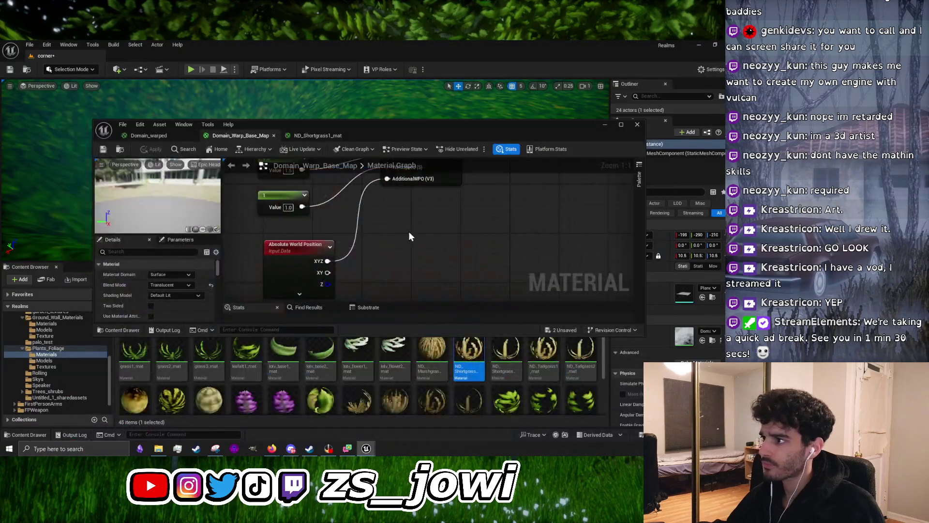
scroll(406, 235, "down", 3)
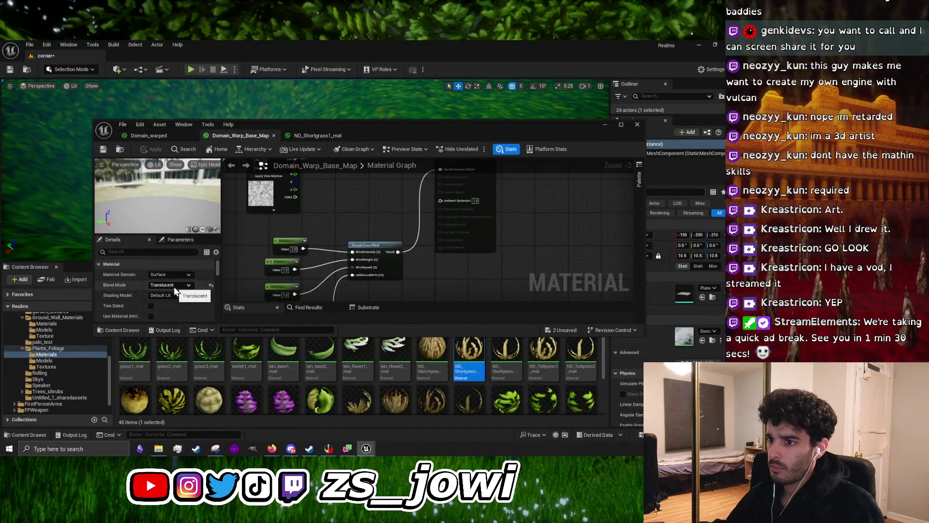
left_click_drag(399, 206, 405, 248)
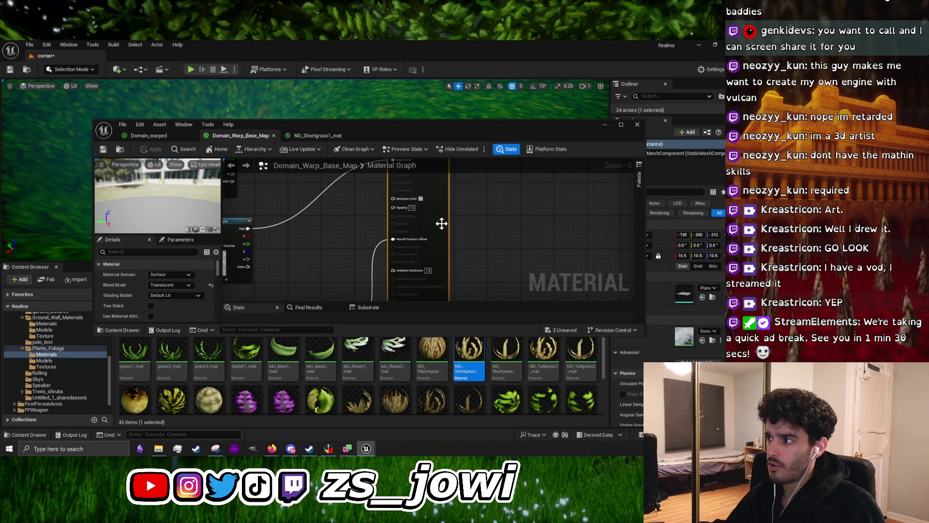
left_click(189, 285)
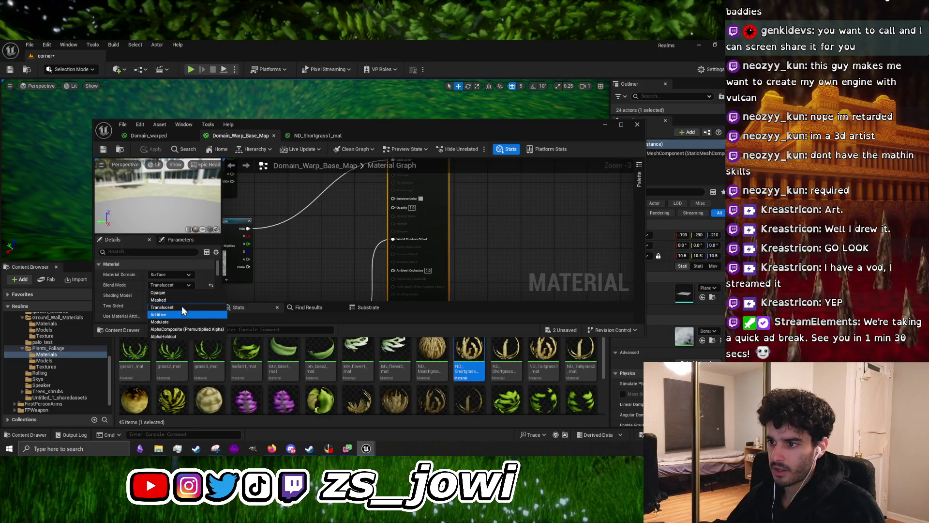
left_click(181, 301)
mouse_move(341, 227)
left_mouse_down()
mouse_move(368, 242)
mouse_move(356, 263)
mouse_move(342, 207)
mouse_move(305, 218)
left_mouse_up()
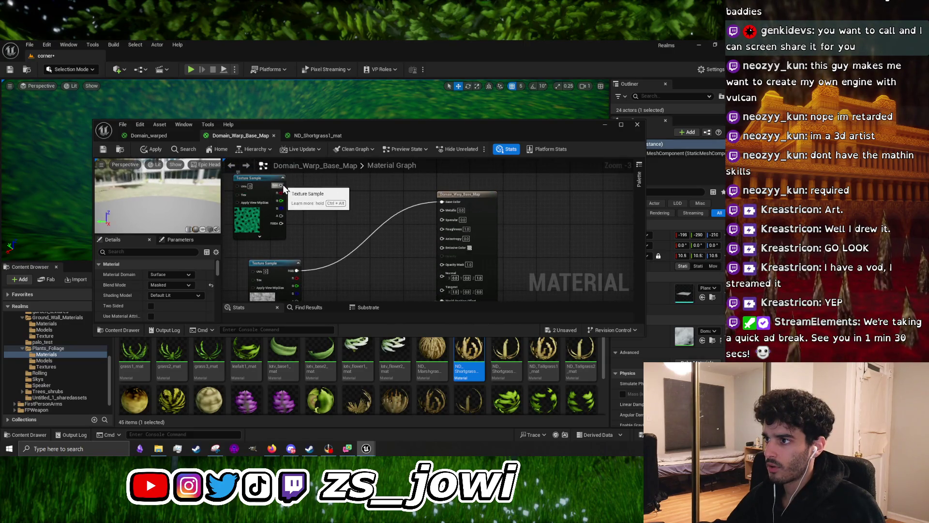
Wire the texture's RGB into Base Color and its alpha into Opacity Mask, then apply
left_click_drag(283, 185, 454, 207)
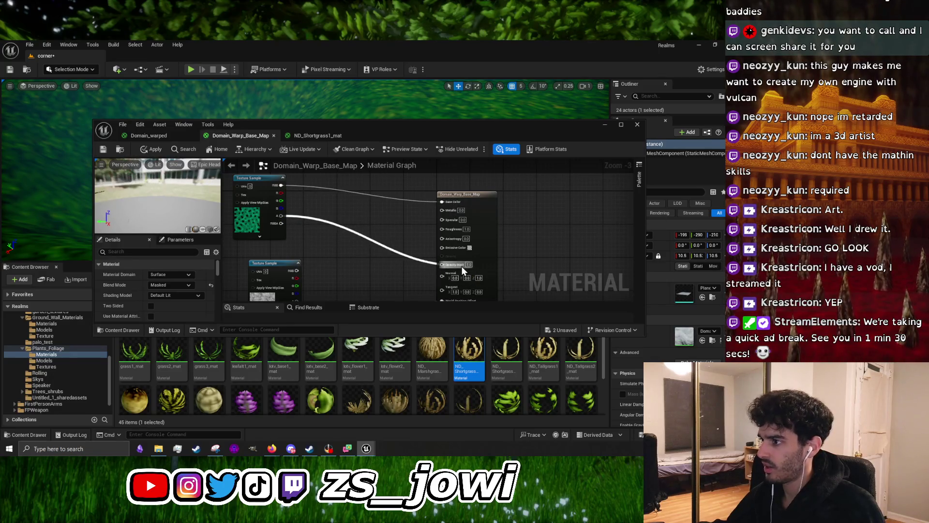
left_click_drag(462, 267, 460, 265)
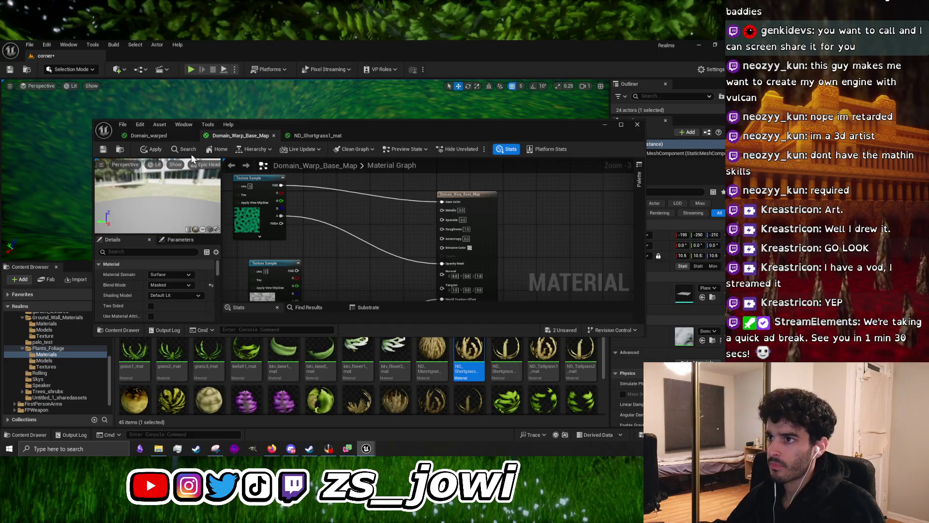
left_click(164, 149)
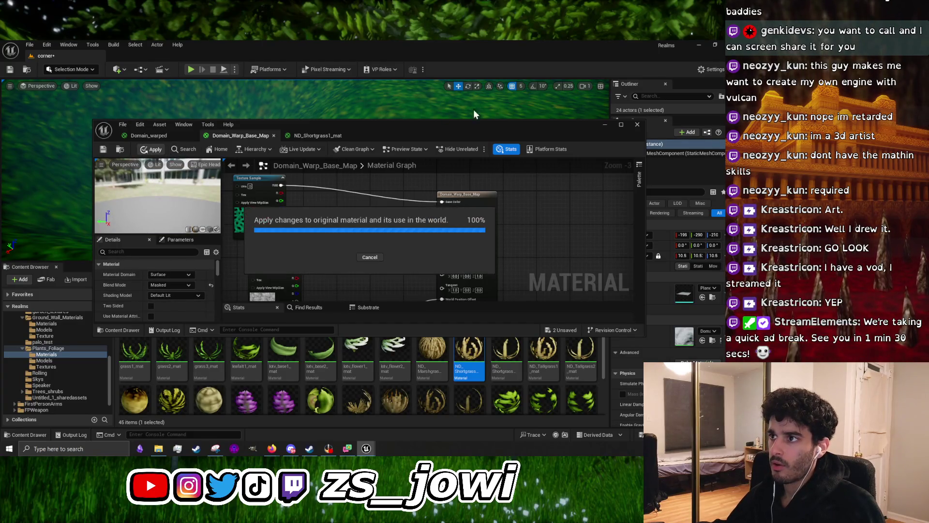
Preview the mesh full screen, save Domain_Warp_Base_Map, and close the material editor
left_click(619, 126)
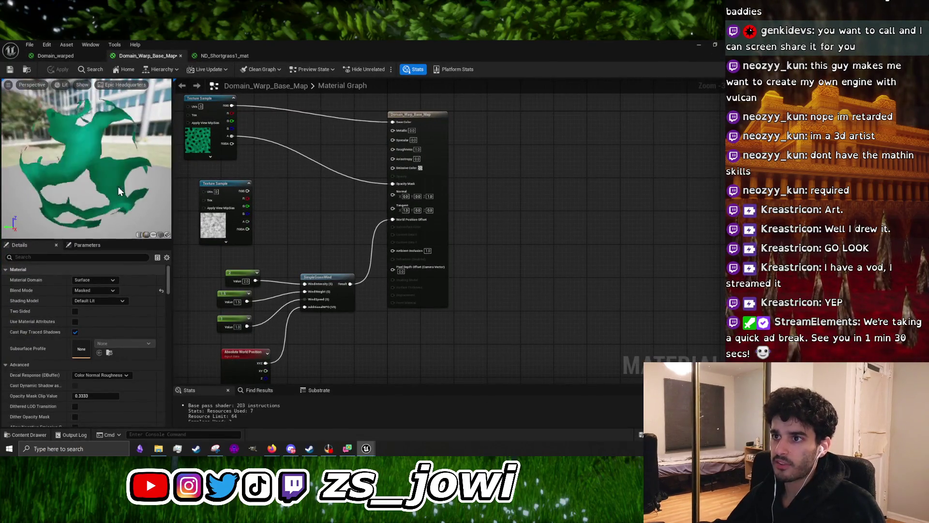
mouse_move(118, 187)
left_mouse_down()
mouse_move(107, 187)
mouse_move(95, 150)
mouse_move(39, 164)
left_mouse_up()
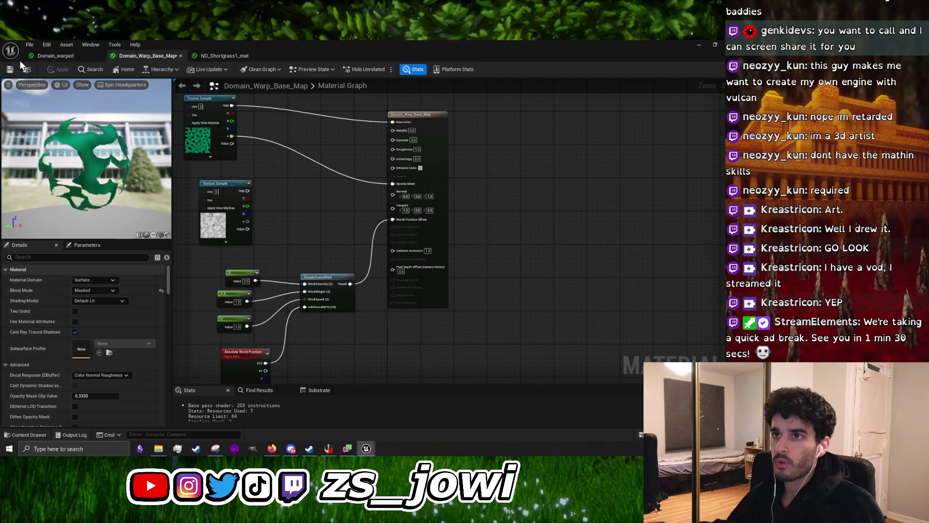
left_click(9, 69)
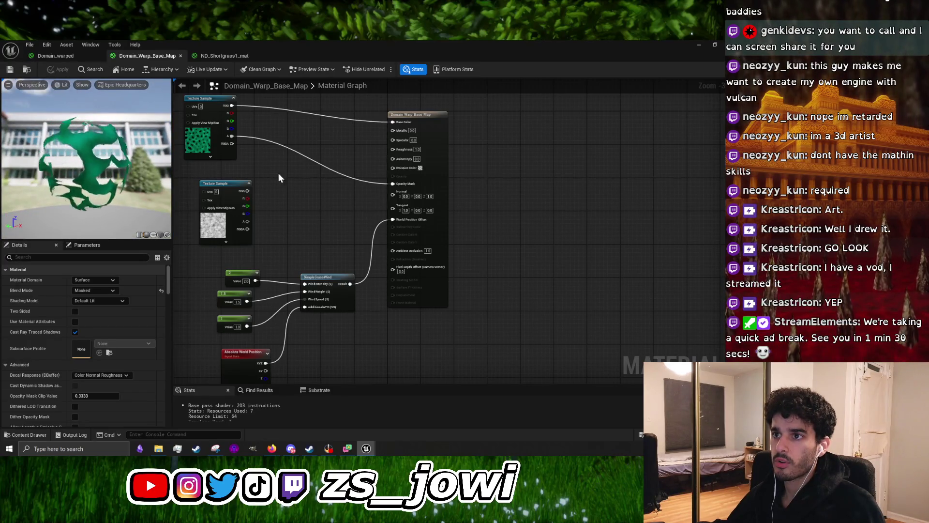
left_click(731, 45)
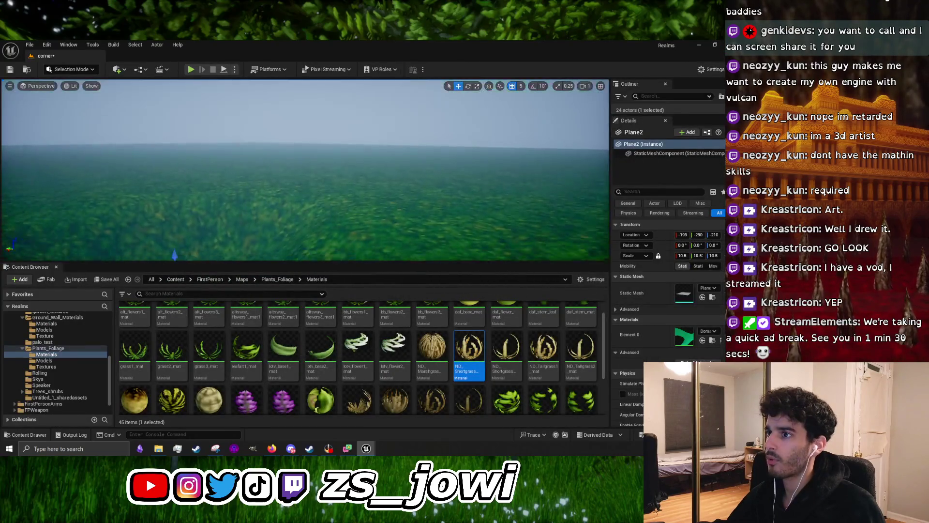
Focus on the plane, open Plants_Foliage > Materials, and bring Domain_Warp_Base_Map's editor forward
key("f")
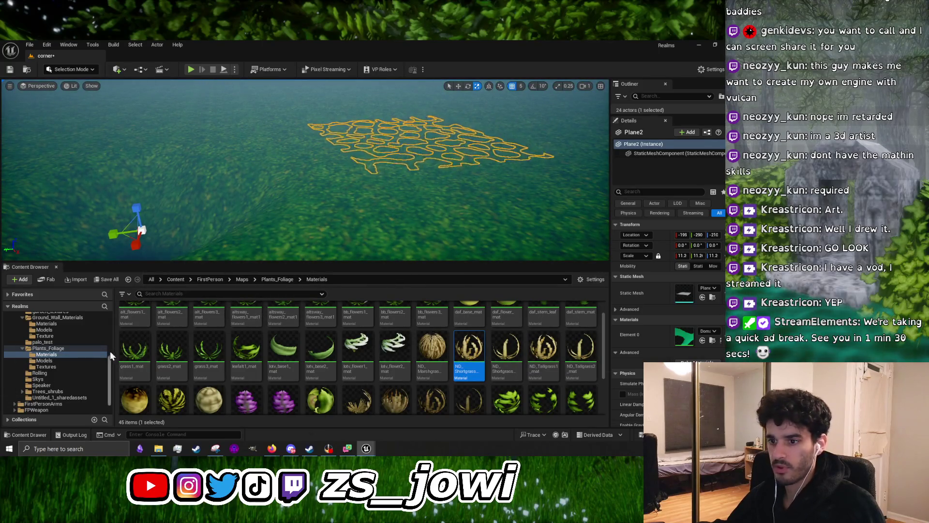
left_click(74, 355)
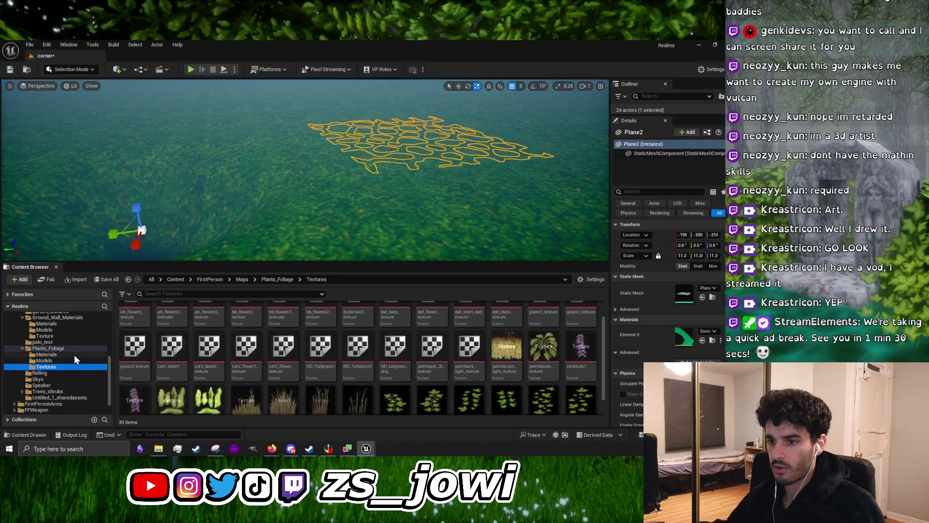
scroll(77, 361, "down", 1)
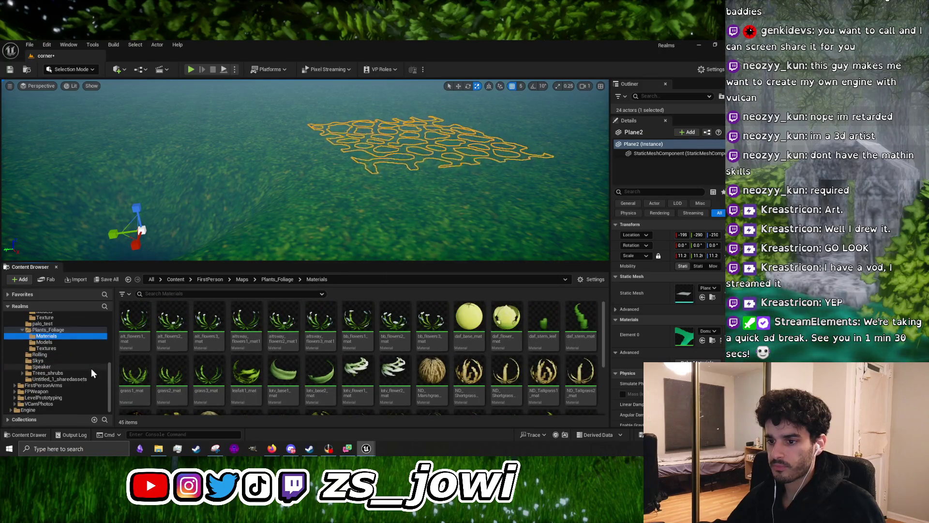
scroll(69, 356, "up", 3)
mouse_move(367, 449)
left_click(406, 421)
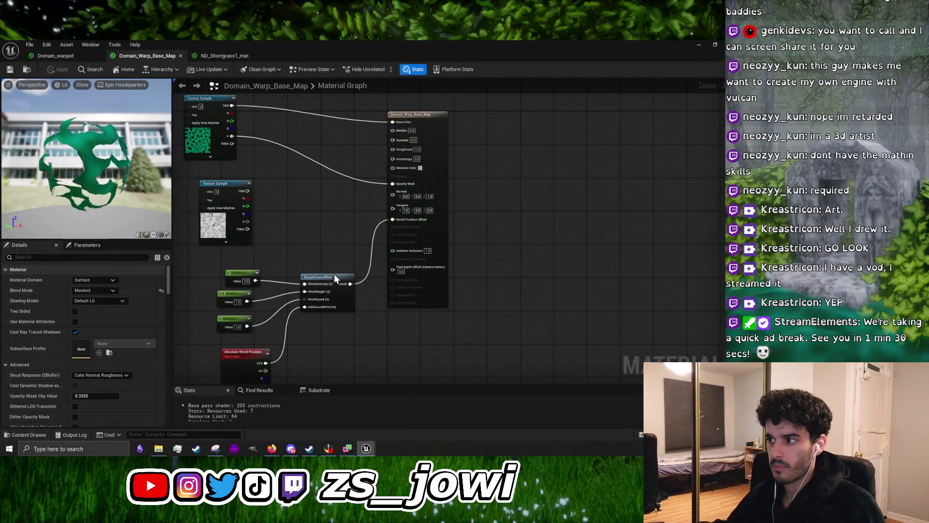
Set the Absolute World Position node to exclude material shader offsets and apply
left_click_drag(300, 340, 337, 302)
left_click_drag(249, 356, 349, 239)
mouse_move(384, 275)
left_mouse_down()
mouse_move(312, 275)
mouse_move(419, 284)
left_mouse_up()
left_click(290, 320)
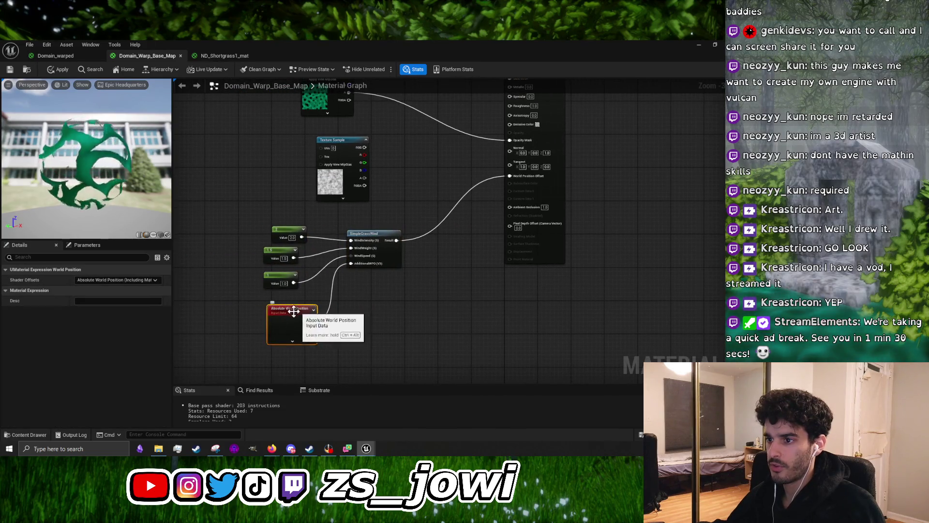
left_click(44, 269)
left_click(116, 280)
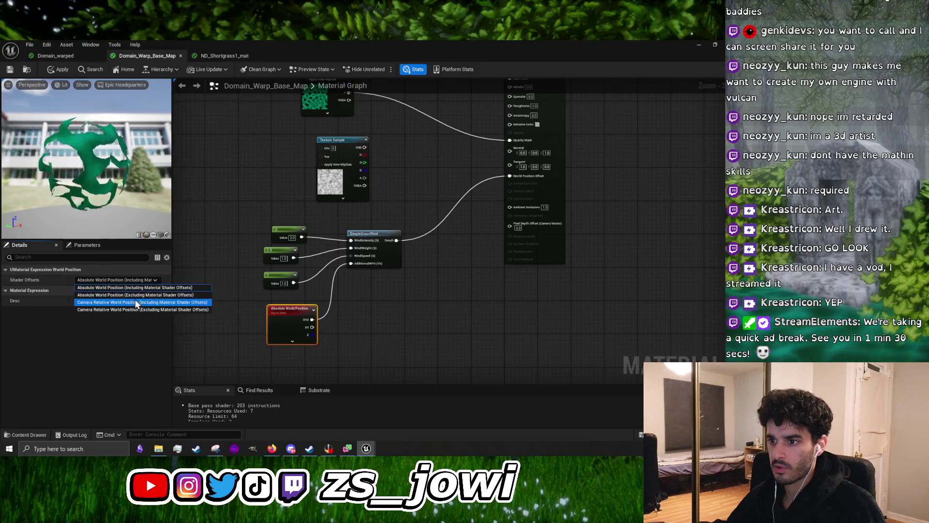
left_click(188, 296)
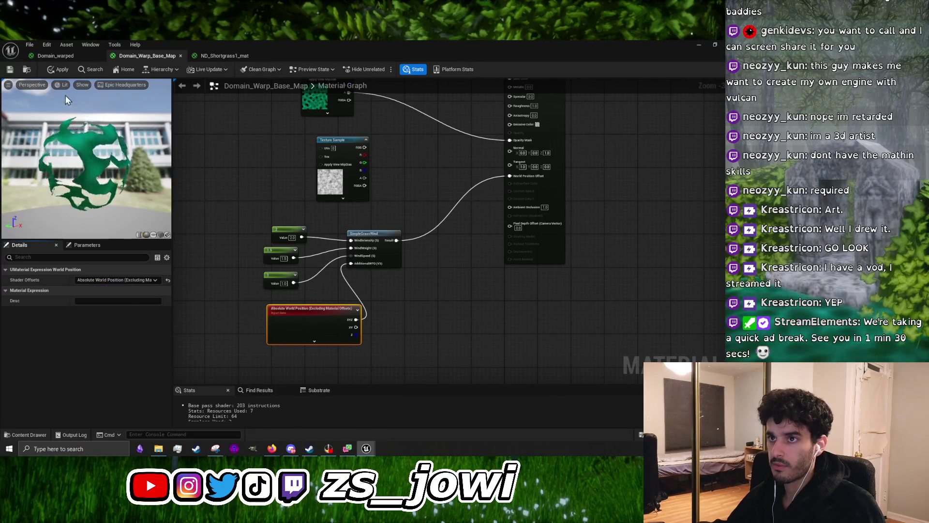
left_click(58, 69)
Float the material editor, then switch Shader Offsets back to Including and apply
left_click(714, 45)
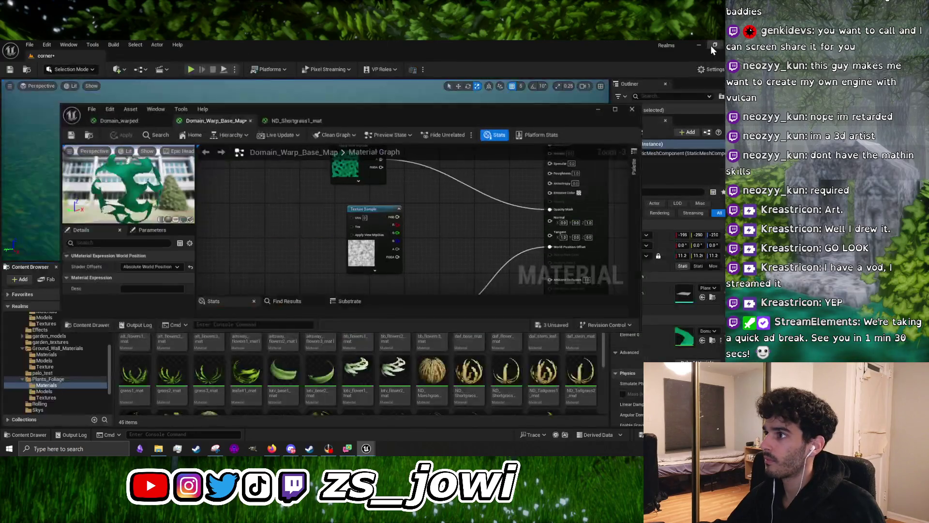
mouse_move(395, 136)
left_mouse_down()
mouse_move(405, 303)
mouse_move(395, 133)
mouse_move(431, 253)
mouse_move(421, 128)
left_mouse_up()
mouse_move(419, 187)
left_mouse_down()
mouse_move(441, 211)
mouse_move(409, 192)
left_mouse_up()
scroll(408, 192, "up", 3)
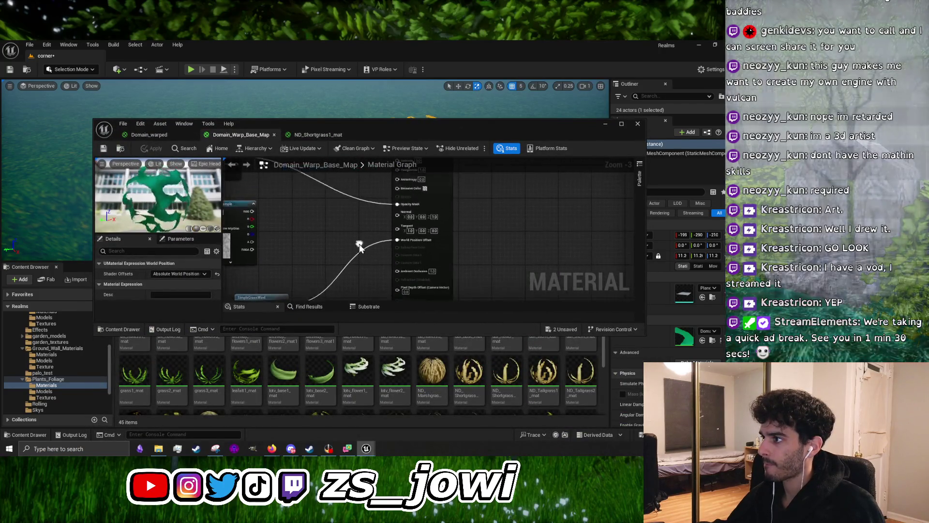
mouse_move(357, 218)
left_mouse_down()
mouse_move(327, 247)
mouse_move(338, 217)
left_mouse_up()
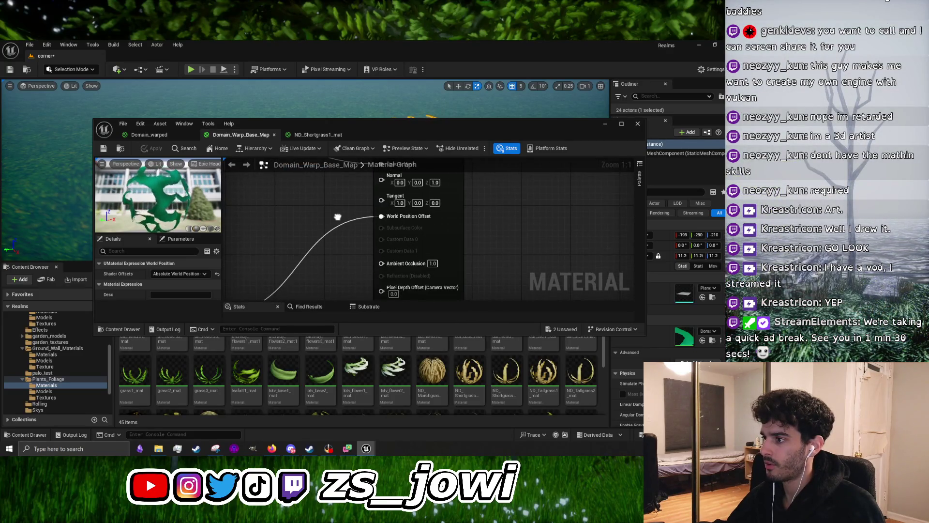
scroll(338, 217, "down", 2)
mouse_move(291, 271)
left_mouse_down()
mouse_move(397, 262)
mouse_move(443, 219)
mouse_move(438, 249)
mouse_move(477, 258)
mouse_move(458, 286)
mouse_move(485, 199)
left_mouse_up()
scroll(438, 249, "up", 1)
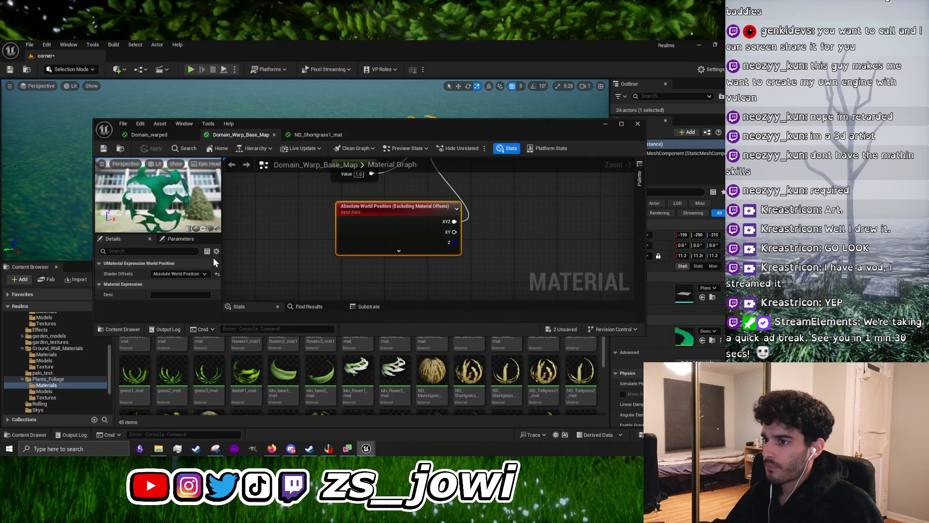
left_click(177, 274)
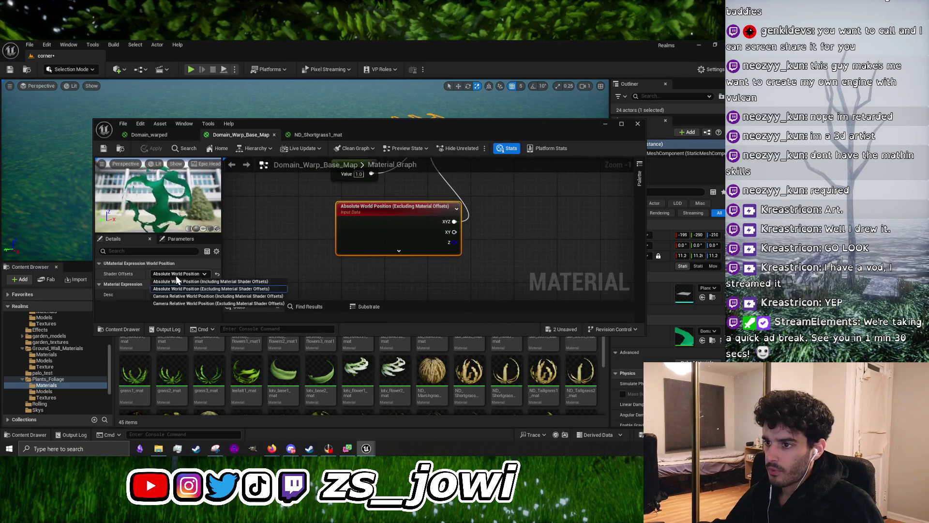
left_click(211, 282)
left_click(154, 149)
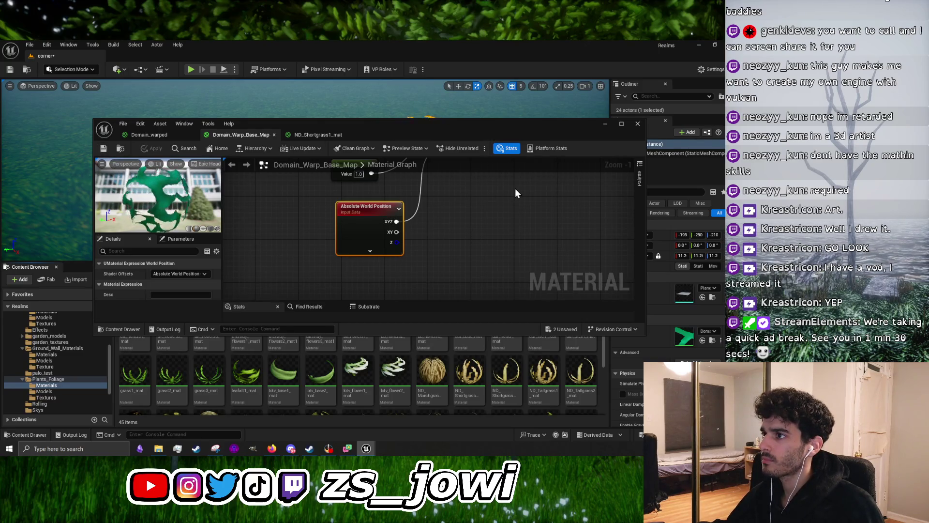
scroll(515, 188, "down", 3)
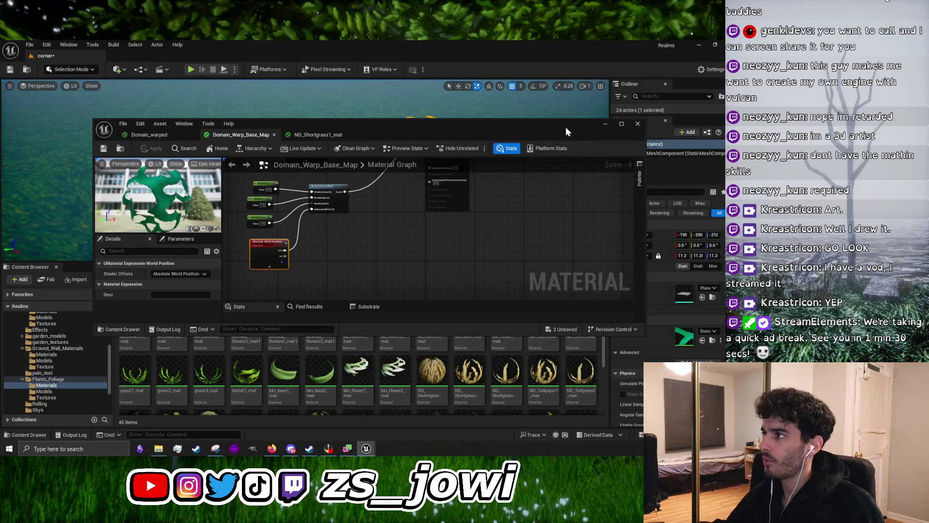
Move the material editor lower and turn the viewport toward the checkered-floor box
left_click_drag(565, 127, 535, 283)
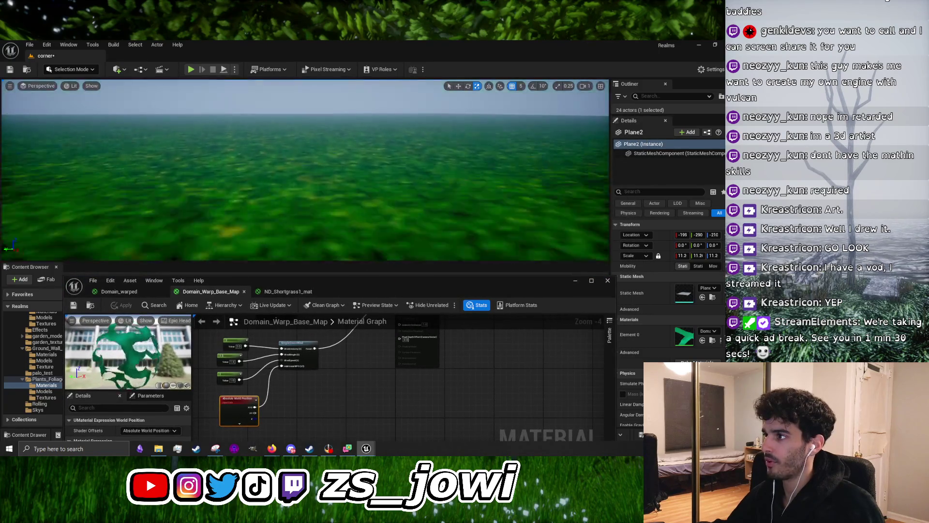
key("f")
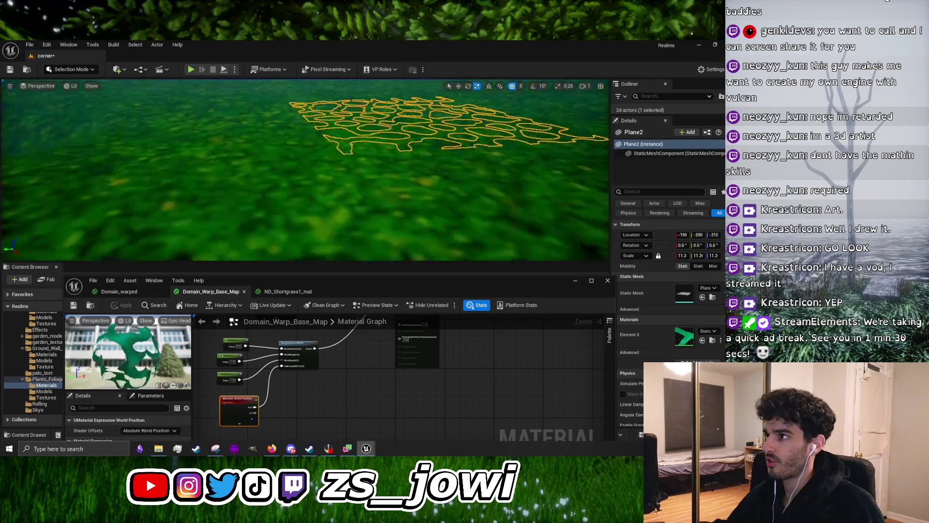
mouse_move(337, 177)
left_mouse_down()
mouse_move(260, 232)
mouse_move(253, 219)
mouse_move(121, 227)
left_mouse_up()
left_click_drag(291, 204, 405, 242)
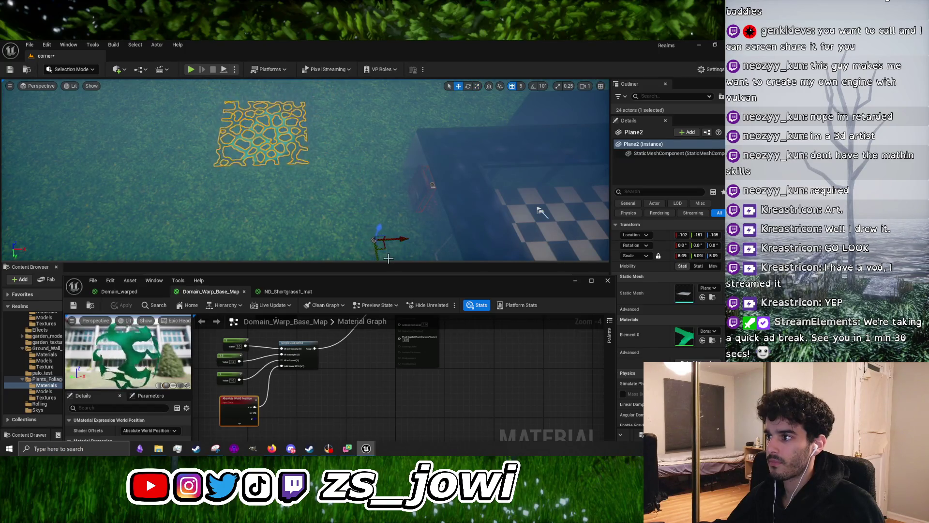
Select the teal patterned Plane2, frame it and delete it from the level
left_click(348, 155)
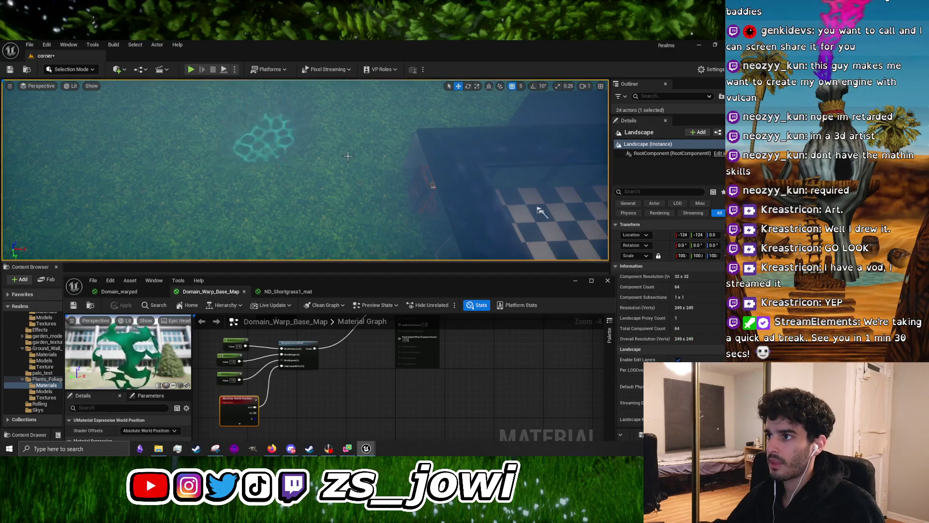
scroll(348, 156, "up", 10)
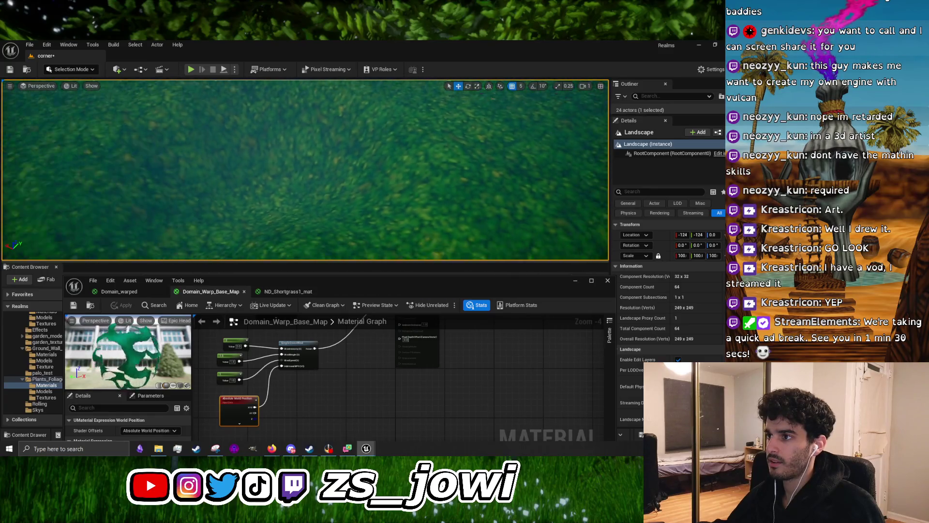
scroll(348, 156, "down", 5)
scroll(302, 175, "up", 2)
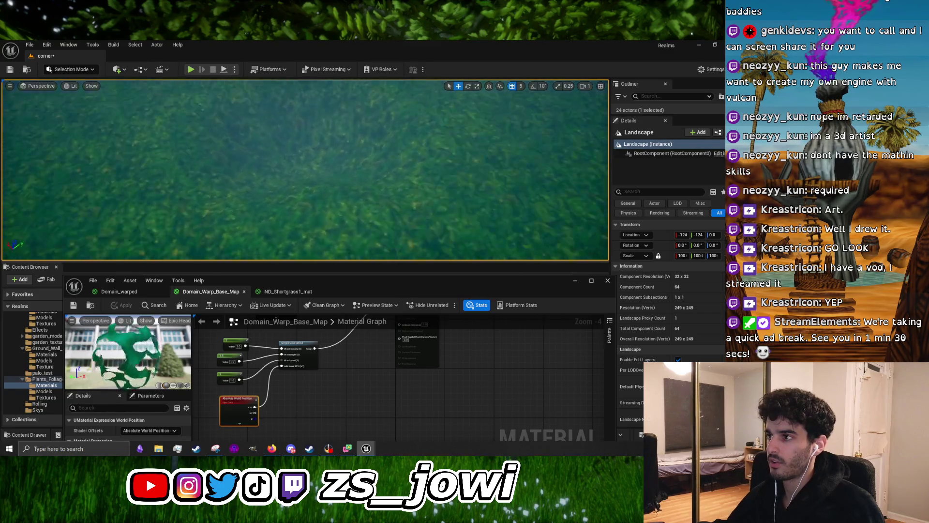
scroll(305, 169, "down", 4)
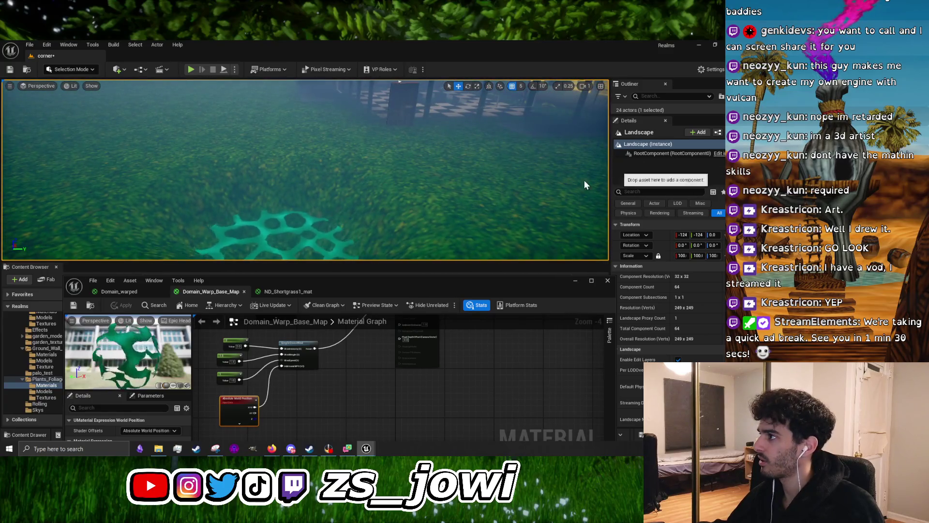
left_click(346, 211)
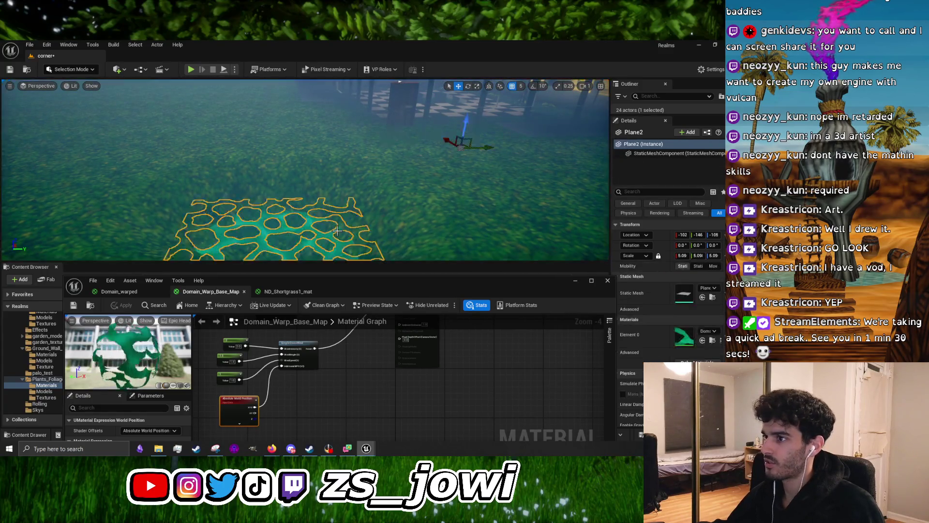
key("f")
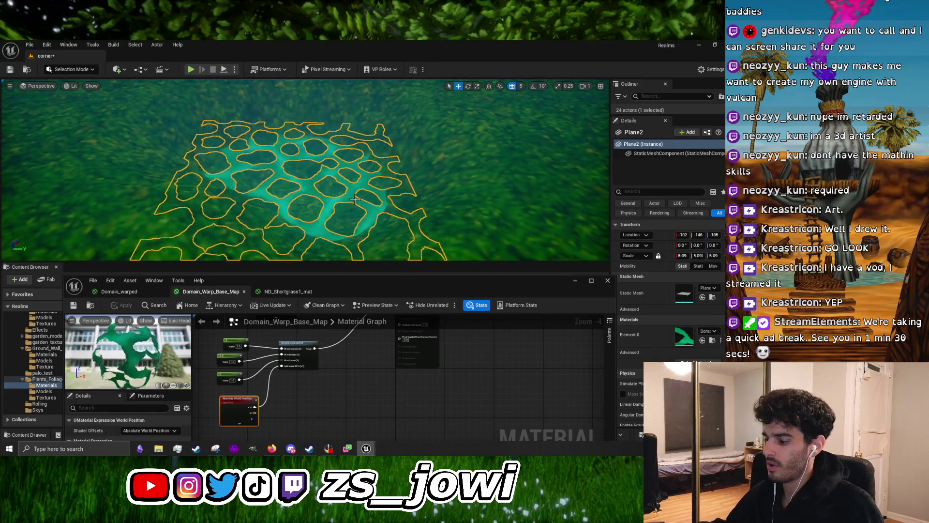
key("Delete")
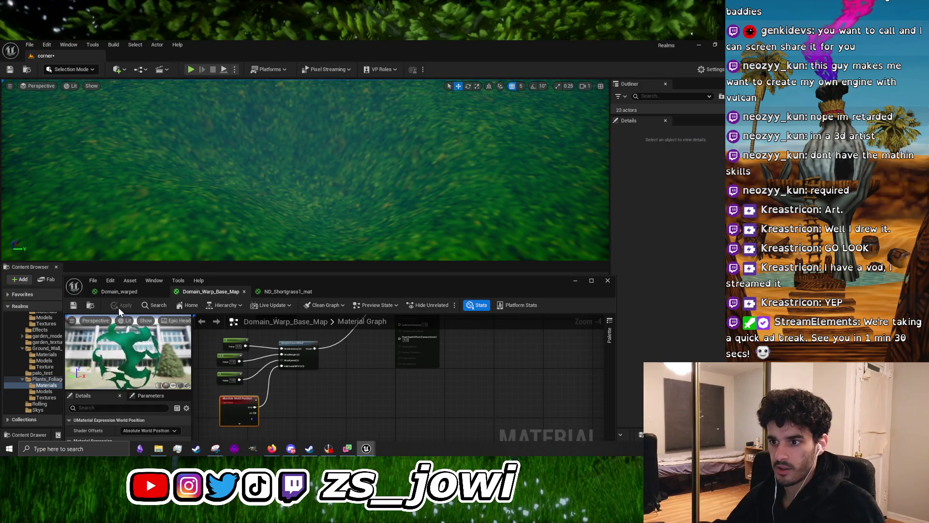
Place a Quick Add Shapes plane onto the grass and frame it
left_click(117, 70)
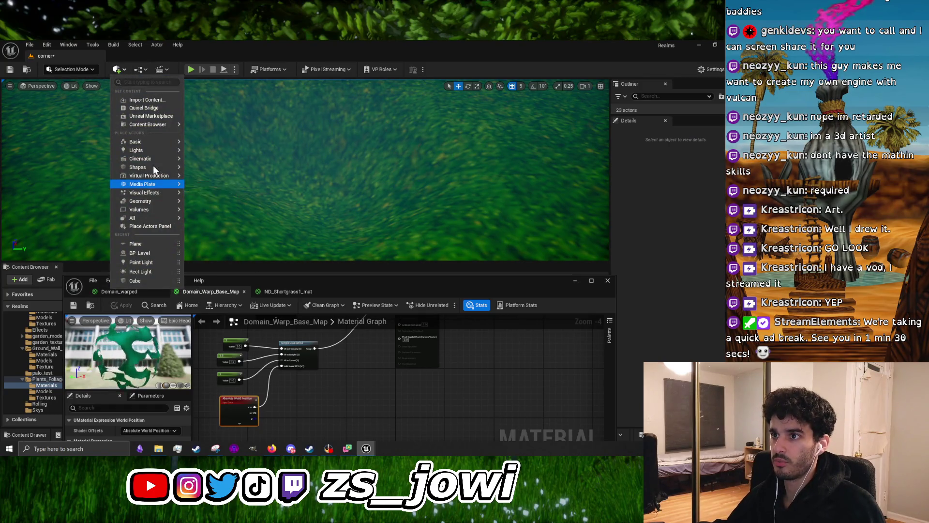
mouse_move(151, 166)
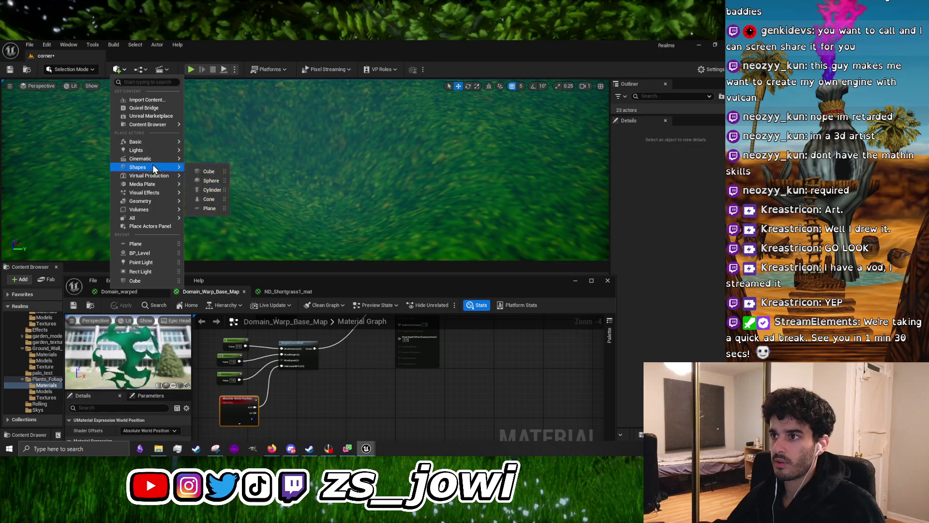
left_click_drag(207, 212, 145, 214)
key("f")
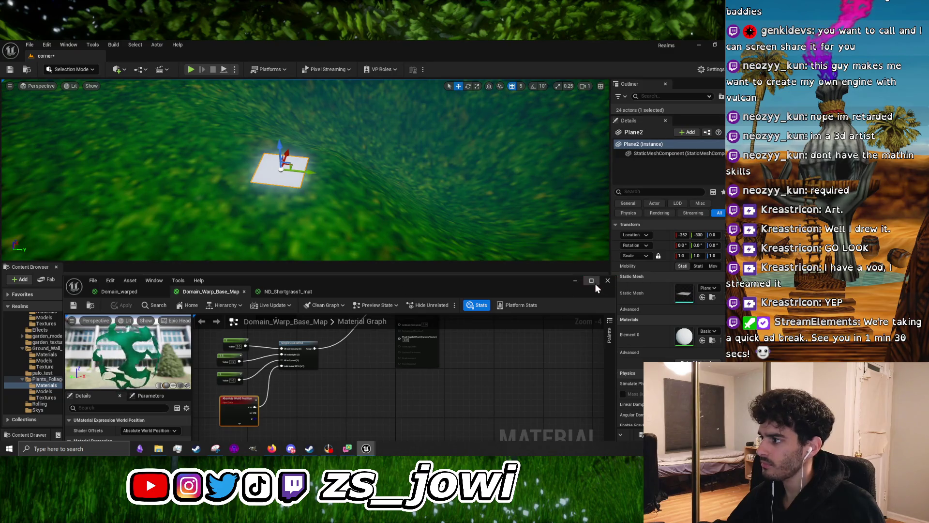
Drag Domain_Warp_Base_Map from Ground_Wall_Materials/Materials onto the new plane, then delete it
left_click(575, 281)
left_click(70, 354)
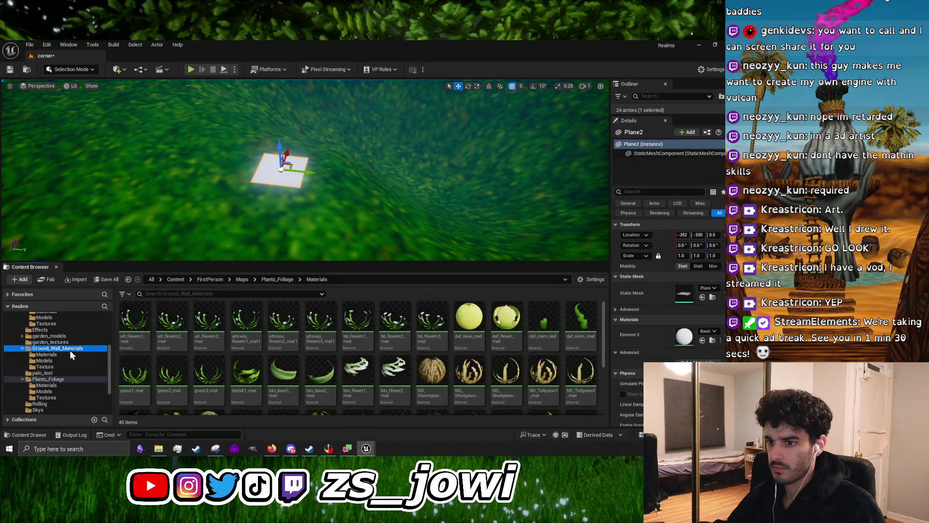
left_click_drag(580, 320, 288, 174)
mouse_move(379, 192)
left_mouse_down()
mouse_move(339, 192)
mouse_move(338, 162)
mouse_move(334, 196)
mouse_move(410, 161)
left_mouse_up()
key("Delete")
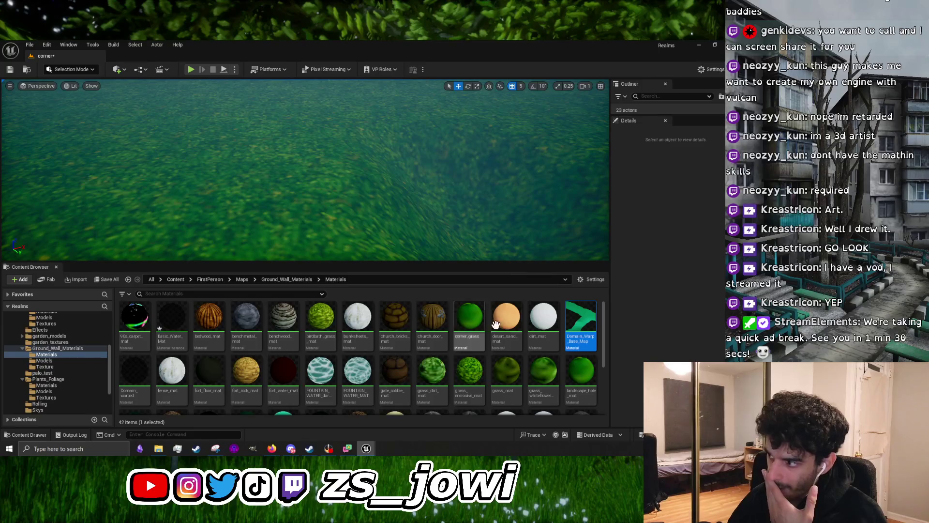
Reopen the Domain_Warp_Base_Map material and make its editor window taller
double_click(581, 323)
left_click_drag(355, 276, 342, 170)
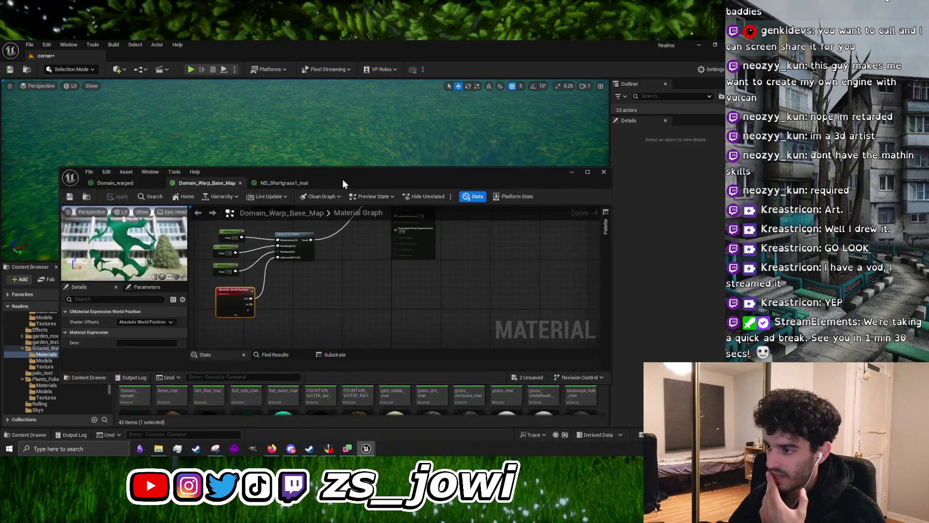
scroll(300, 311, "down", 2)
scroll(307, 275, "up", 2)
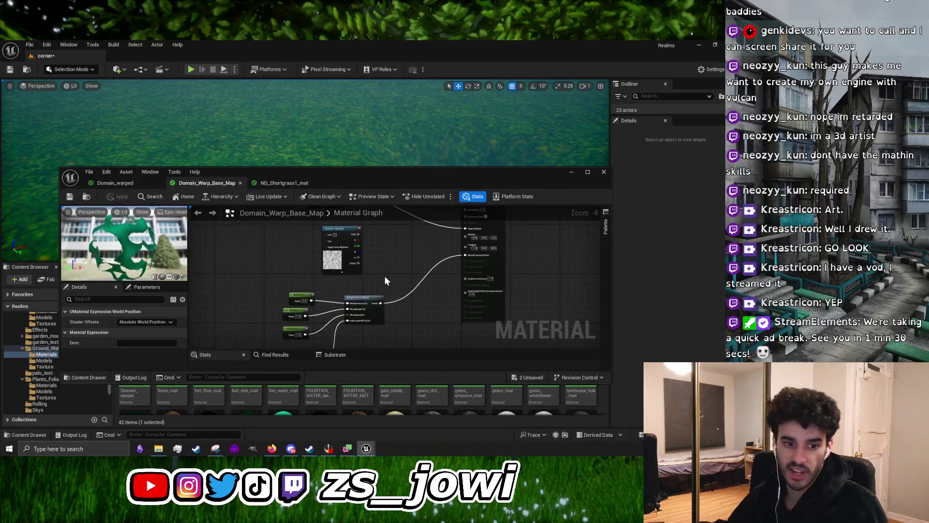
left_click_drag(373, 169, 386, 100)
scroll(380, 211, "up", 1)
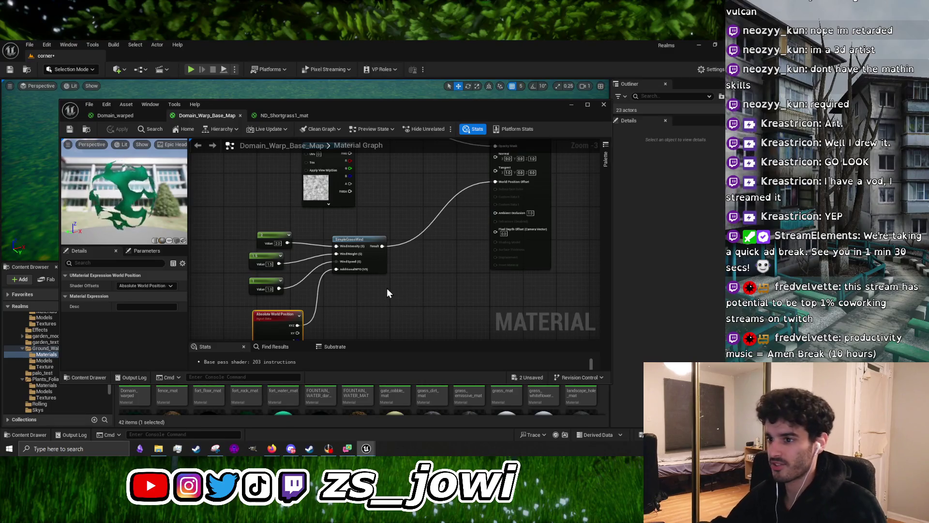
scroll(387, 289, "up", 1)
Nudge the 2.0 constant and line up the two Texture Sample nodes vertically
left_click_drag(250, 227, 244, 264)
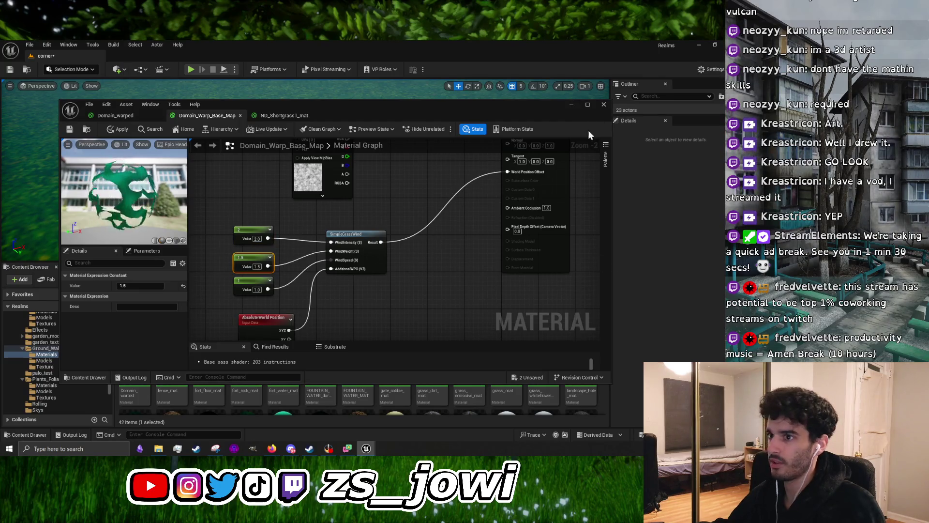
left_click_drag(267, 100, 267, 78)
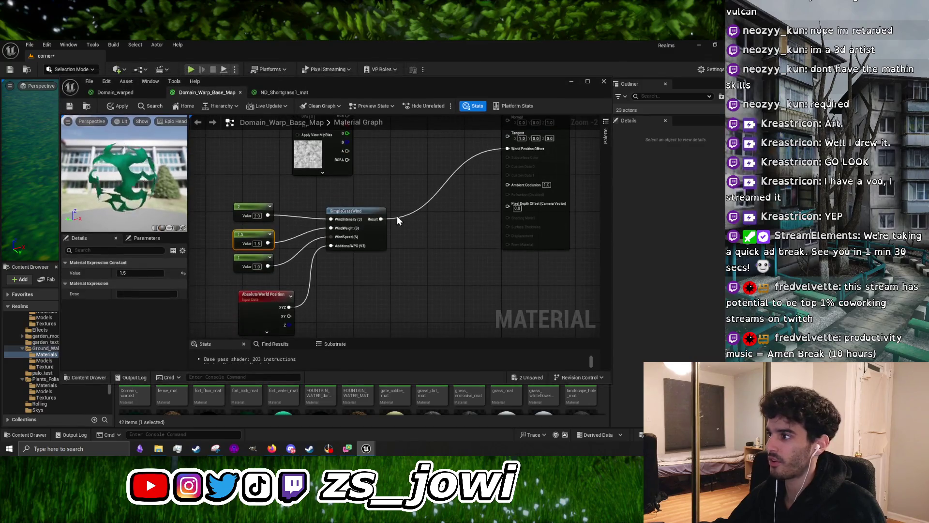
scroll(399, 217, "down", 3)
scroll(403, 223, "up", 2)
mouse_move(329, 216)
left_mouse_down()
mouse_move(315, 210)
mouse_move(319, 201)
left_mouse_up()
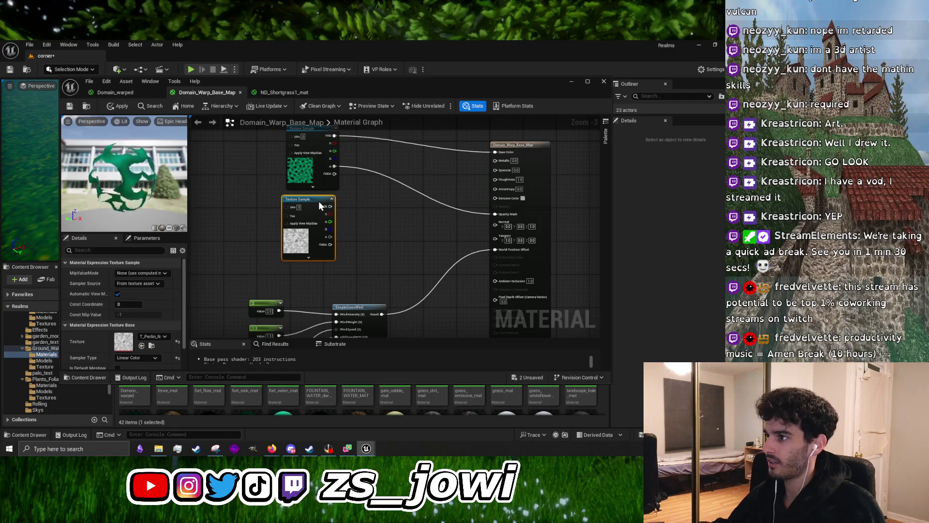
left_click_drag(404, 215, 327, 245)
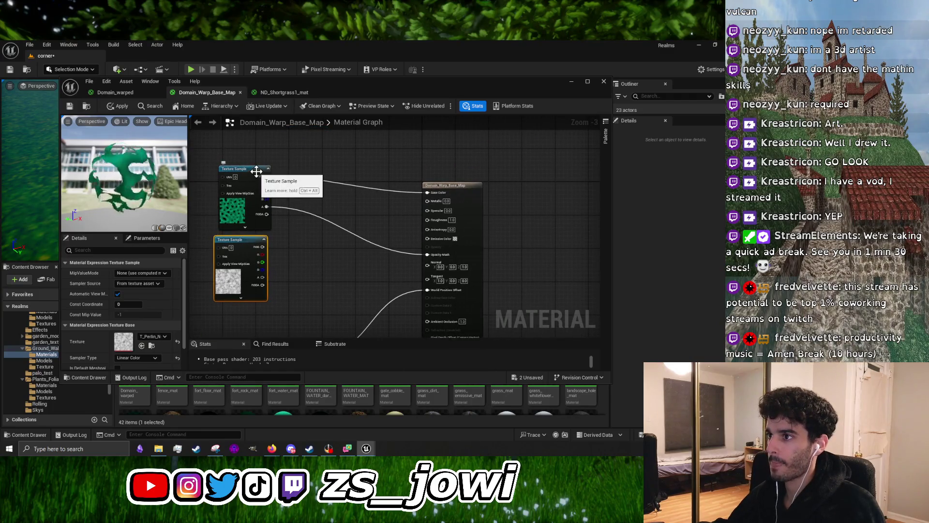
left_click_drag(256, 172, 254, 174)
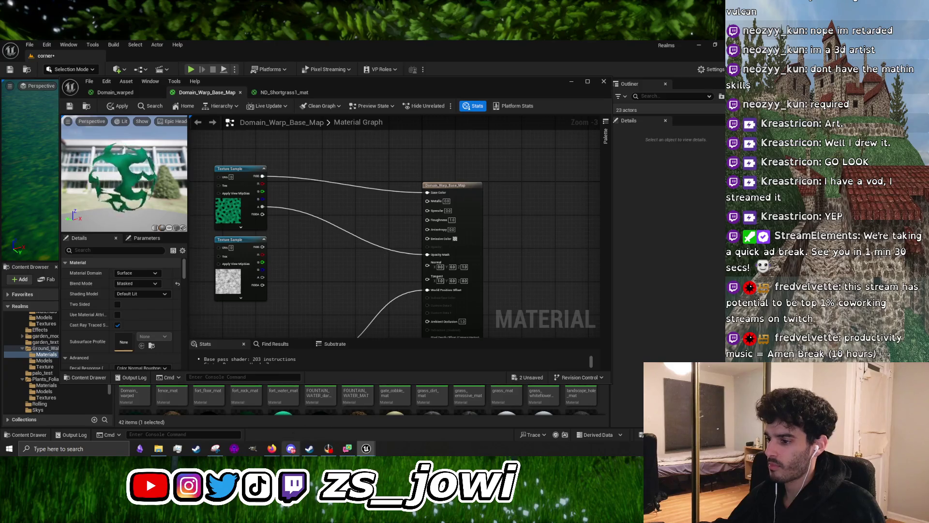
left_click(290, 447)
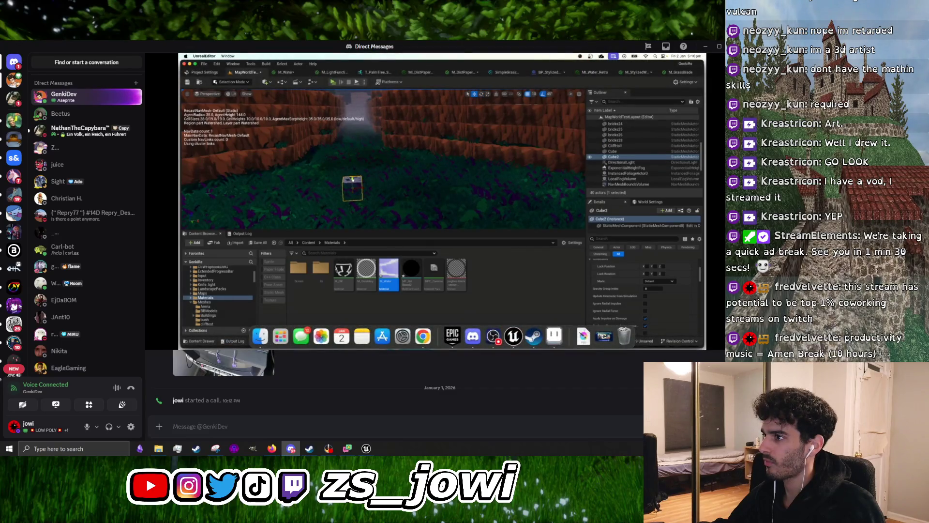
Watch the caller's streamed Unreal screen, then restore Discord to a smaller window
mouse_move(543, 190)
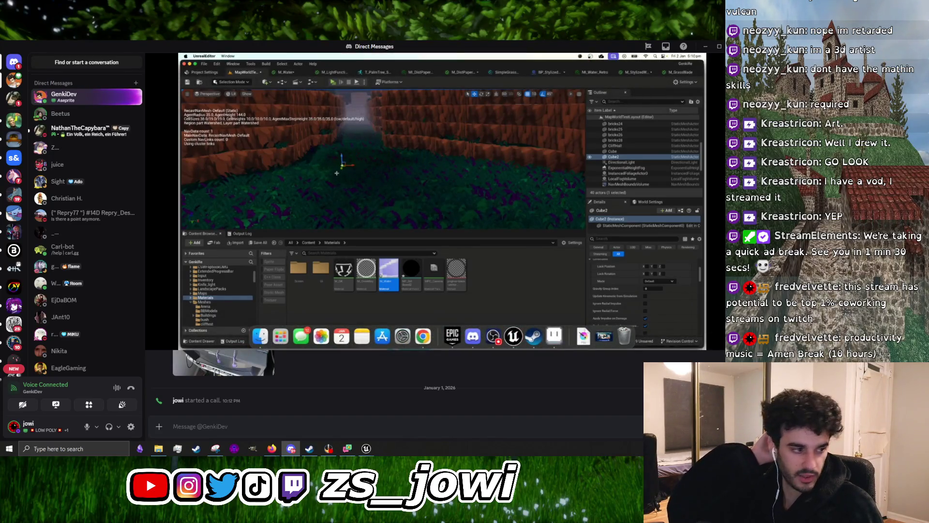
mouse_move(704, 140)
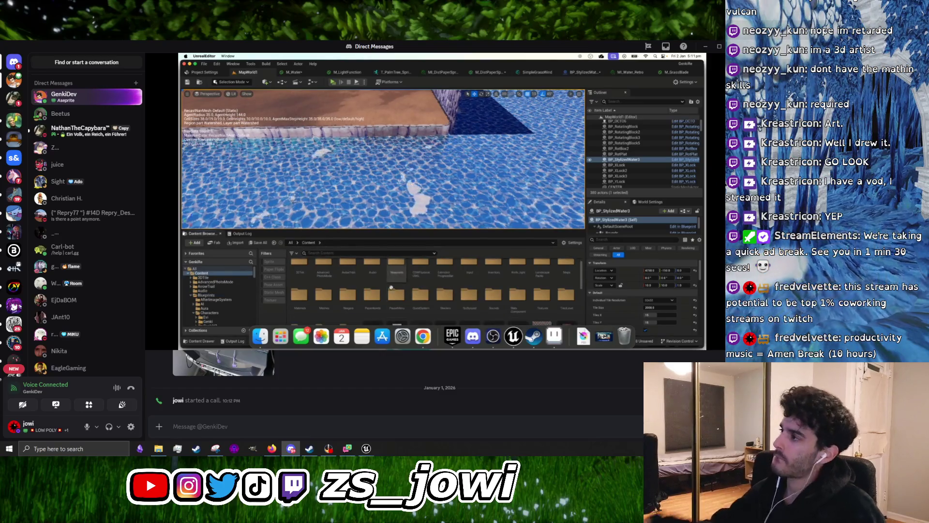
mouse_move(467, 279)
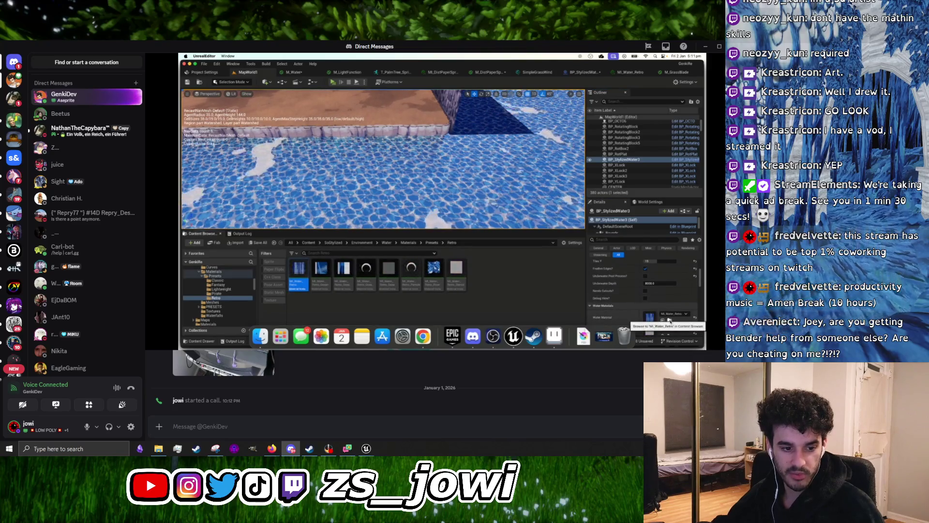
mouse_move(481, 233)
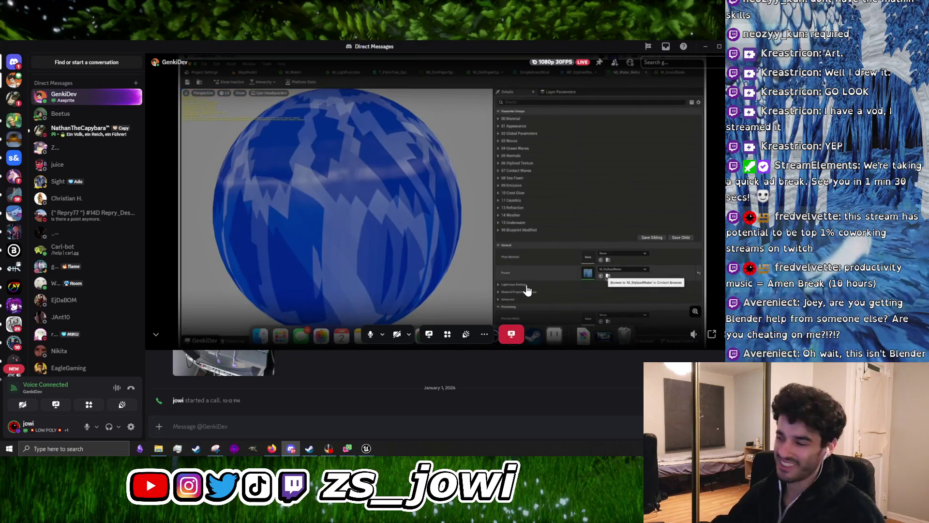
double_click(484, 47)
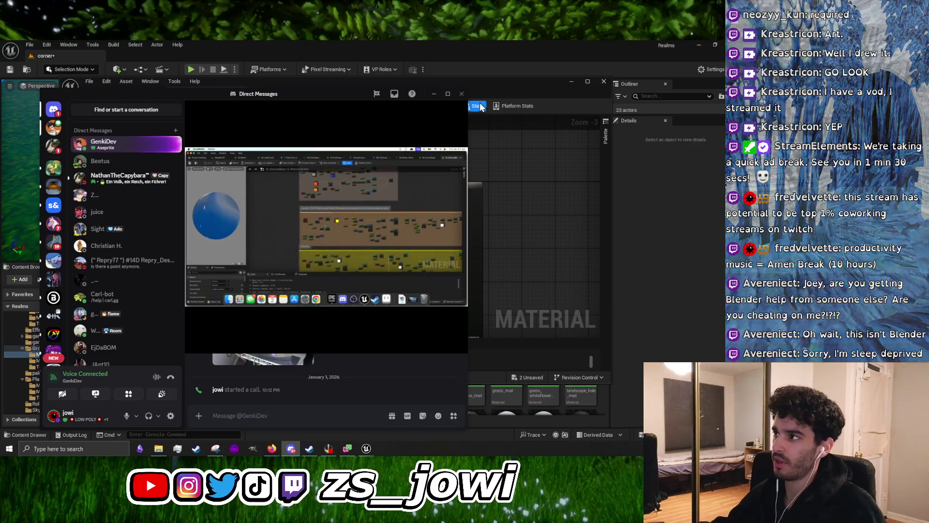
Minimize Discord and flip through the reference images, settling back on domain.PNG
left_click(434, 95)
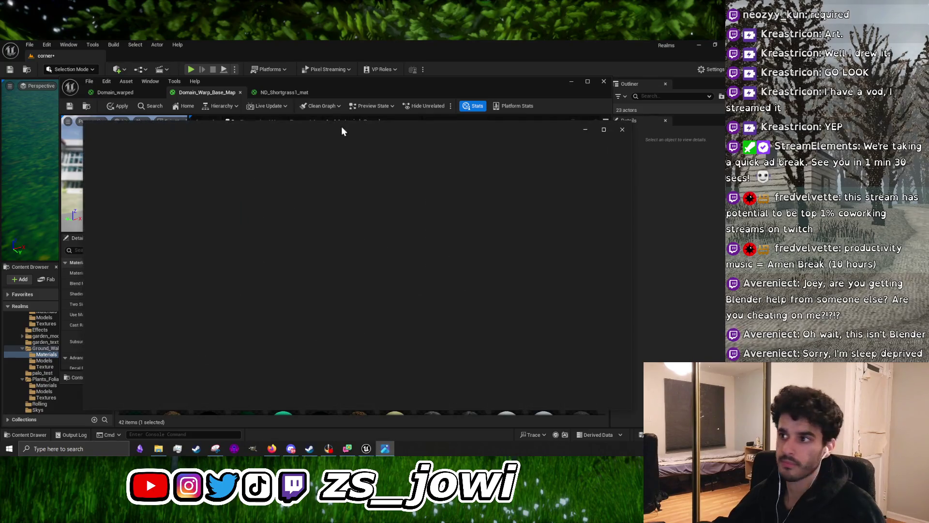
key("Right")
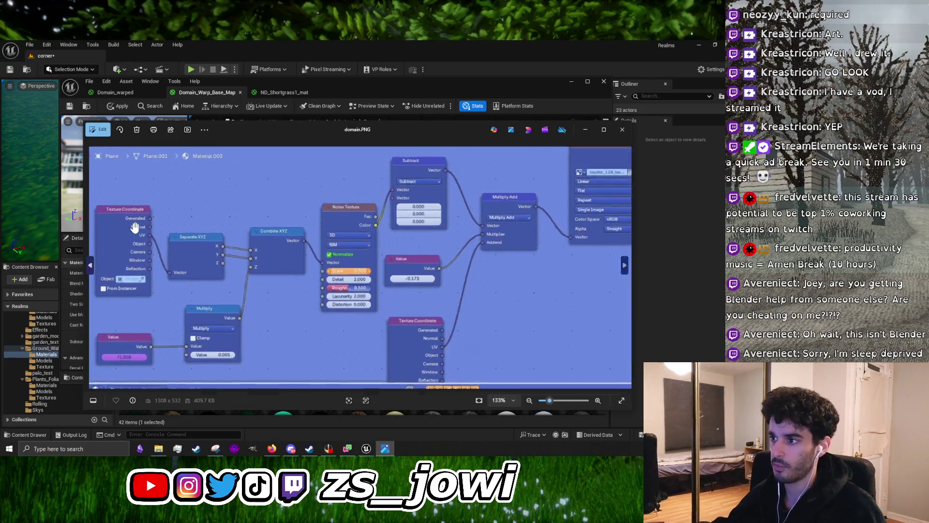
key("Left")
key("Right")
key("Right")
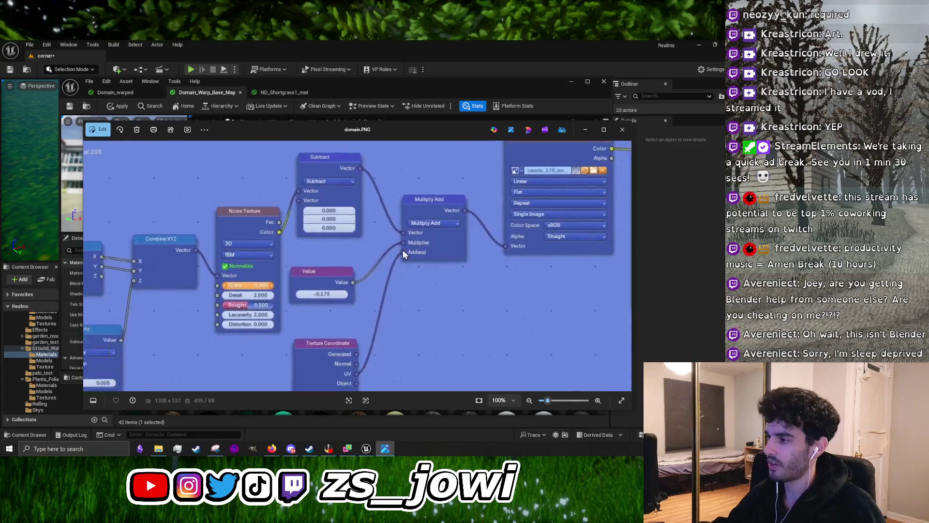
key("Left")
key("Left")
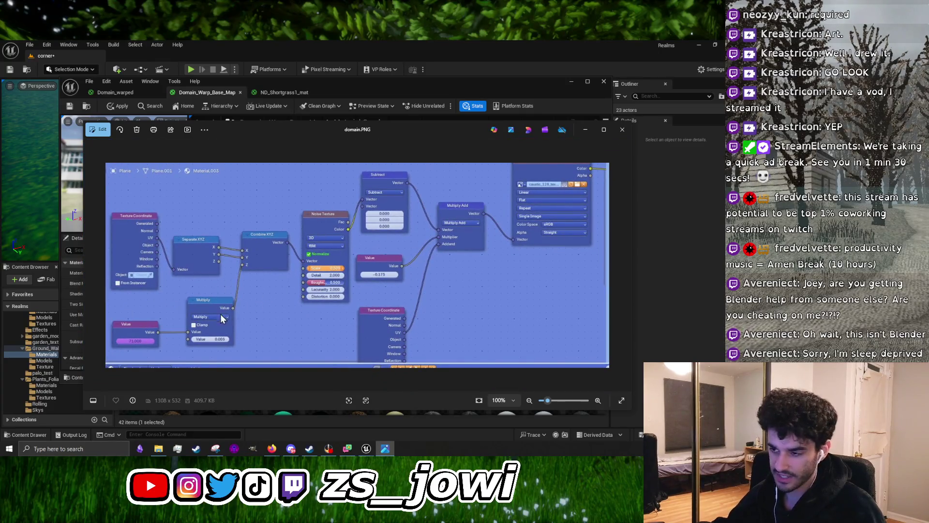
scroll(220, 313, "up", 2)
scroll(274, 281, "down", 2)
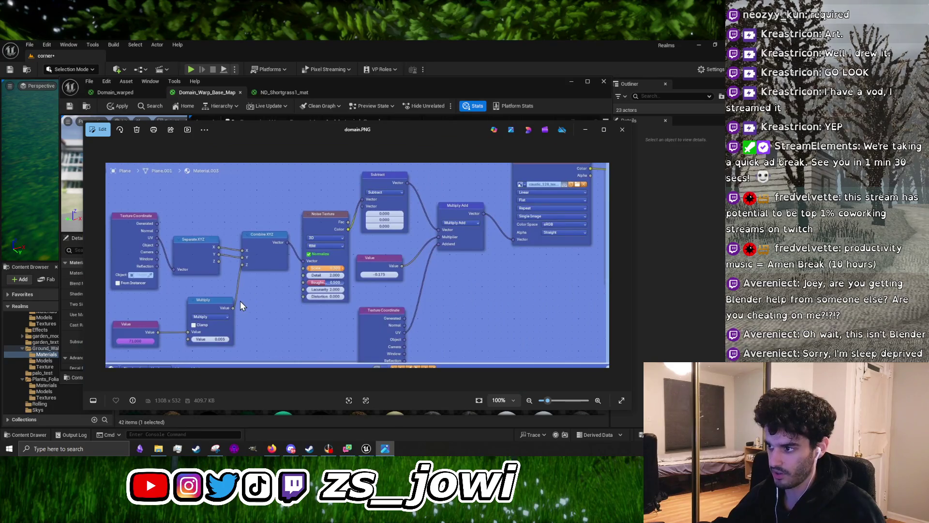
scroll(560, 203, "up", 3)
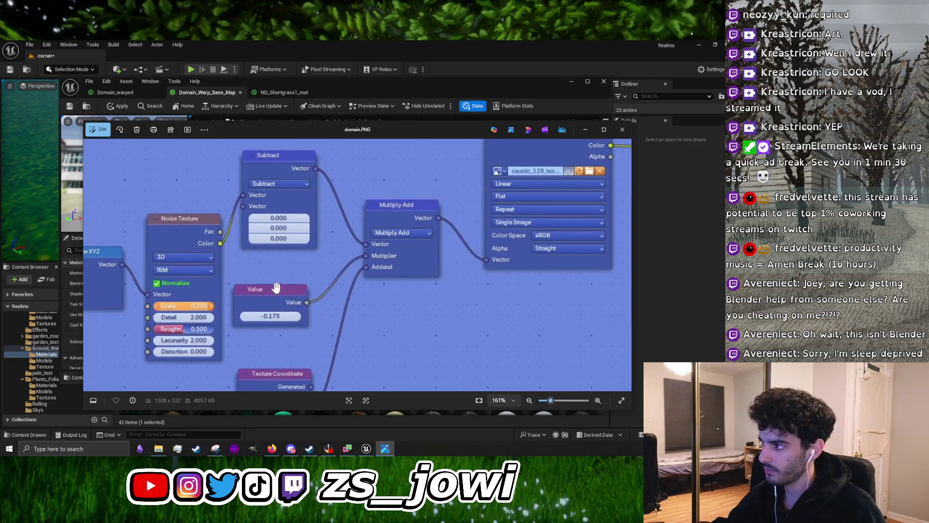
scroll(382, 251, "down", 3)
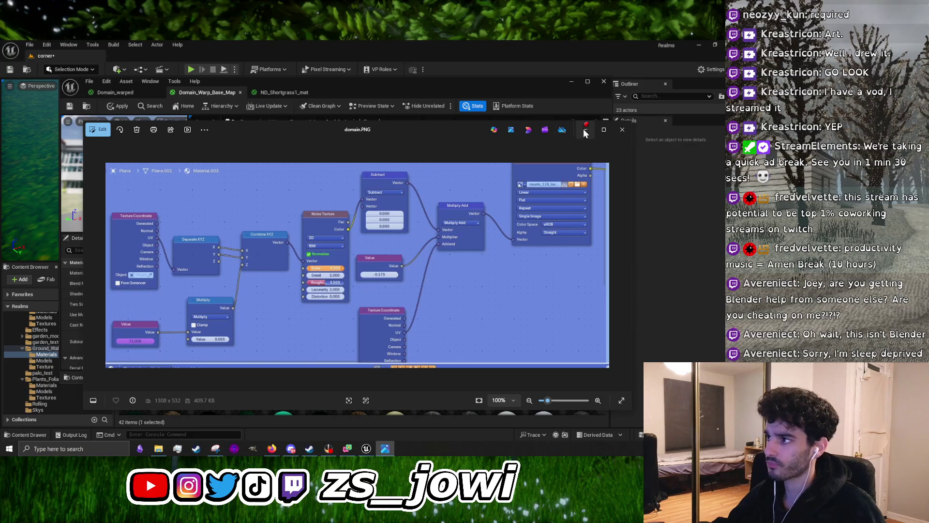
Shrink the image viewer and shift it left, moving the Discord call window right
mouse_move(631, 121)
left_mouse_down()
mouse_move(437, 77)
mouse_move(400, 80)
left_mouse_up()
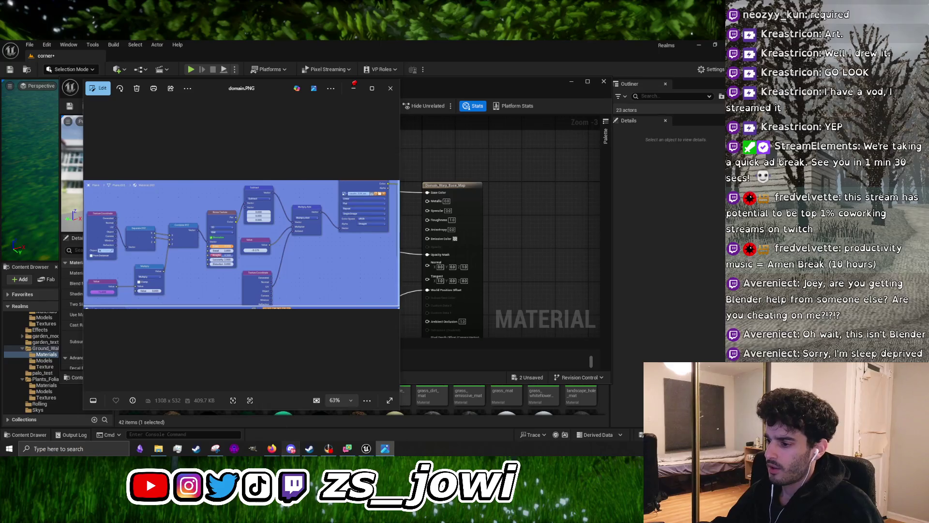
left_click(290, 448)
left_click_drag(246, 83, 198, 83)
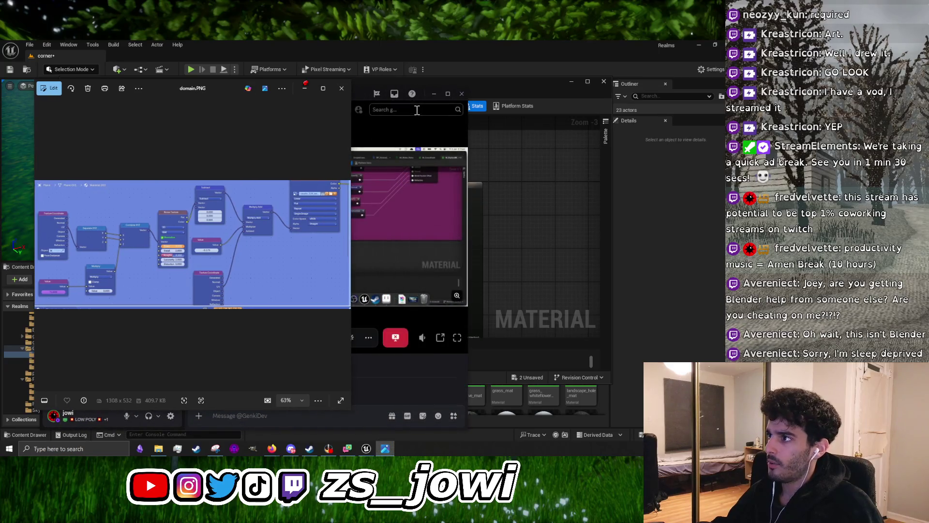
left_click_drag(361, 93, 561, 80)
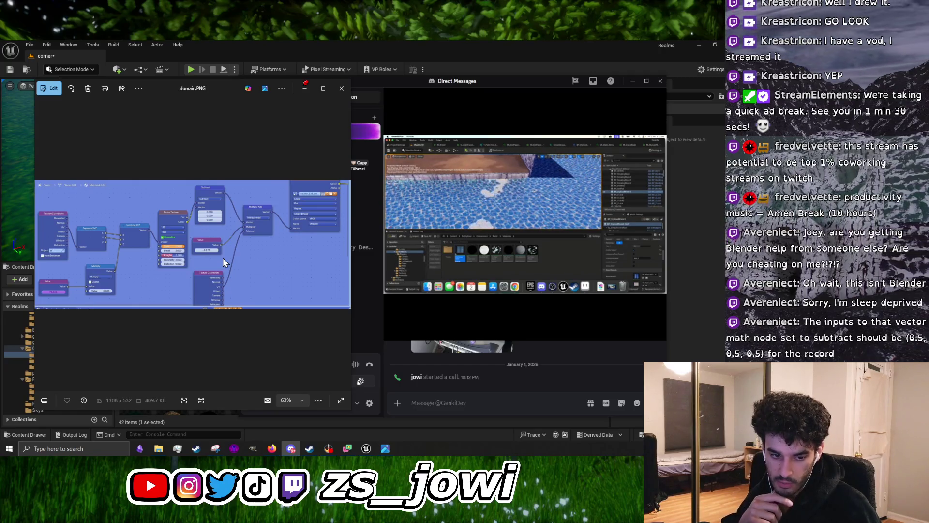
scroll(158, 250, "up", 5)
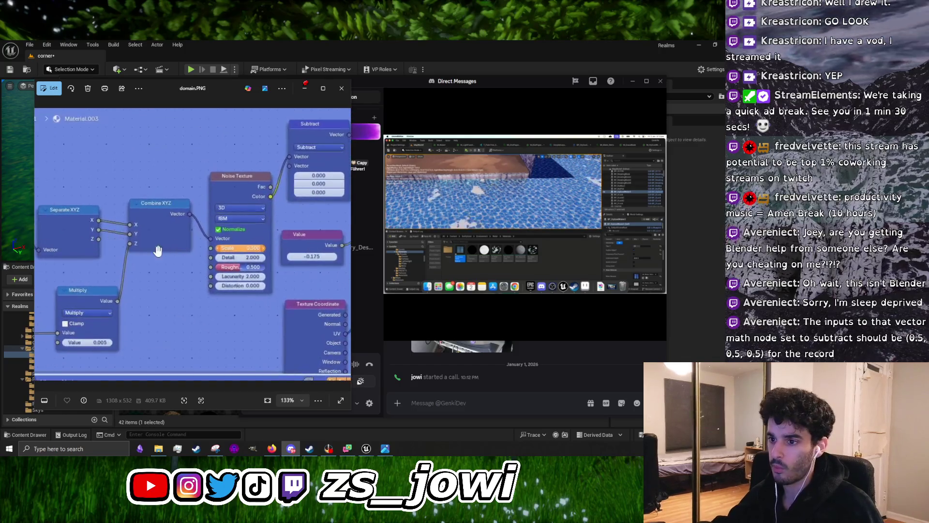
scroll(158, 250, "down", 3)
scroll(290, 217, "up", 2)
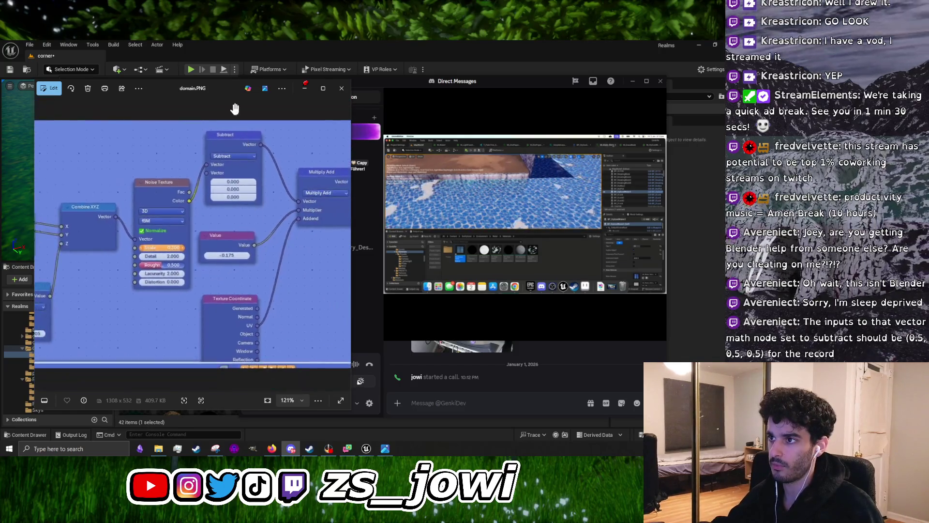
scroll(272, 164, "up", 5)
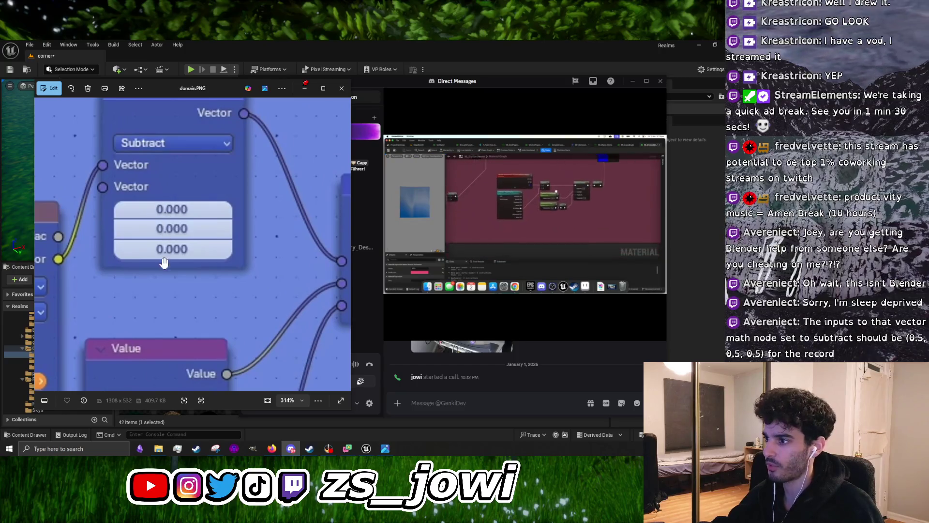
scroll(164, 262, "down", 5)
scroll(74, 226, "up", 3)
scroll(137, 224, "down", 5)
scroll(194, 220, "up", 3)
scroll(287, 215, "down", 2)
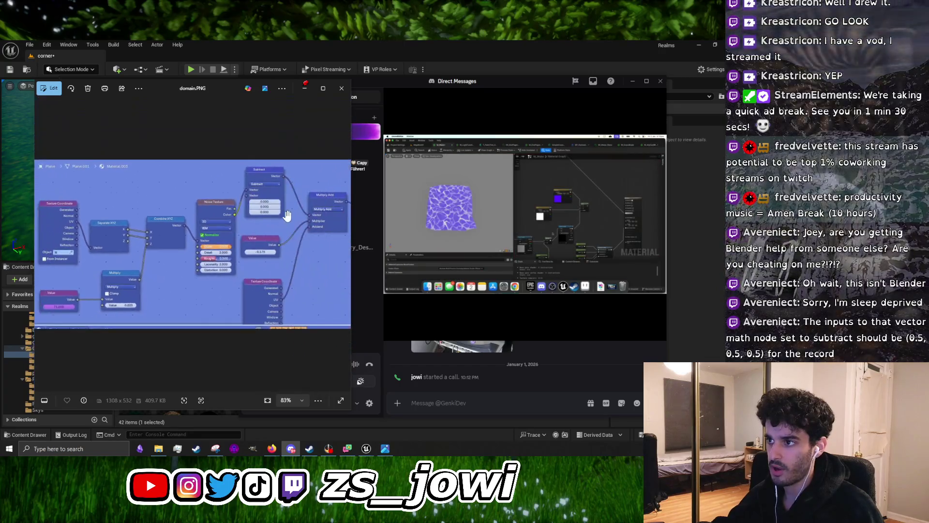
scroll(254, 218, "up", 4)
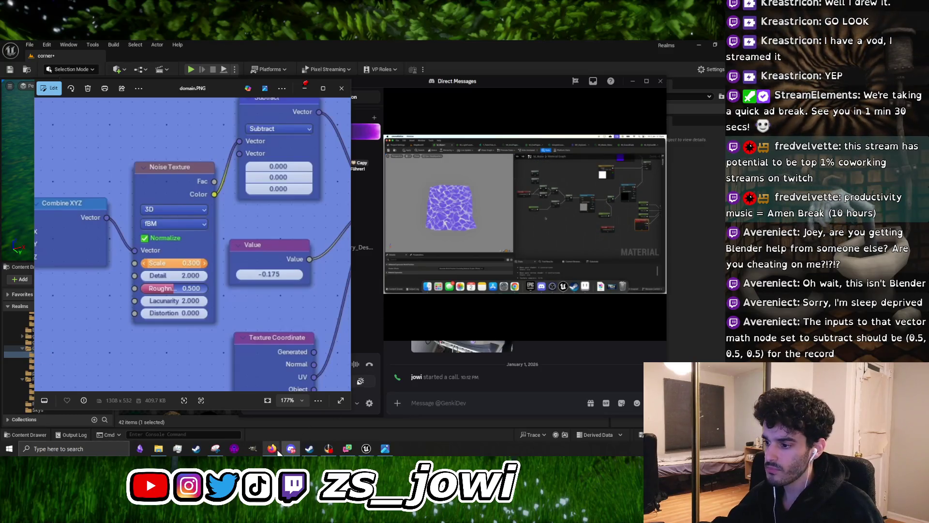
Recentre the Domain_Warp_Base_Map graph, then bring Firefox up behind the image viewer
mouse_move(366, 449)
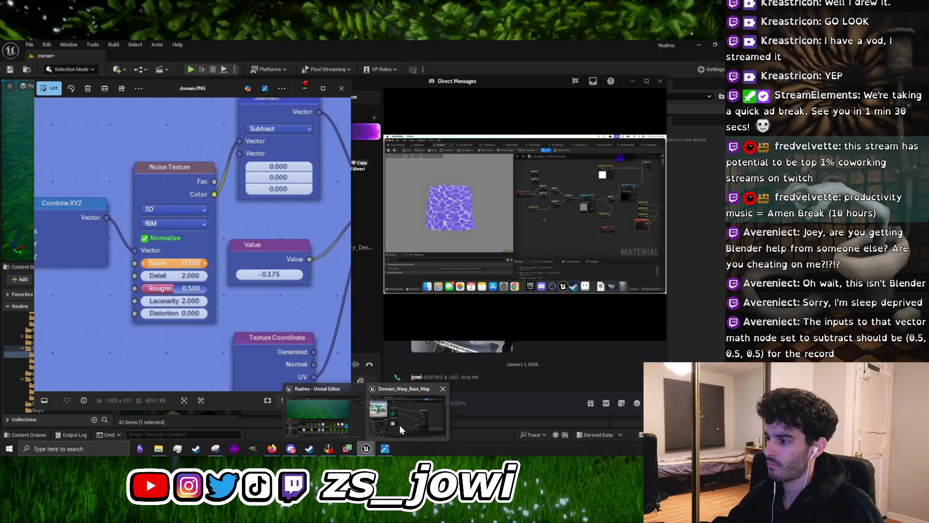
left_click(400, 426)
scroll(465, 230, "down", 3)
mouse_move(446, 228)
left_mouse_down()
mouse_move(503, 222)
mouse_move(457, 231)
left_mouse_up()
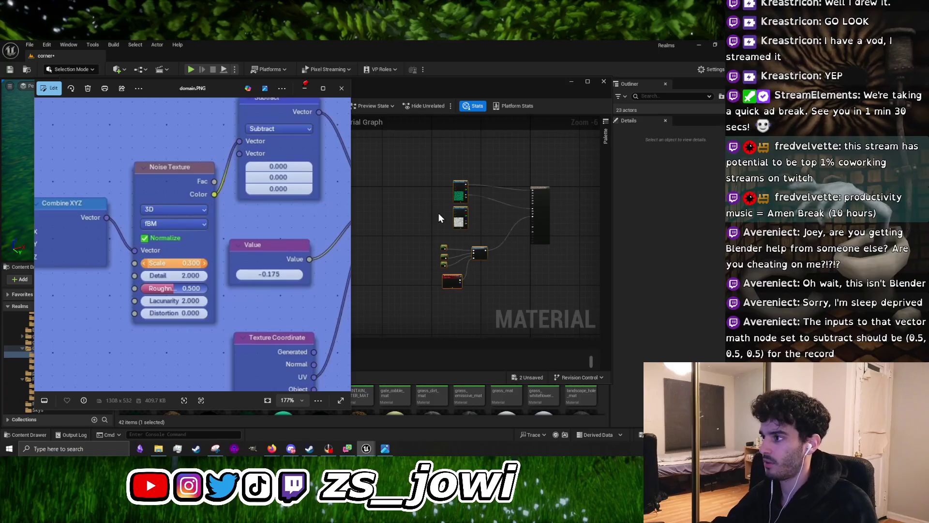
scroll(289, 248, "down", 5)
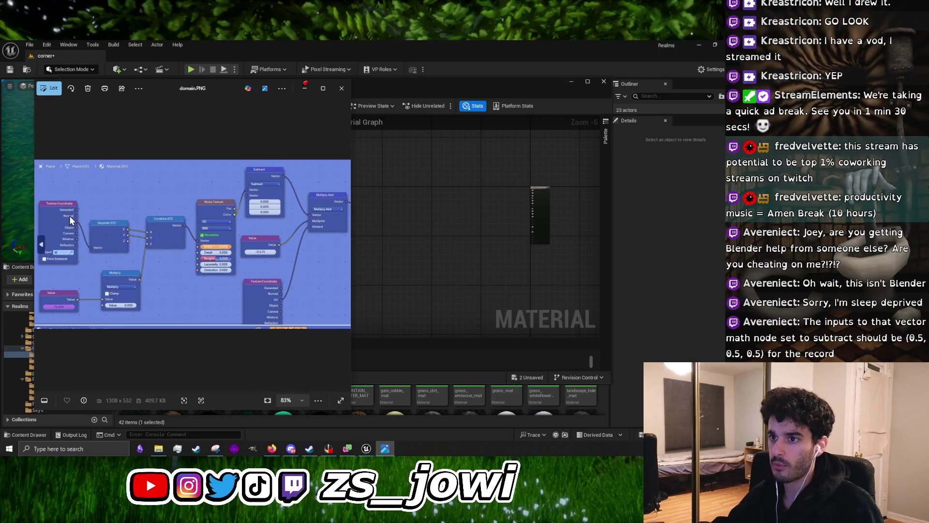
scroll(70, 215, "up", 1)
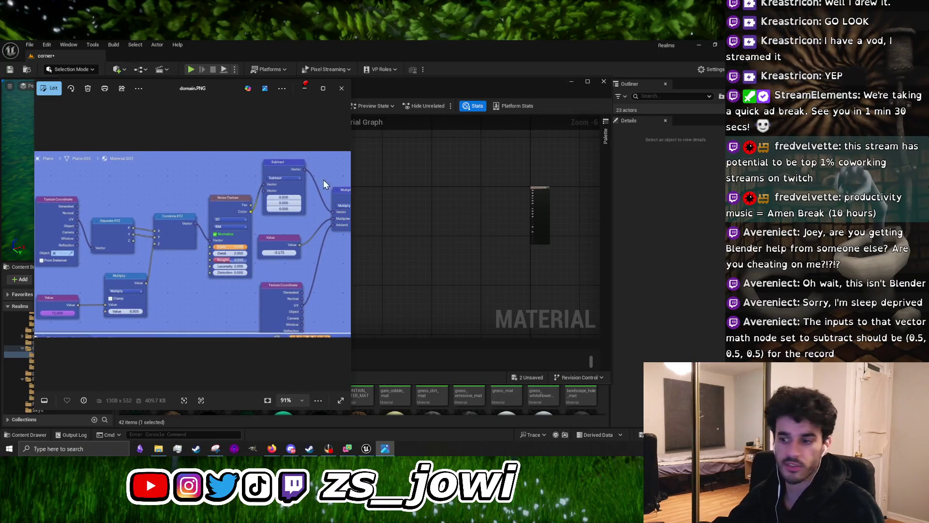
mouse_move(270, 448)
left_click(321, 428)
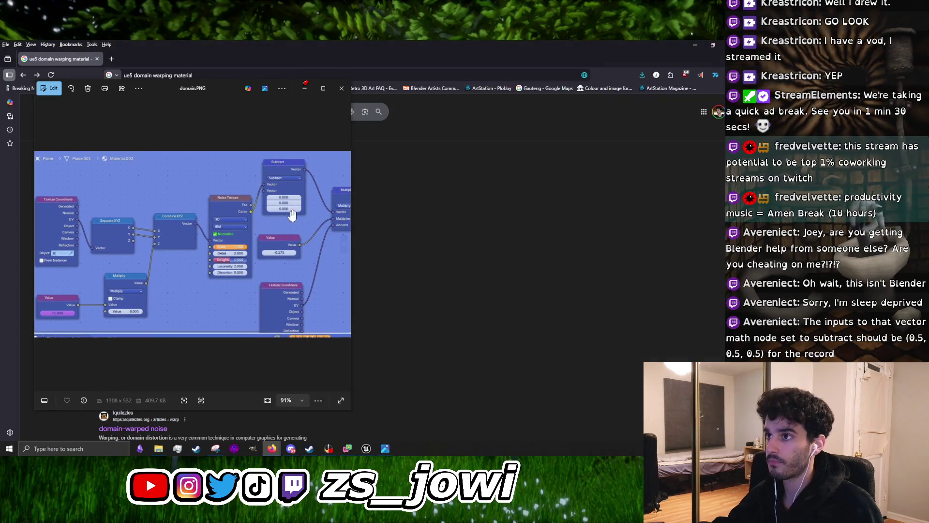
Search Google for 'ue5 seperate out texture coordinate with node' in a new tab
left_click(111, 59)
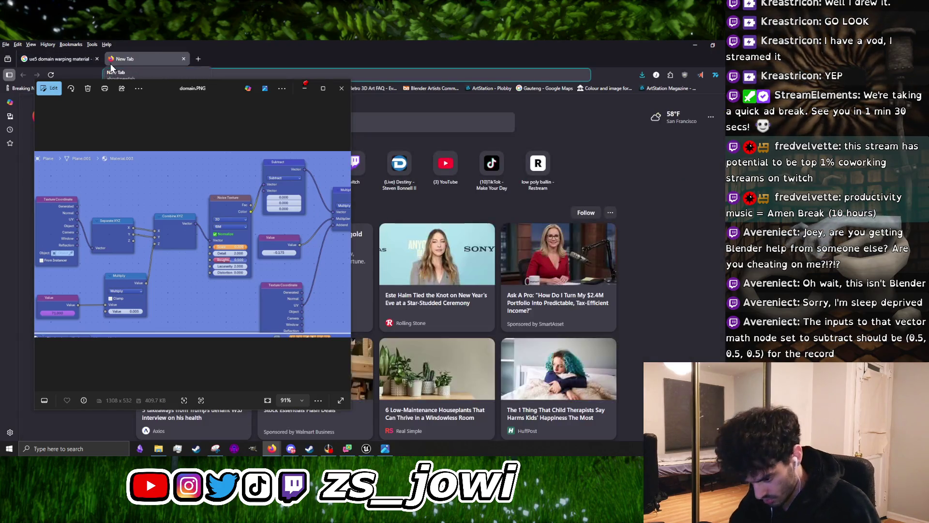
type("ue5 sep")
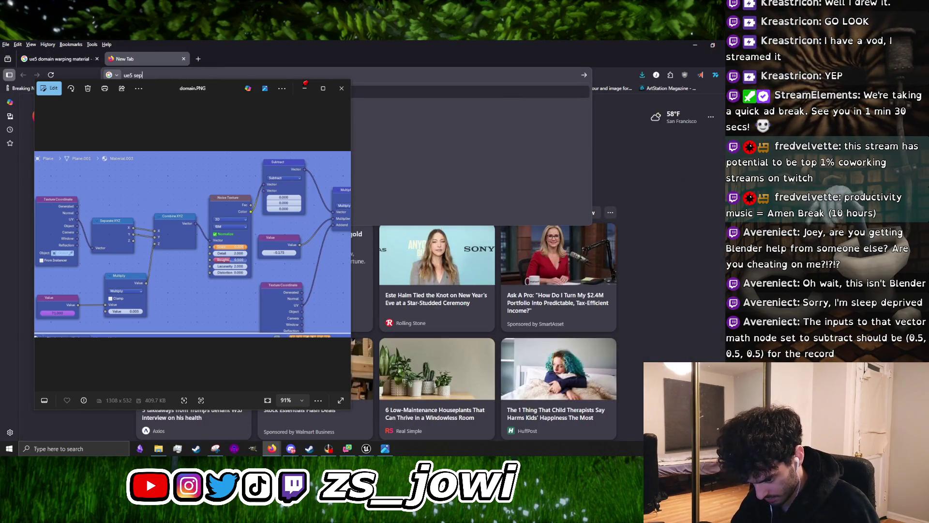
type("erate out")
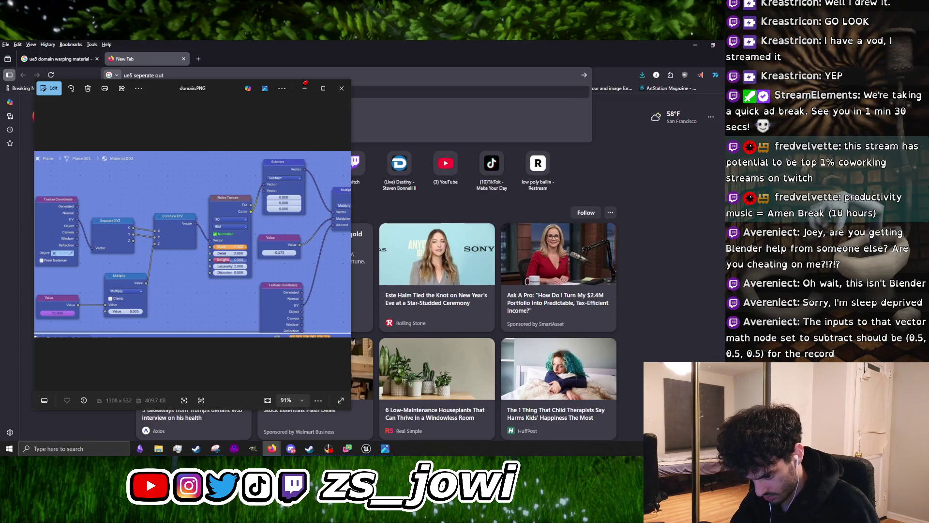
type(" texture coor")
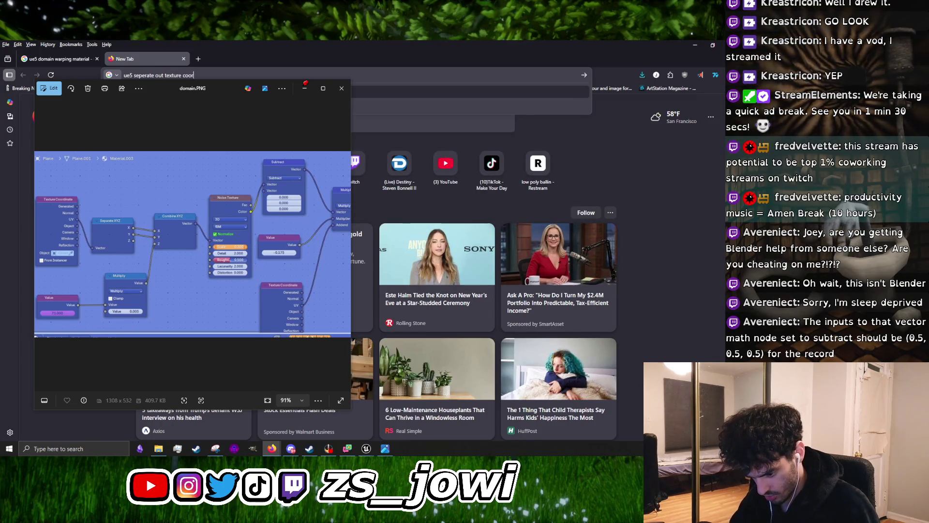
type("dinate with node")
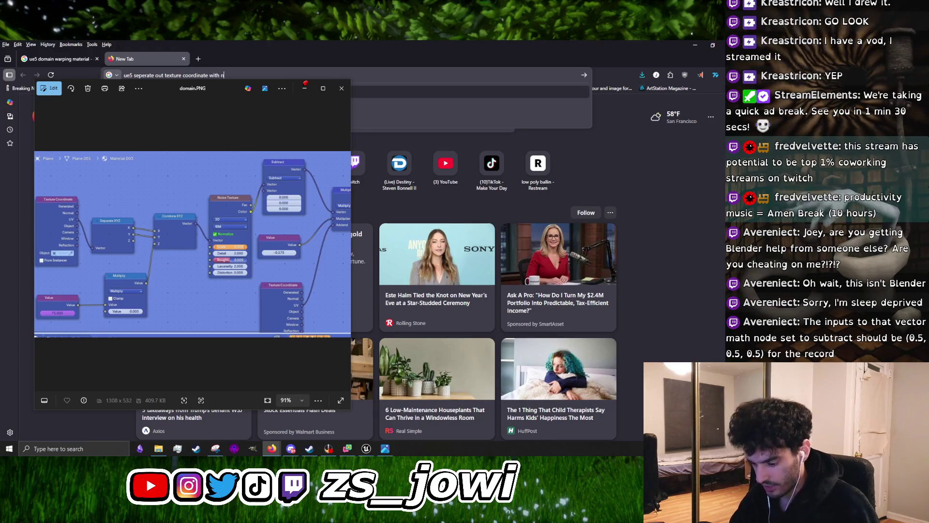
key("Return")
Move the node graph image aside and expand the full AI Overview answer
mouse_move(152, 92)
left_mouse_down()
mouse_move(417, 87)
mouse_move(398, 95)
left_mouse_up()
left_click(204, 286)
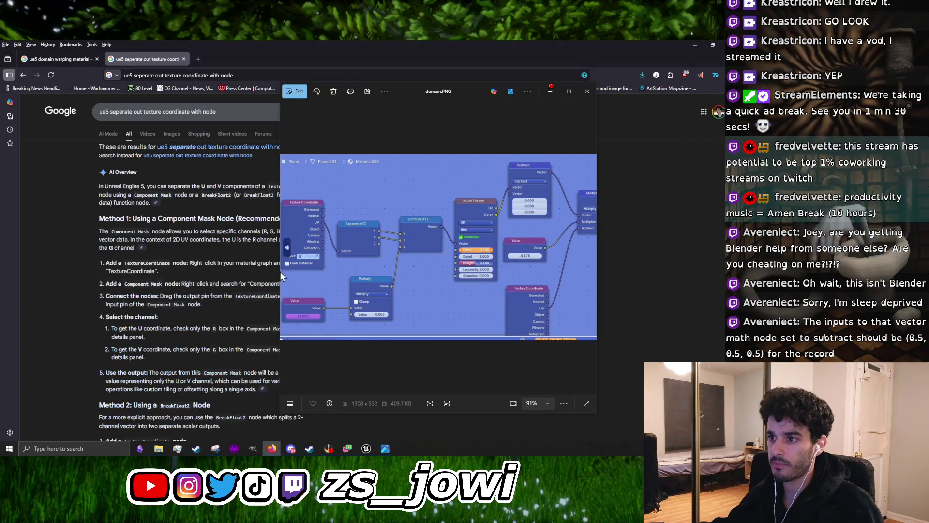
left_click_drag(422, 91, 494, 87)
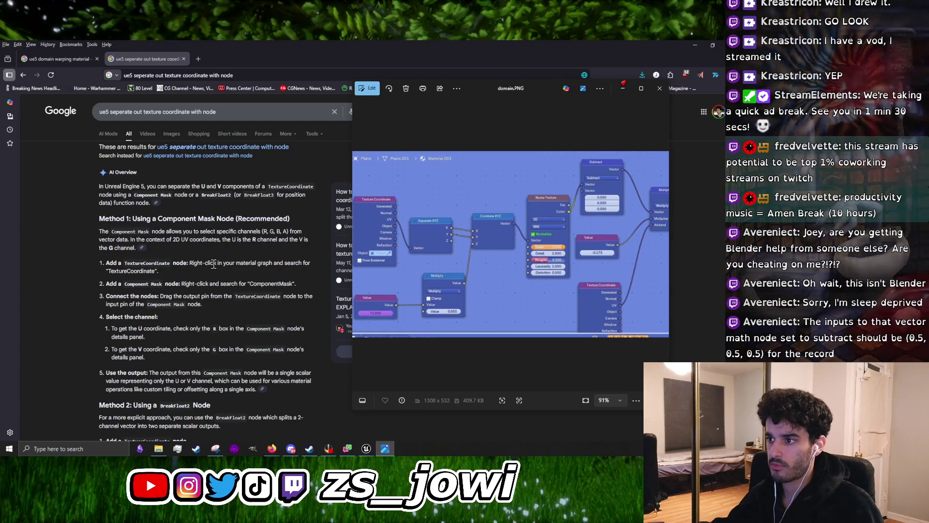
scroll(214, 264, "down", 1)
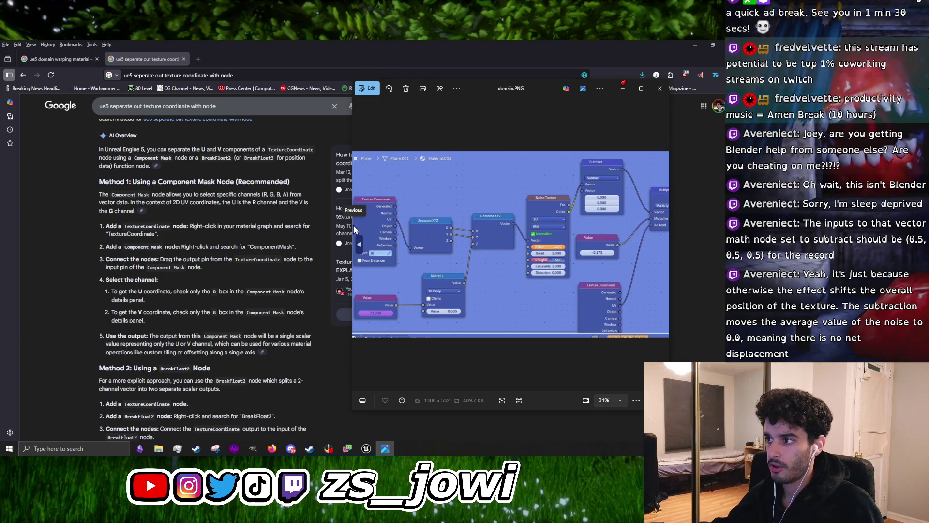
left_click_drag(352, 227, 329, 230)
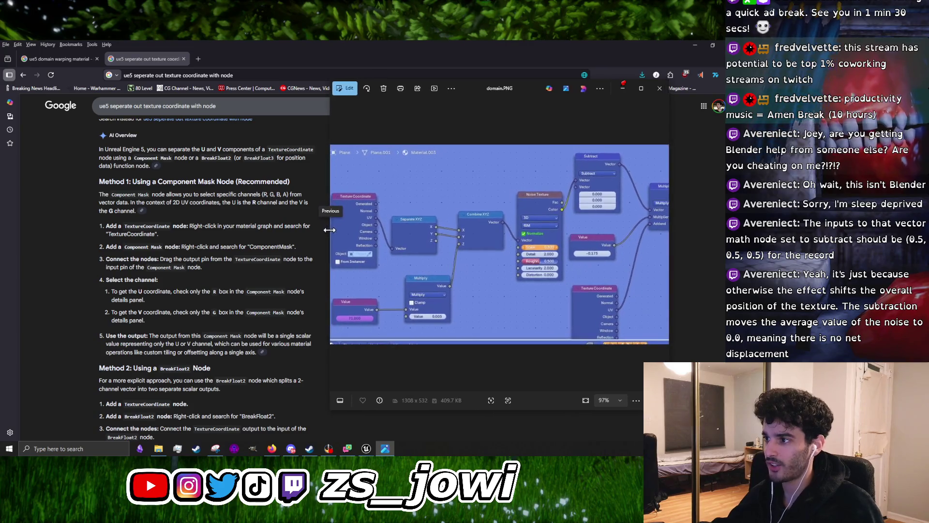
scroll(487, 286, "up", 3)
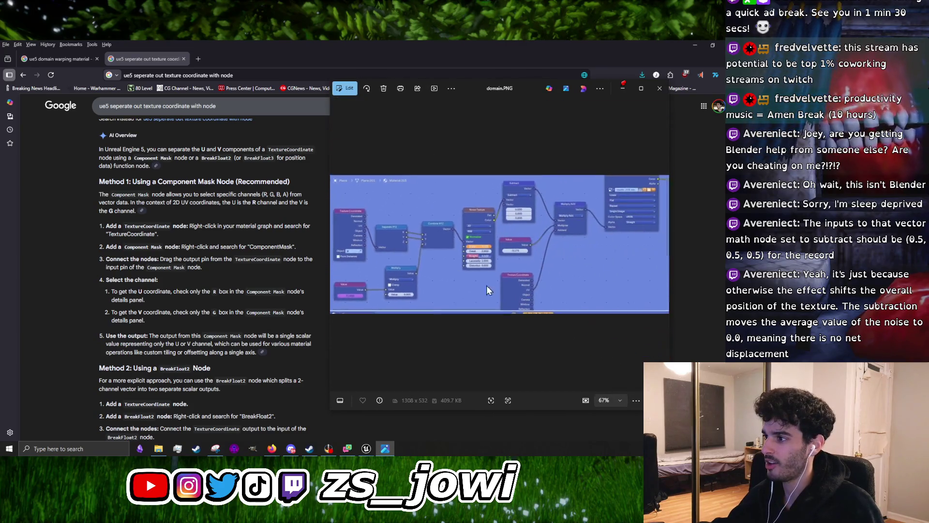
key("Left")
key("Left")
key("Left")
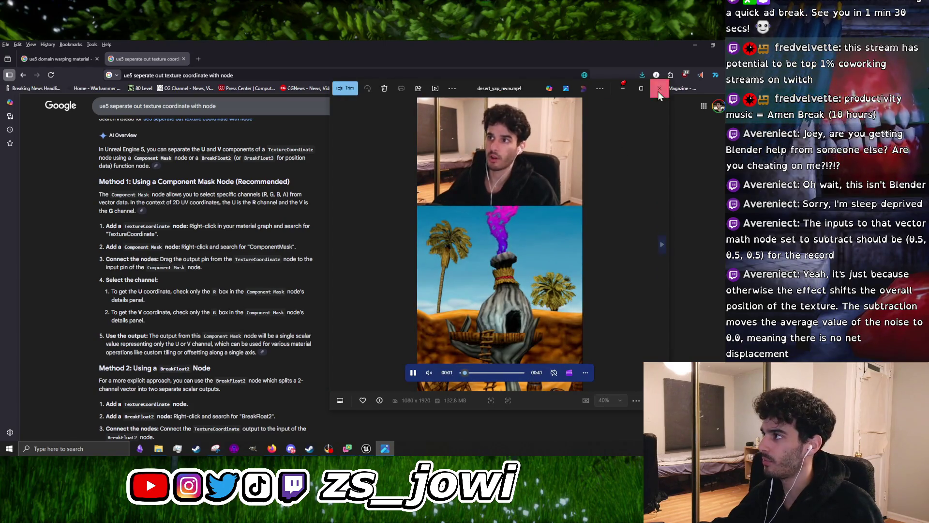
Close the image viewer and scroll through the Component Mask, BreakFloat2 and web results
left_click(659, 88)
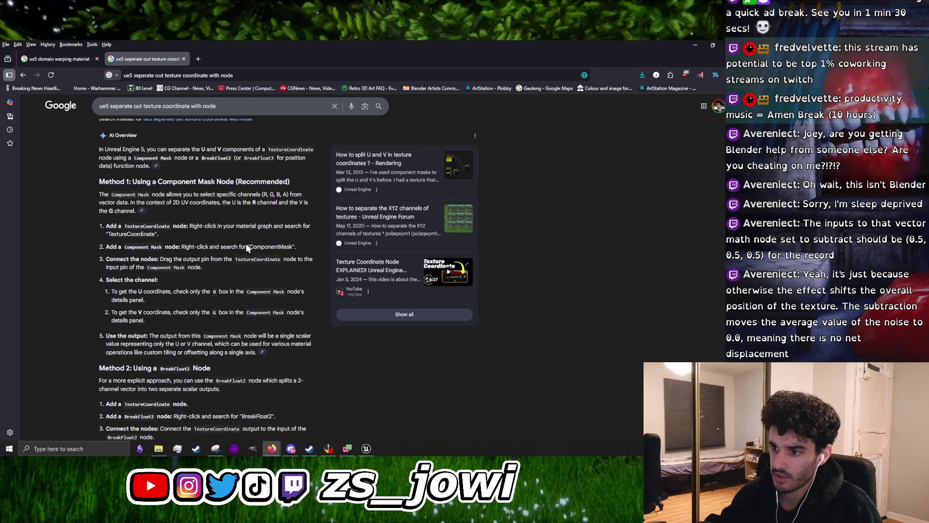
scroll(246, 247, "down", 1)
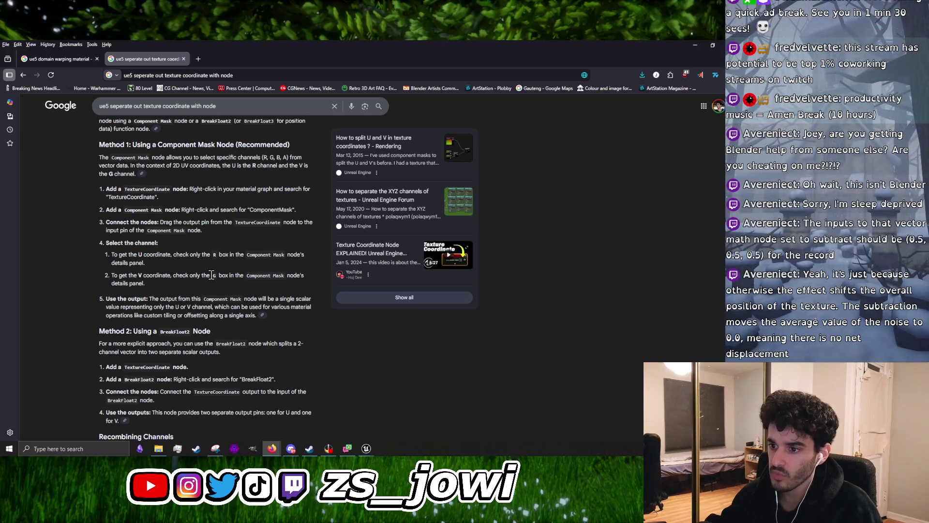
scroll(211, 275, "down", 2)
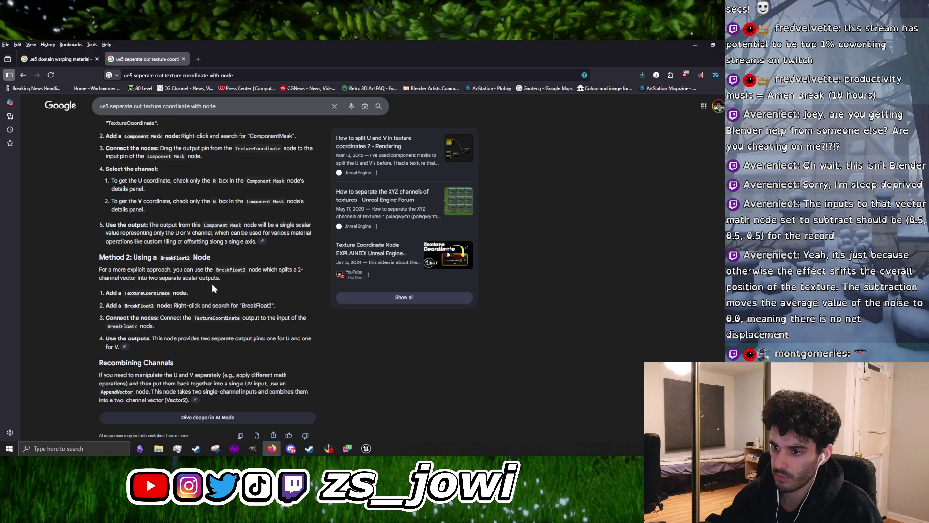
scroll(213, 288, "down", 3)
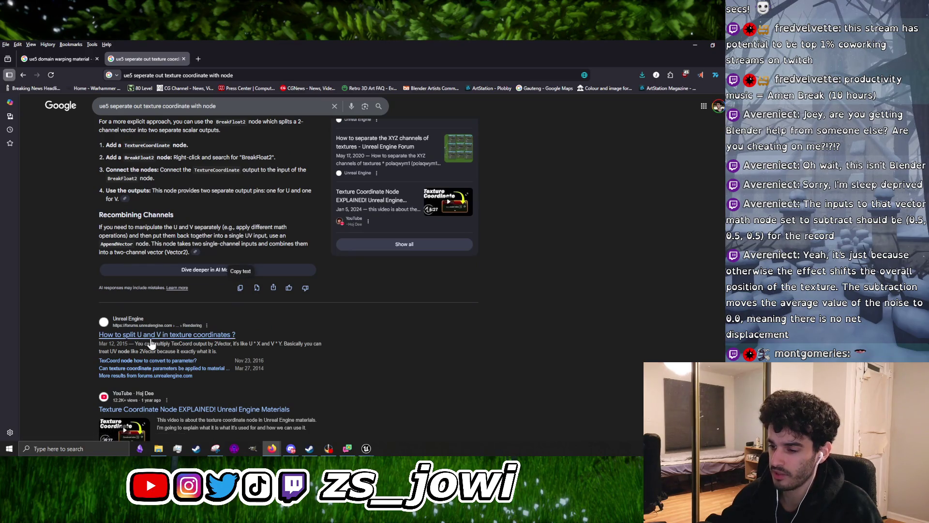
scroll(206, 338, "down", 2)
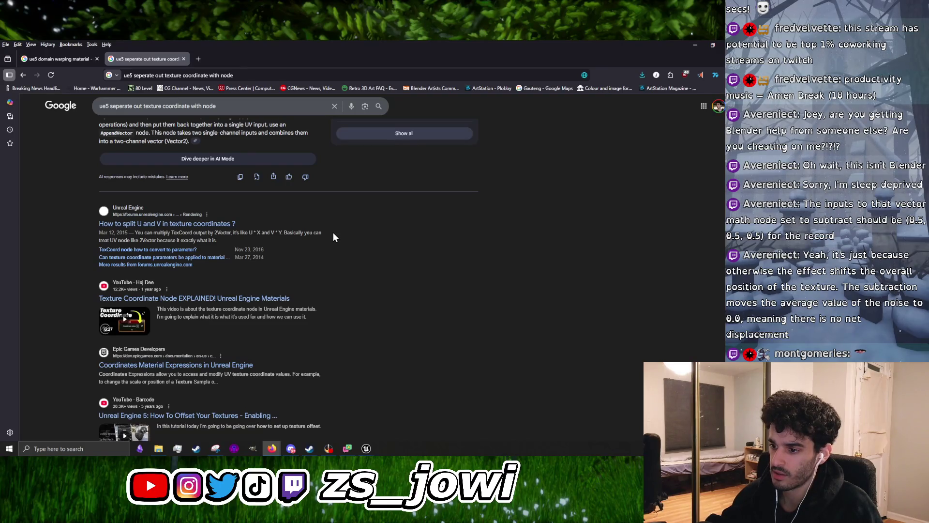
scroll(333, 234, "down", 2)
scroll(333, 234, "down", 2)
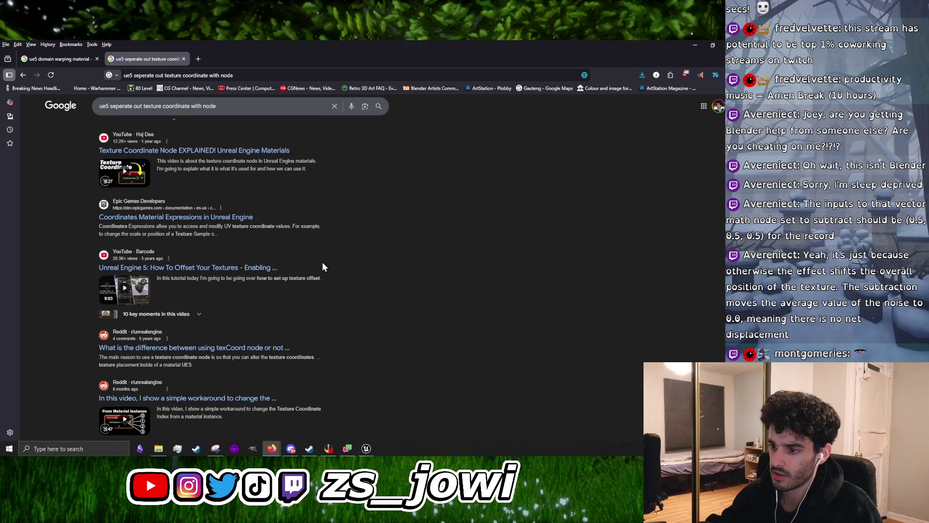
scroll(322, 261, "up", 7)
mouse_move(366, 449)
left_click(399, 420)
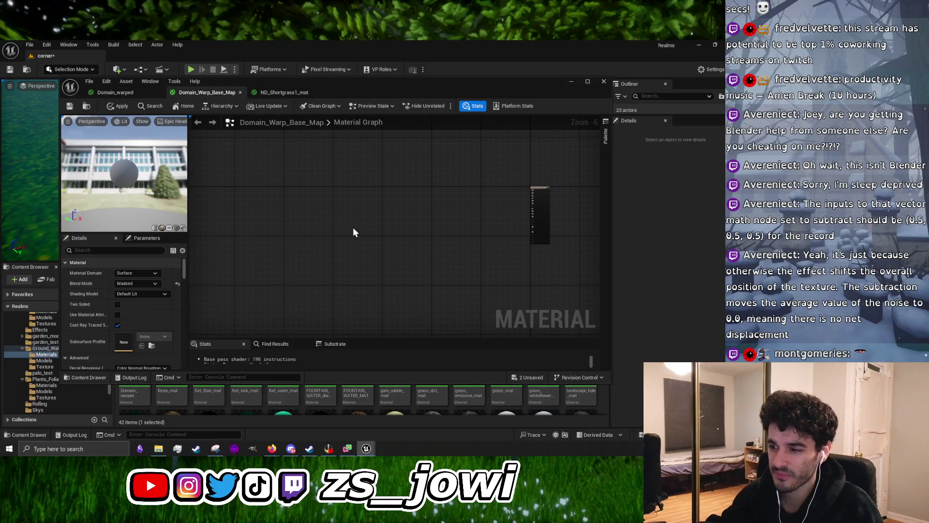
left_click_drag(258, 206, 367, 253)
left_click(291, 448)
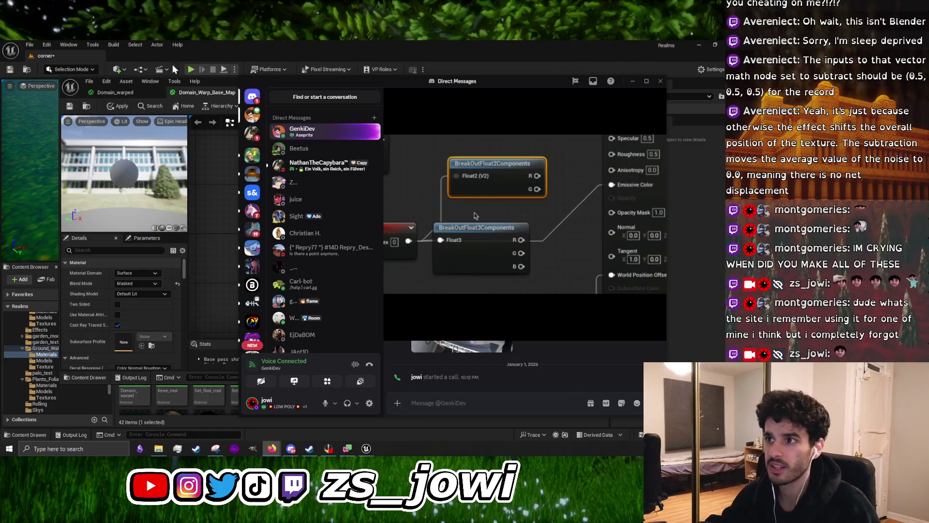
mouse_move(272, 448)
left_click(356, 426)
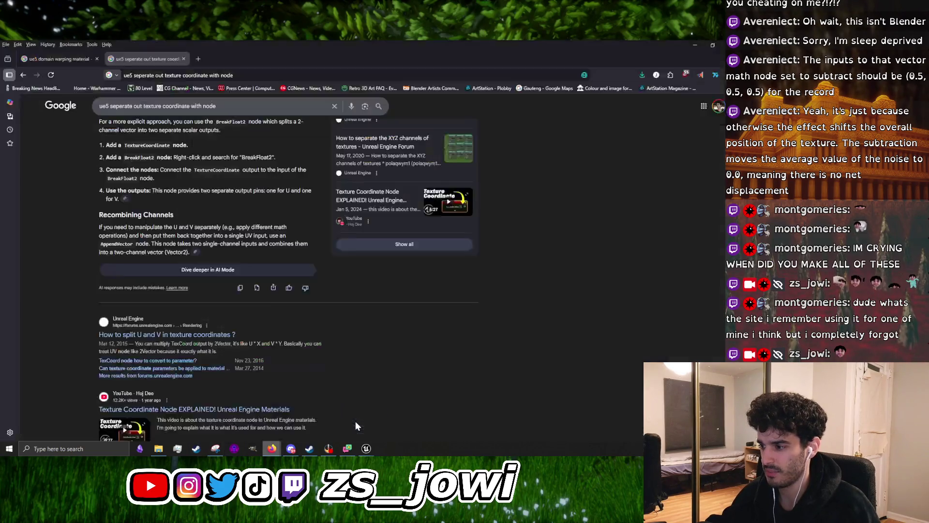
Search 'twitch emote genetarropro' in a new tab and peek at the Twitch Emote Maker result
left_click(199, 59)
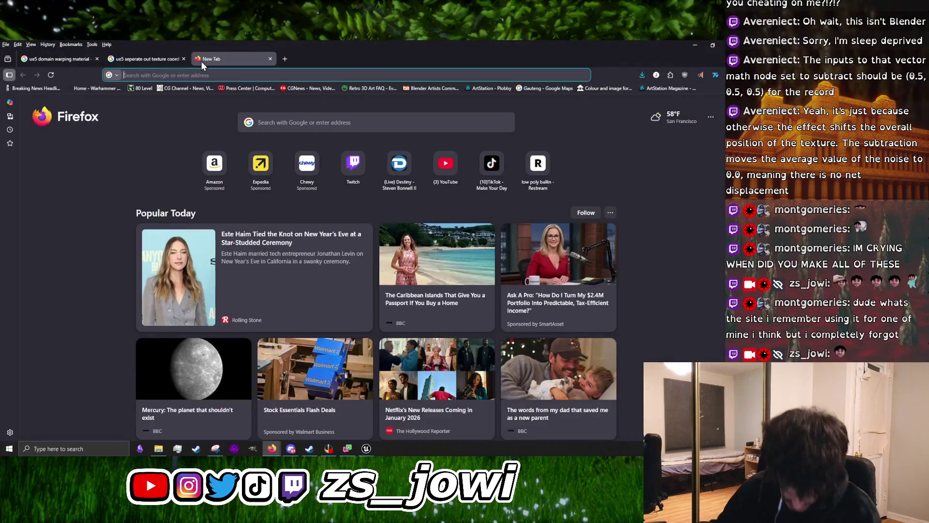
type("twitch emote")
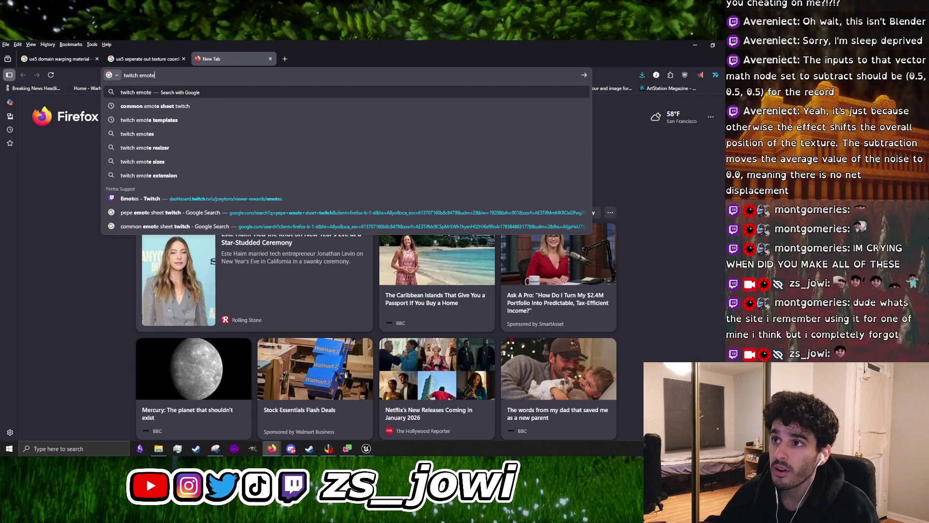
type(" genetarrop")
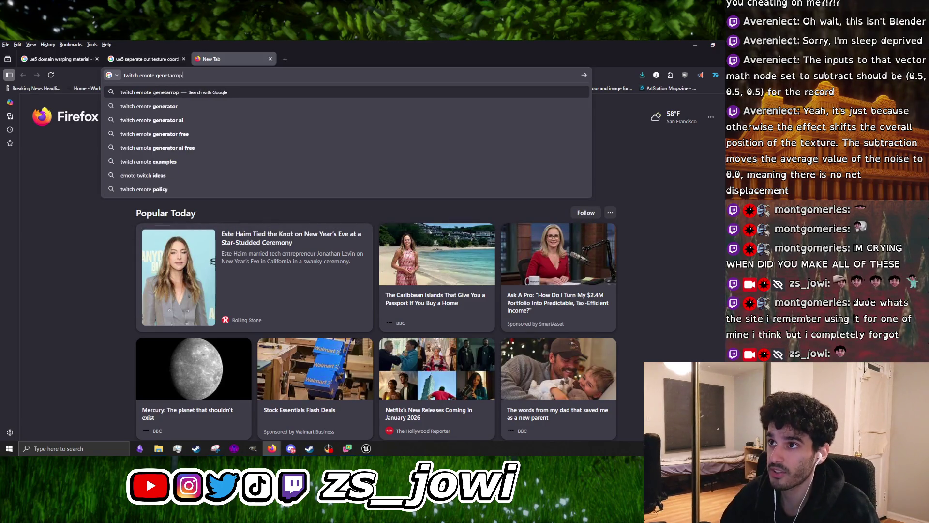
type("ro")
key("Return")
left_click(176, 312)
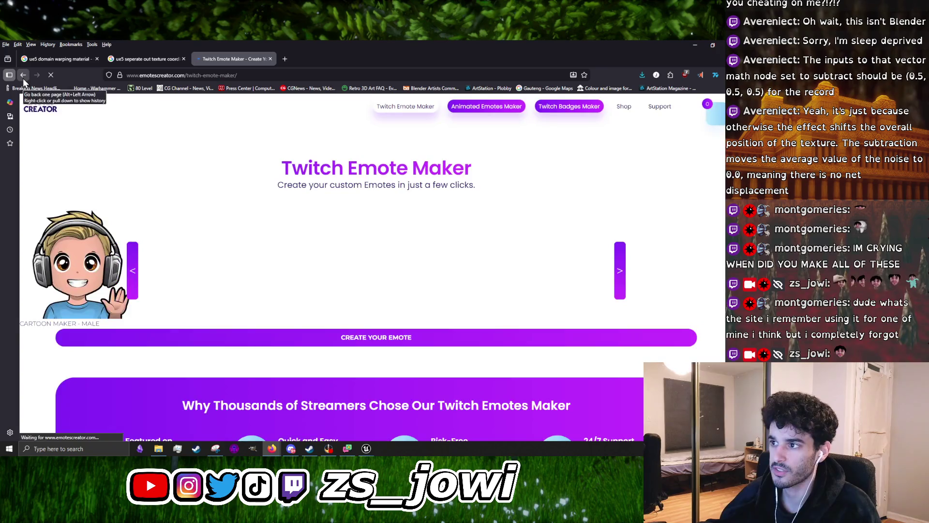
left_click(22, 75)
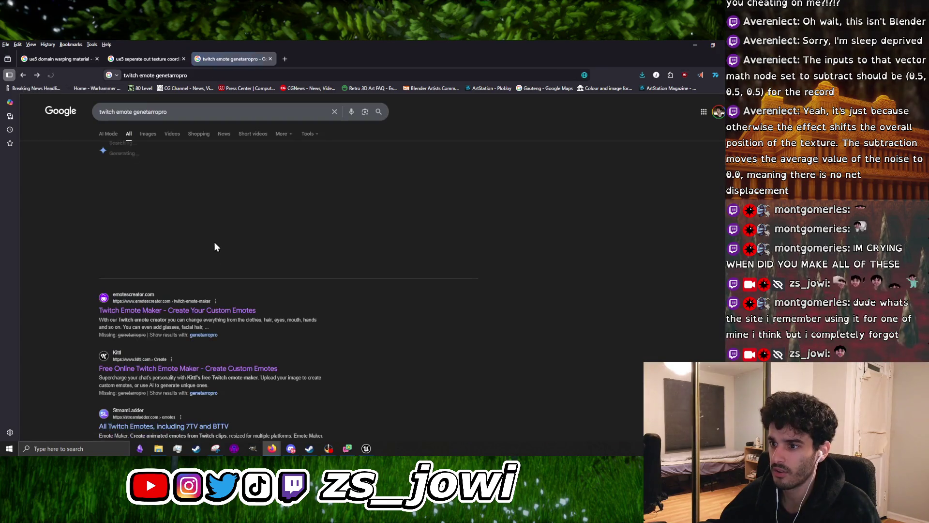
Search for a twitch emote maker and open the MakeEmoji result
scroll(166, 359, "down", 3)
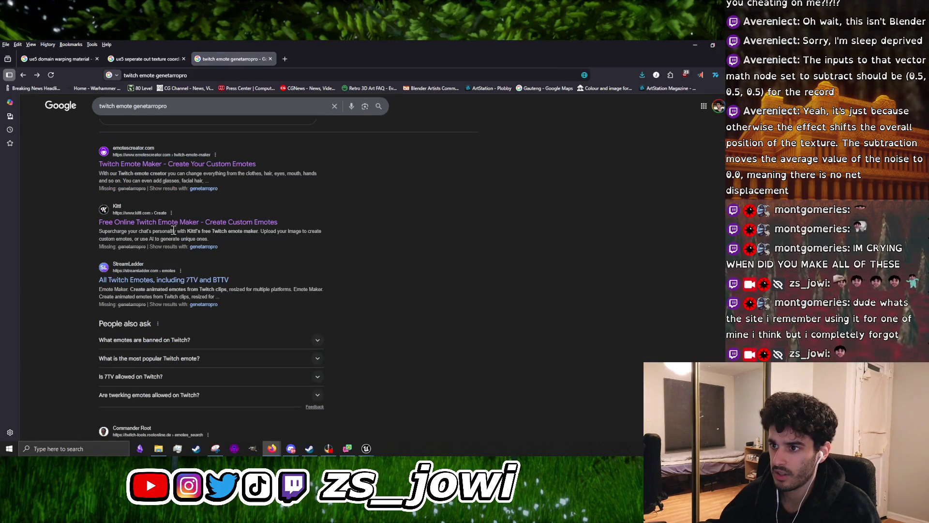
scroll(174, 225, "down", 3)
scroll(174, 225, "up", 5)
scroll(168, 207, "down", 5)
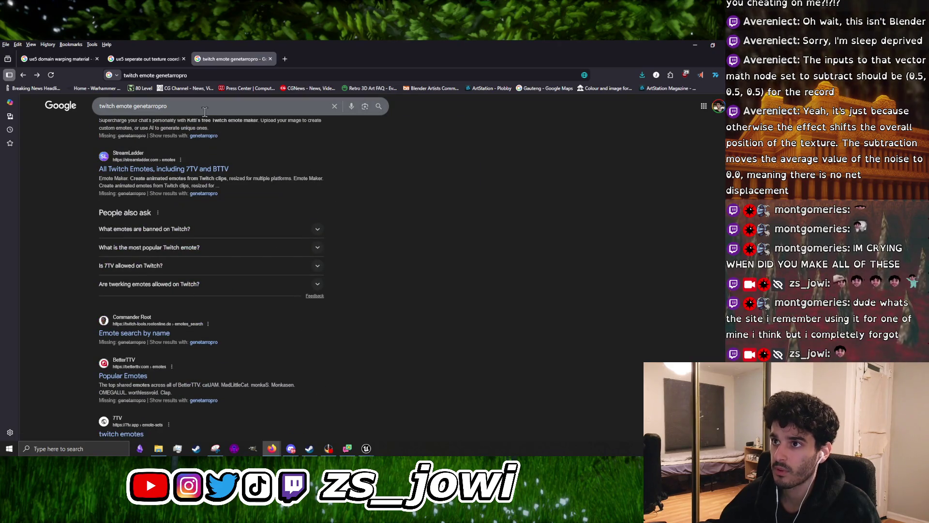
type("maker")
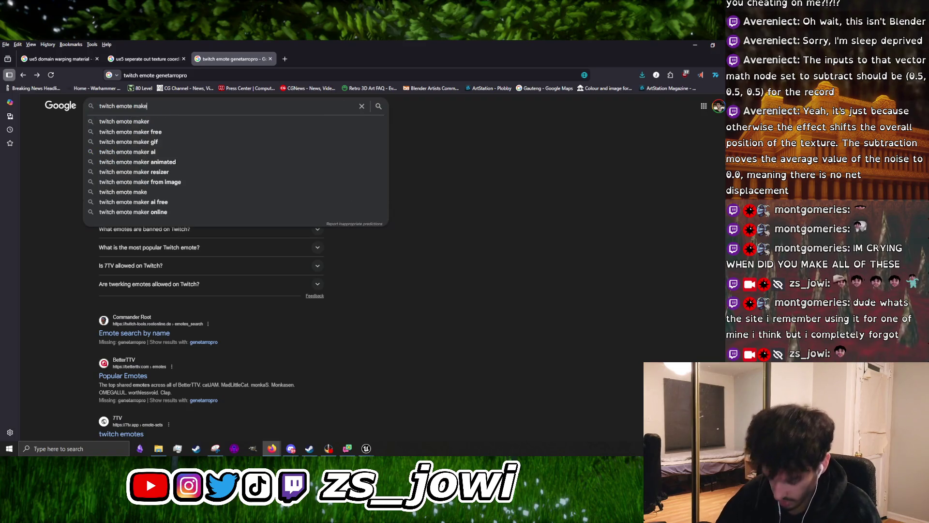
key("Return")
left_click(151, 221)
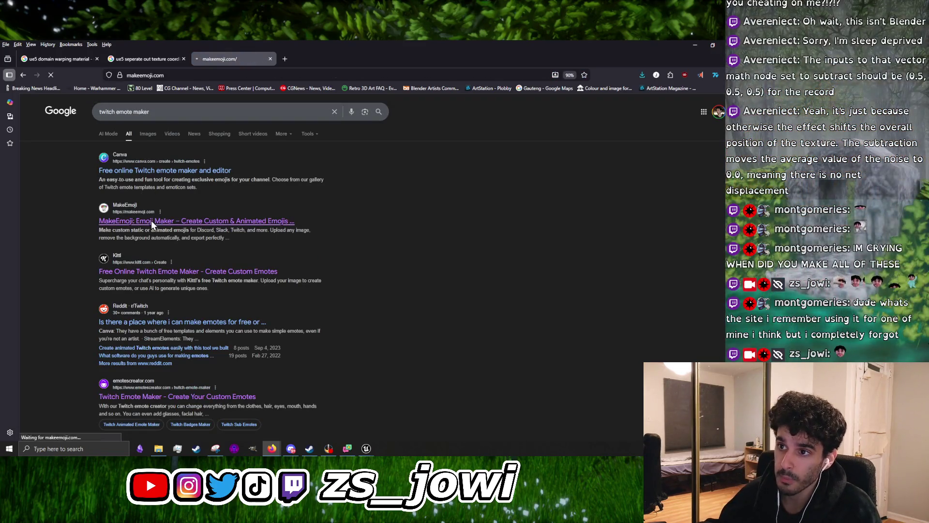
Skim the MakeEmoji page, close its tab, and bring the Discord call forward
scroll(388, 293, "down", 2)
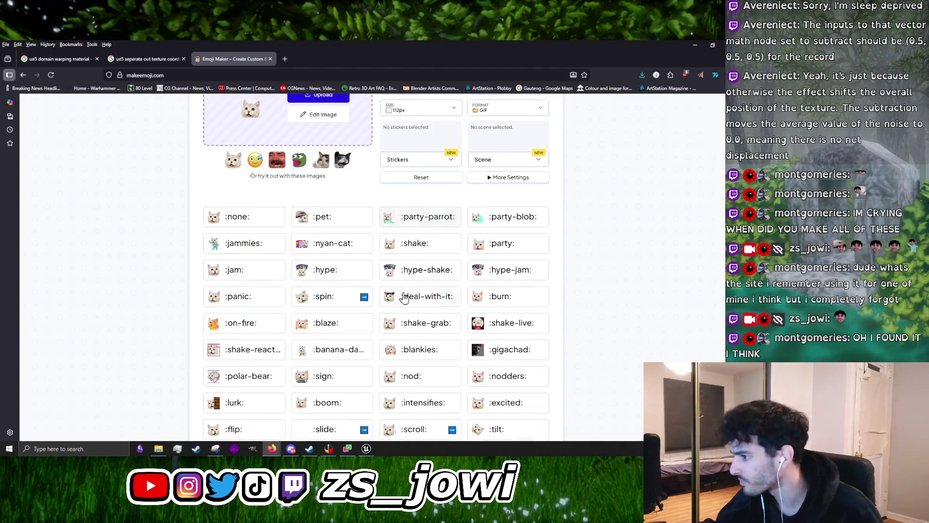
scroll(391, 273, "up", 5)
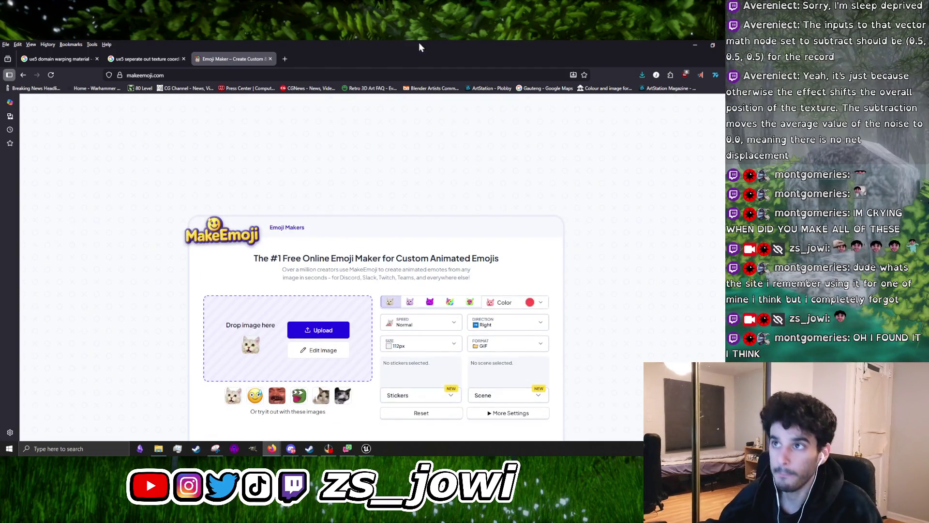
left_click(271, 59)
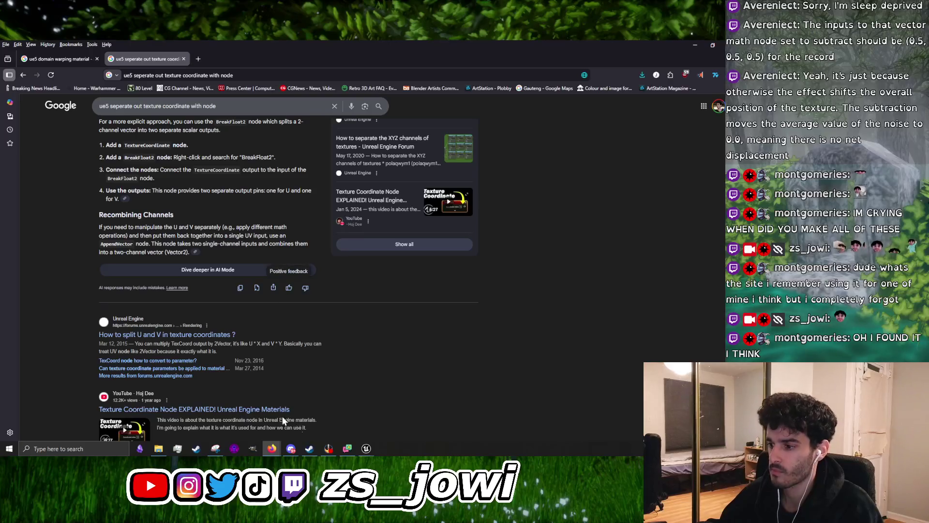
left_click(291, 448)
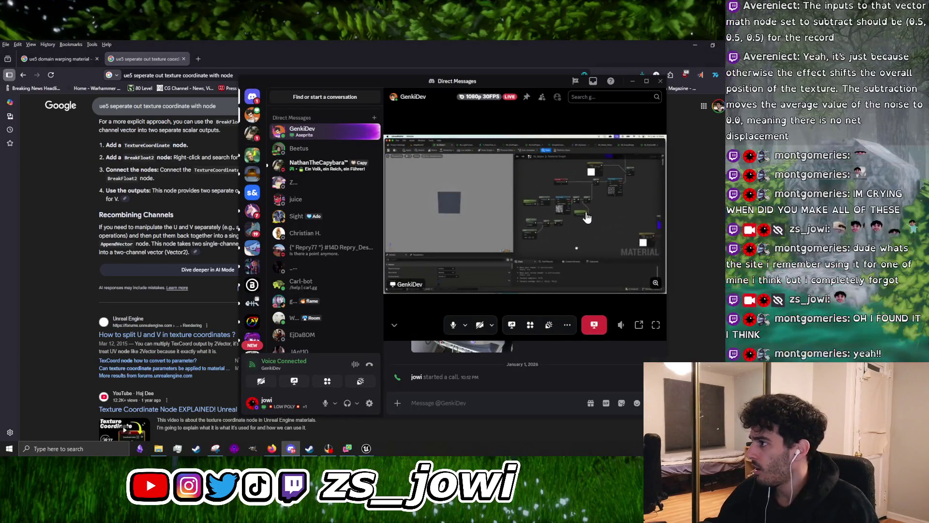
scroll(581, 213, "up", 5)
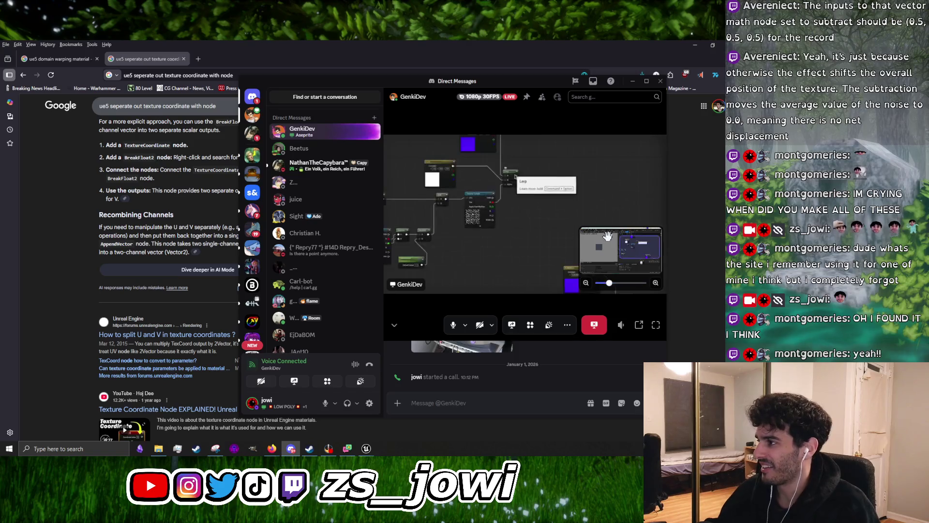
Zoom into the shared stream and pan across the caller's material node graph
scroll(554, 213, "down", 5)
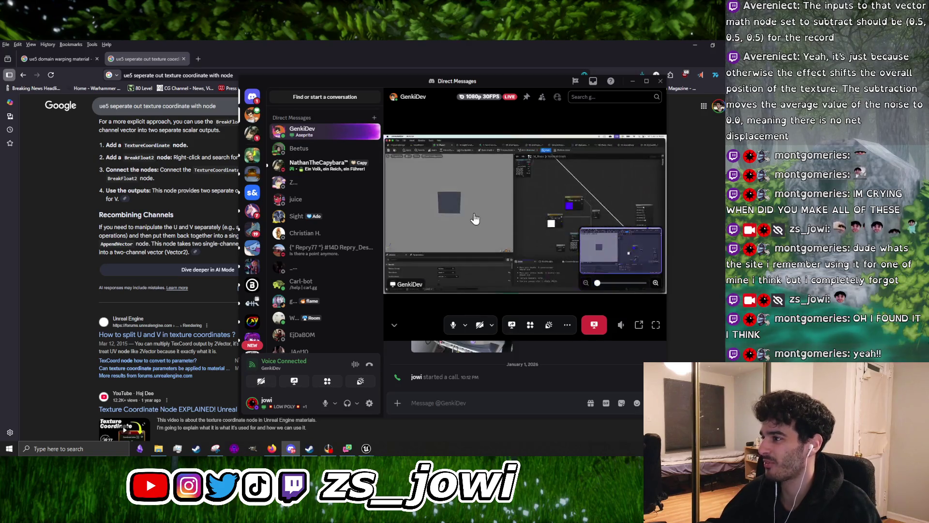
left_click(518, 208)
left_click(472, 182)
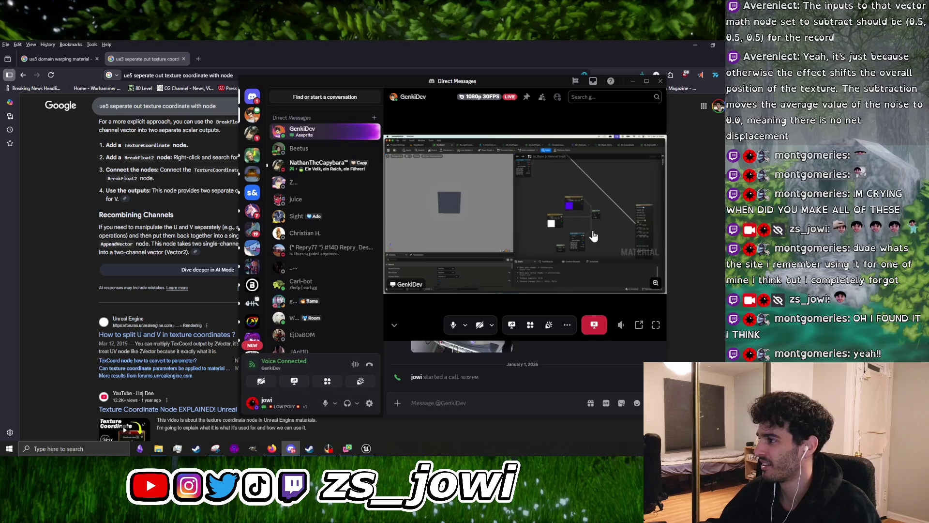
scroll(560, 218, "up", 5)
mouse_move(441, 154)
left_mouse_down()
mouse_move(494, 226)
mouse_move(487, 242)
left_mouse_up()
scroll(494, 226, "down", 1)
left_click_drag(527, 212, 454, 212)
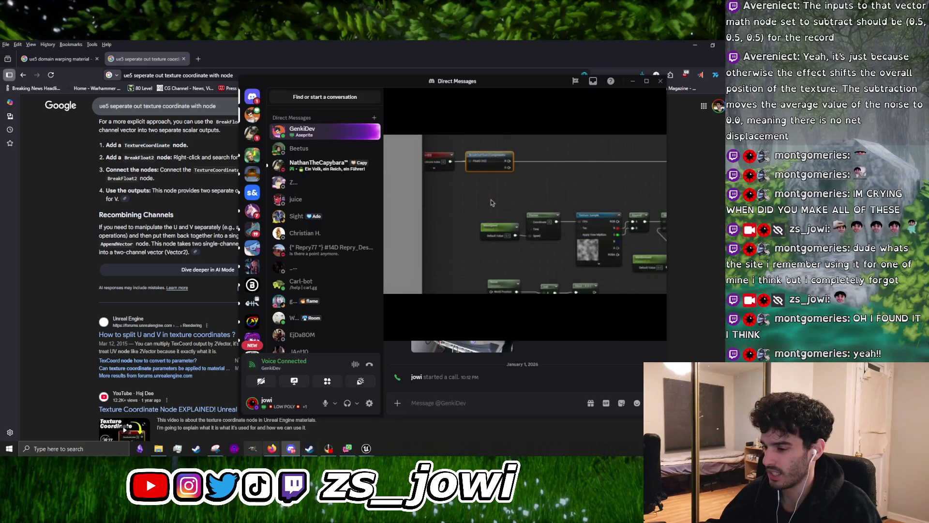
left_click(467, 437)
Scroll further down the texture-coordinate results before switching to the Domain_Warp_Base_Map editor
scroll(278, 327, "down", 2)
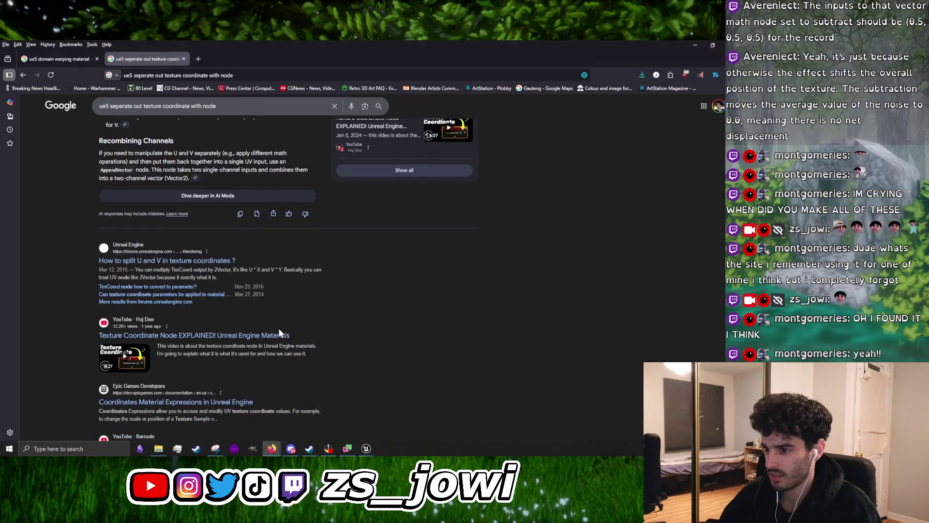
scroll(226, 339, "down", 3)
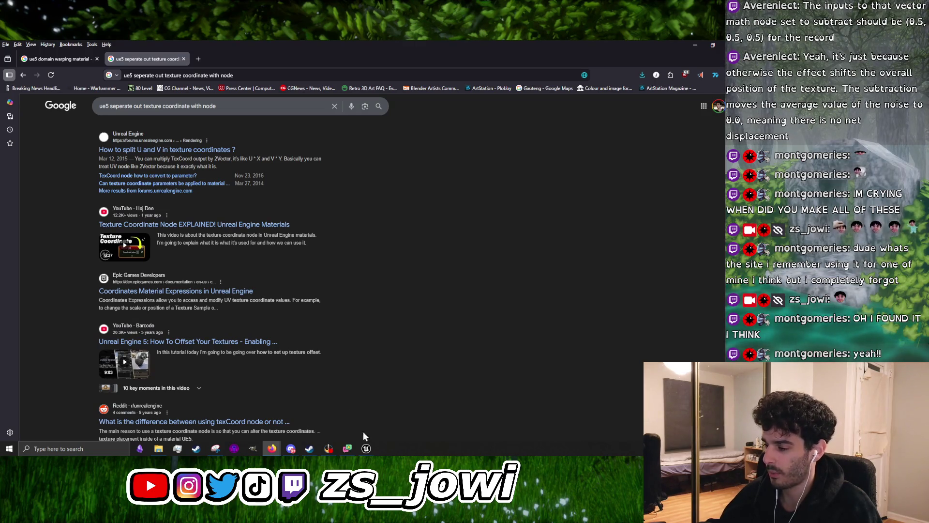
mouse_move(367, 450)
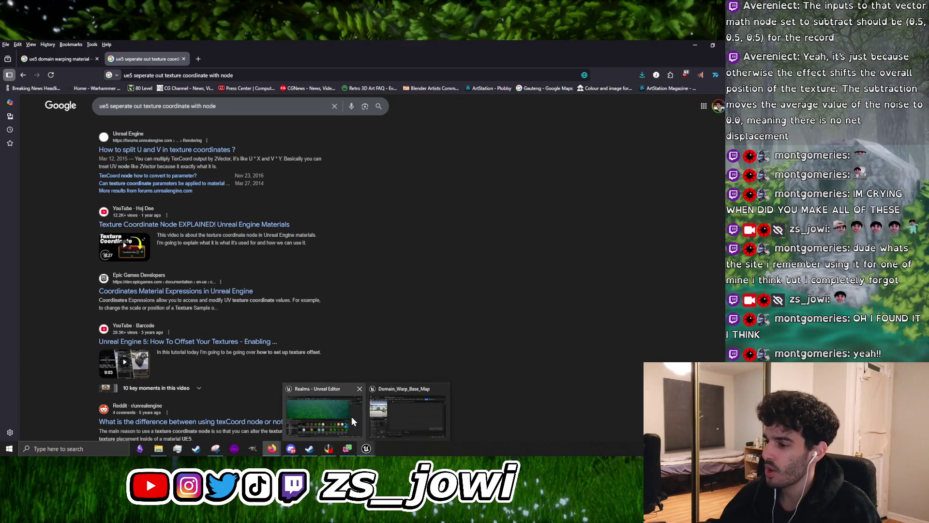
left_click(424, 426)
Zoom and pan the Domain_Warp_Base_Map graph to its material output node, then switch back to Discord
scroll(382, 303, "up", 4)
mouse_move(260, 268)
left_mouse_down()
mouse_move(450, 272)
mouse_move(395, 262)
mouse_move(407, 247)
mouse_move(349, 286)
mouse_move(357, 204)
mouse_move(344, 229)
mouse_move(386, 226)
mouse_move(440, 293)
mouse_move(355, 265)
mouse_move(380, 249)
left_mouse_up()
scroll(353, 268, "down", 1)
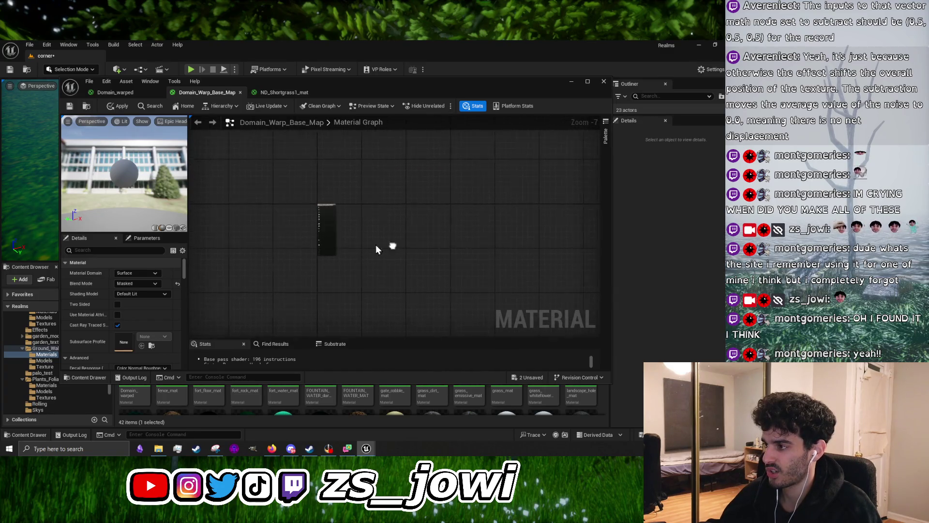
scroll(381, 249, "down", 1)
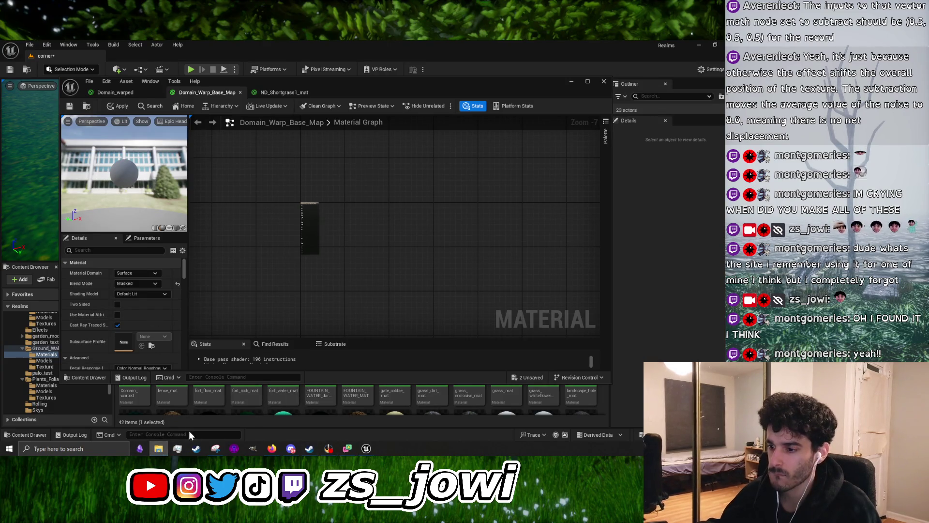
left_click(291, 448)
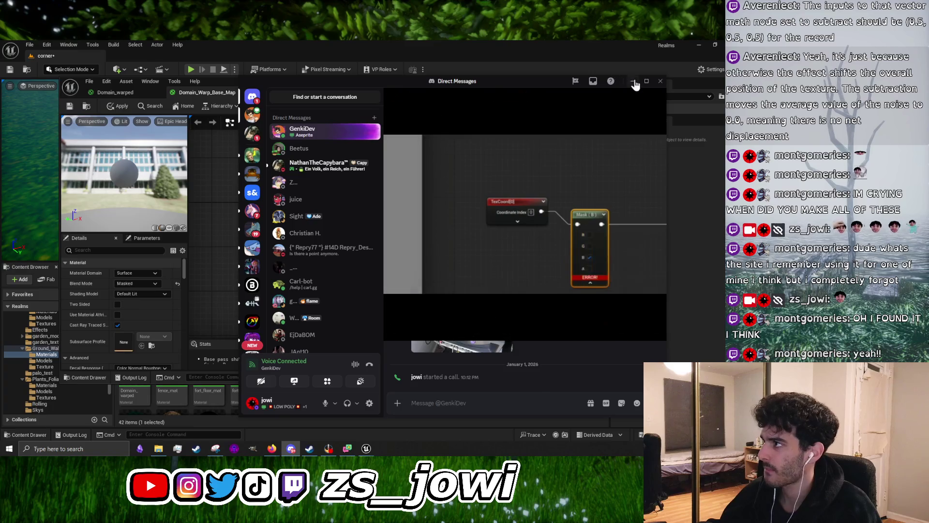
Maximize Discord, check the shared stream's context menu, and switch the call to the three-participant grid
left_click(640, 83)
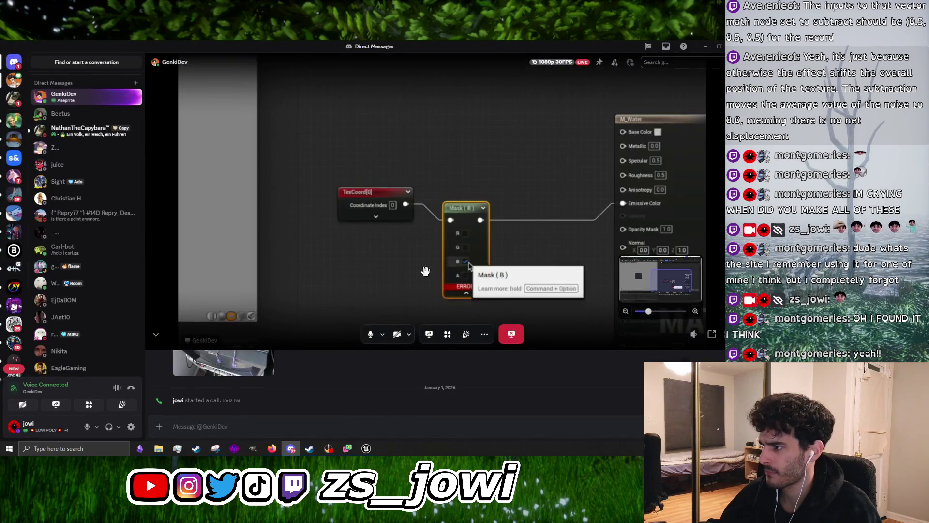
right_click(387, 217)
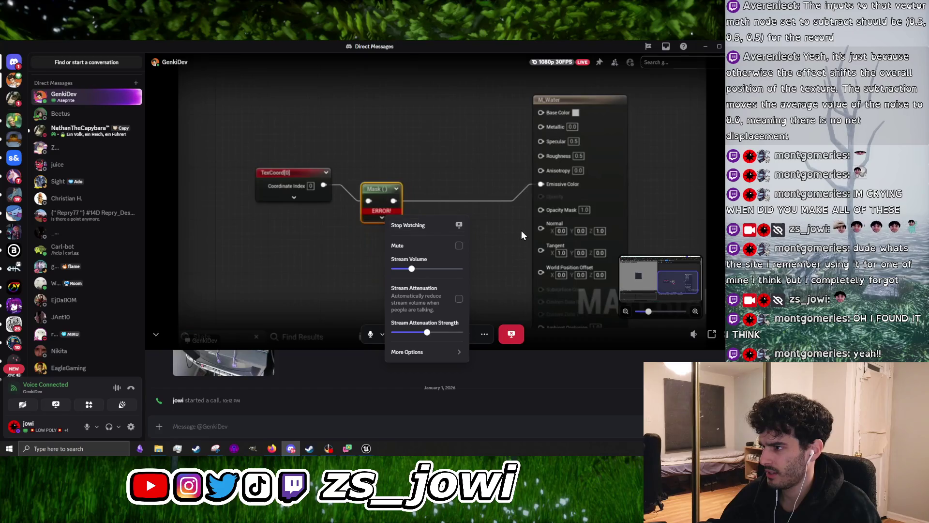
left_click(276, 222)
right_click(290, 227)
left_click(291, 216)
right_click(318, 222)
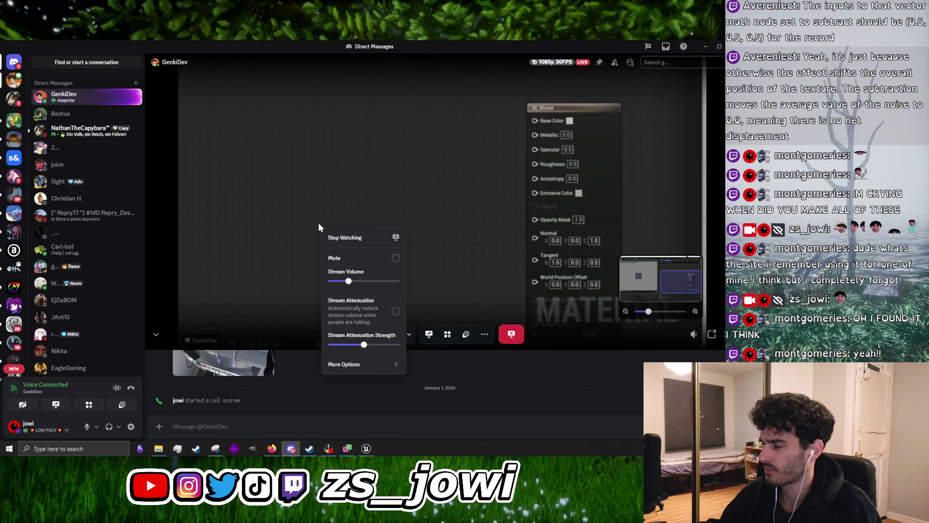
left_click(281, 205)
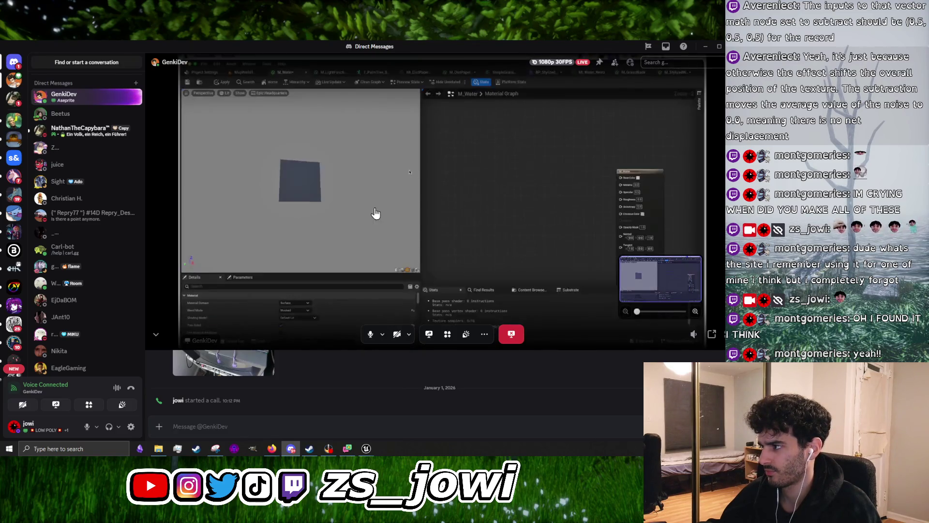
right_click(377, 209)
left_click(373, 201)
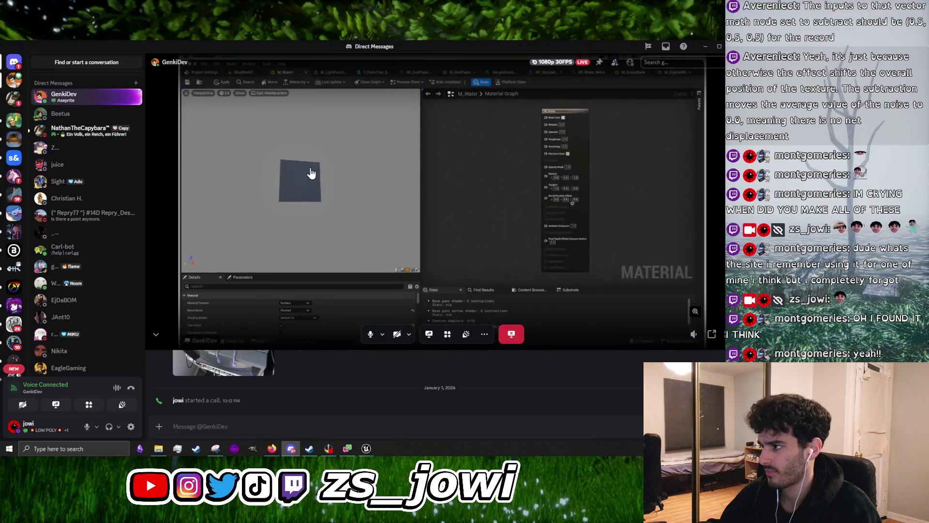
left_click(312, 176)
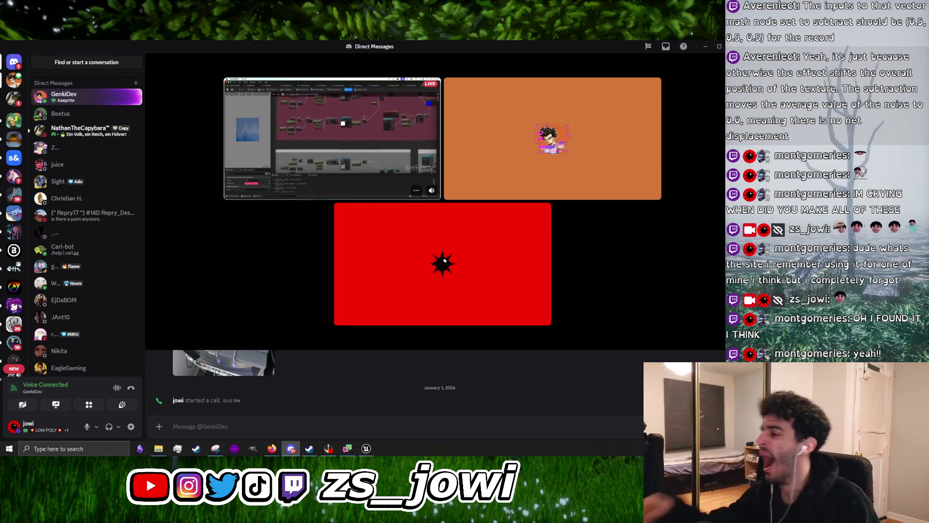
Focus the shared screen at full size and zoom in and out on the stylized water graph
mouse_move(321, 176)
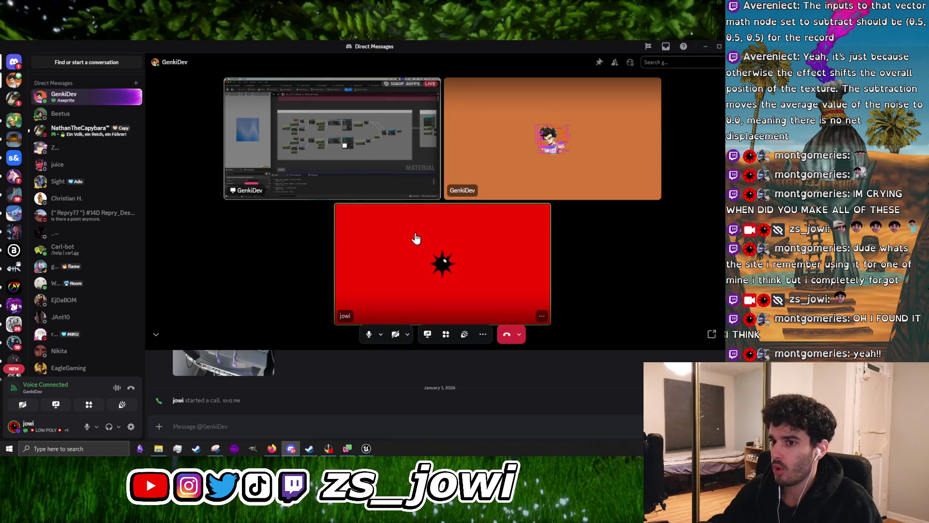
left_click(431, 191)
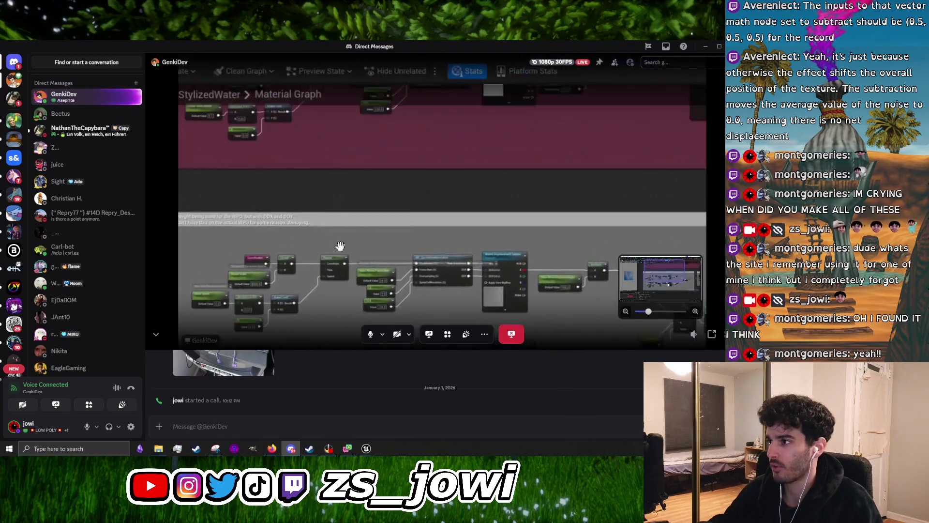
scroll(315, 264, "up", 2)
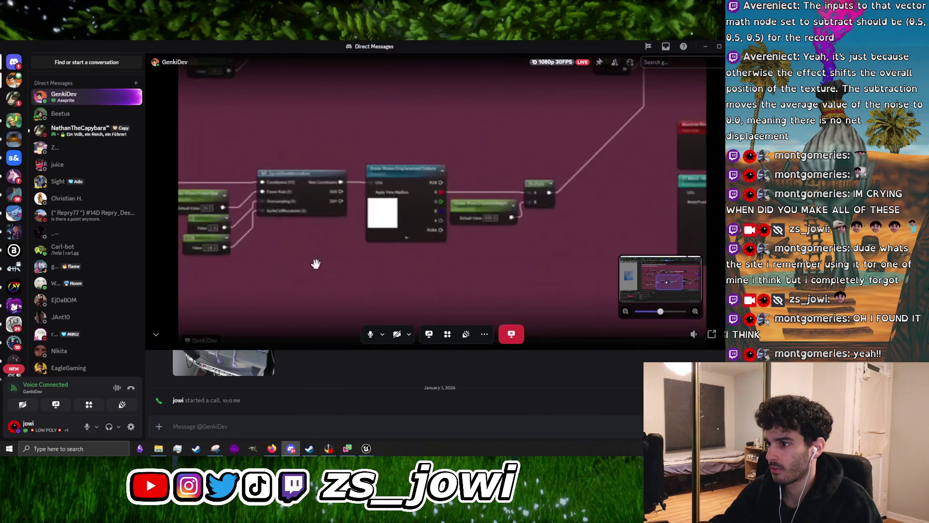
scroll(316, 264, "down", 2)
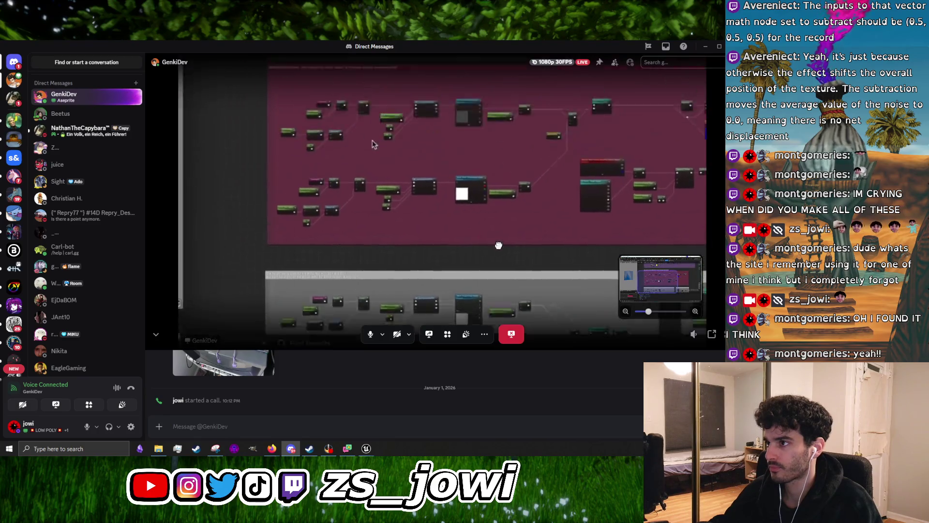
scroll(426, 227, "up", 2)
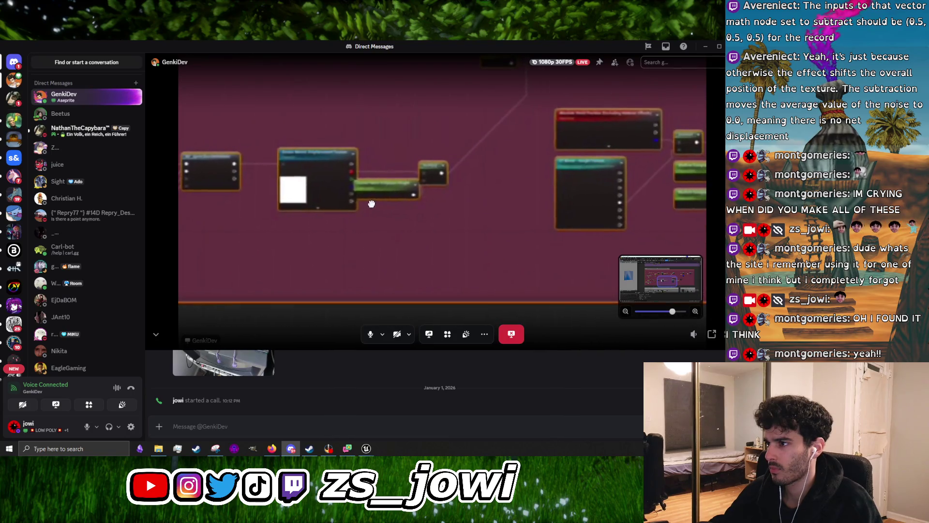
scroll(348, 208, "down", 1)
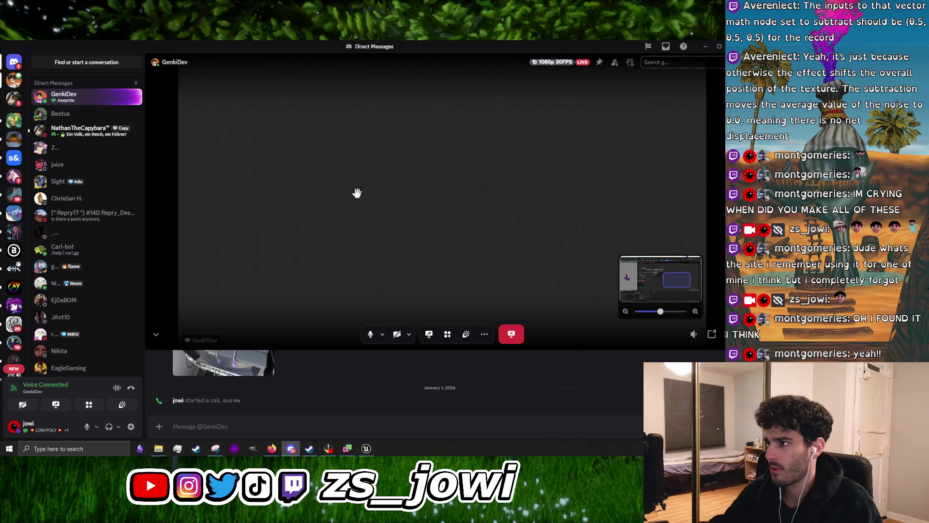
scroll(462, 187, "down", 3)
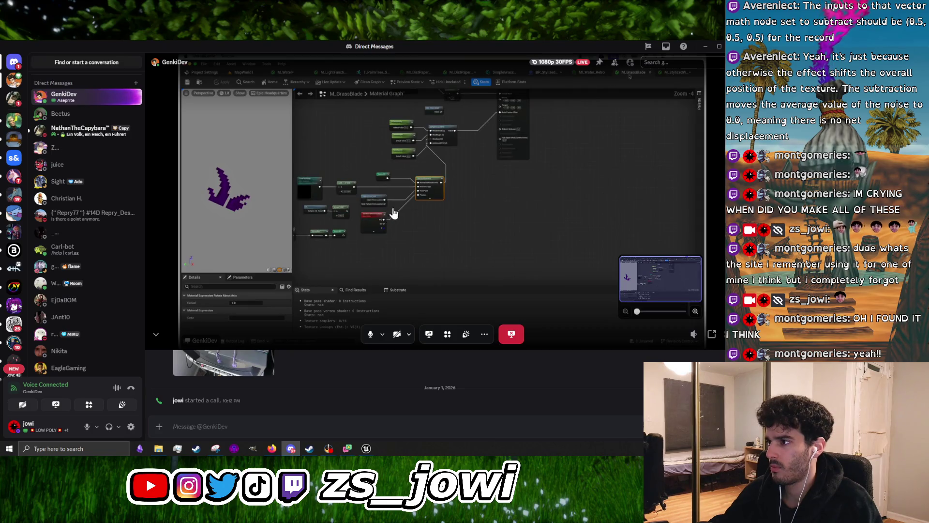
Drop back to the participant grid, then refocus the screen share showing M_Water
left_click(424, 220)
left_click(385, 166)
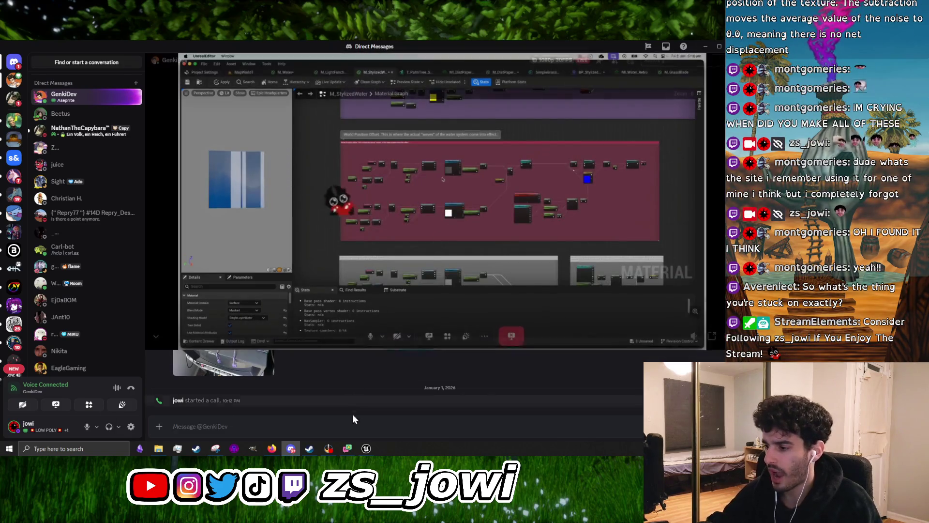
mouse_move(366, 448)
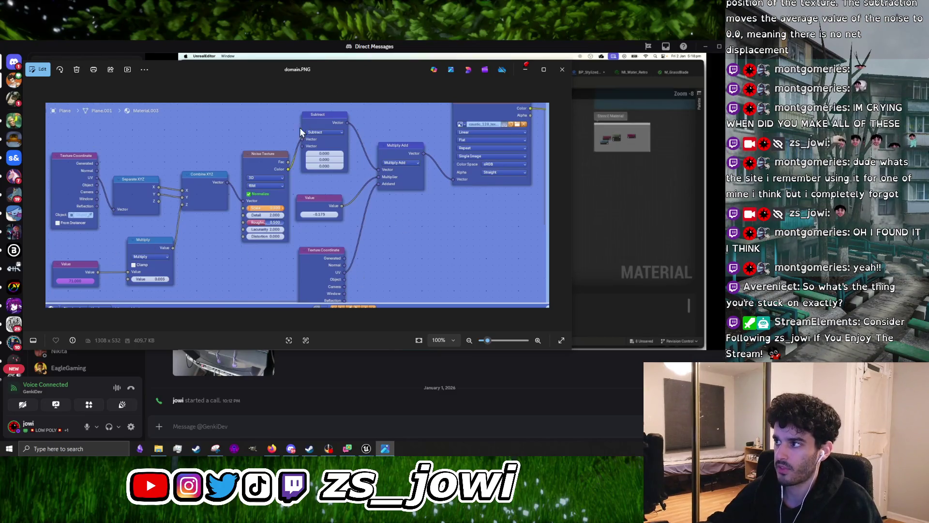
Zoom into domain.PNG, then drag it down to uncover and pan the Domain_Warp_Base_Map graph
left_click(406, 420)
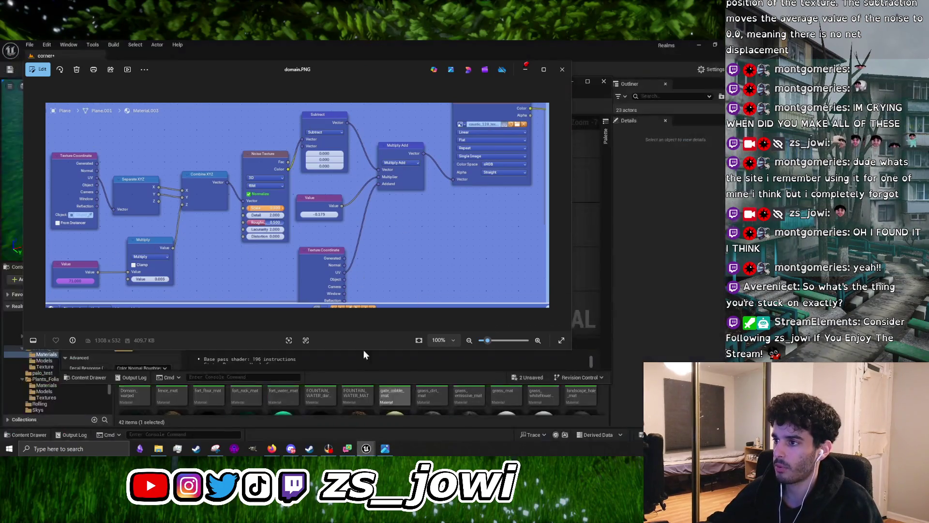
scroll(81, 175, "up", 5)
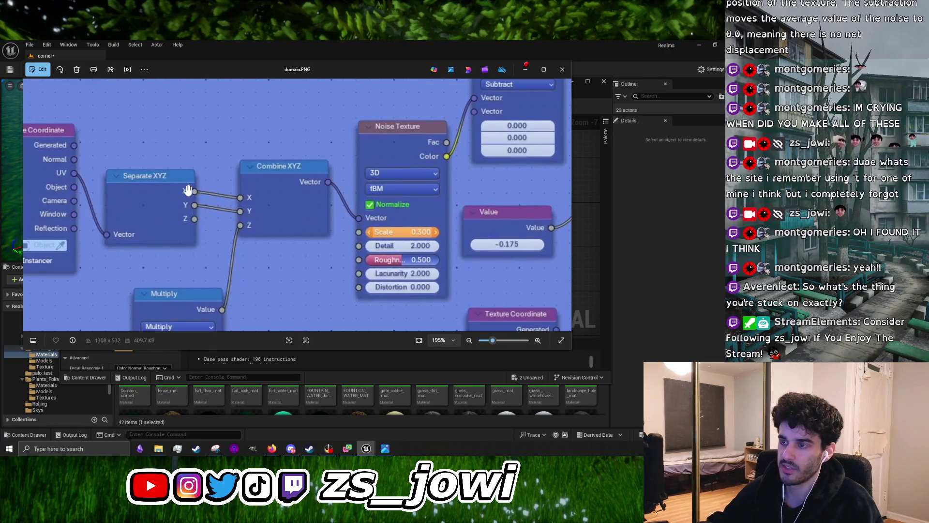
scroll(237, 225, "down", 3)
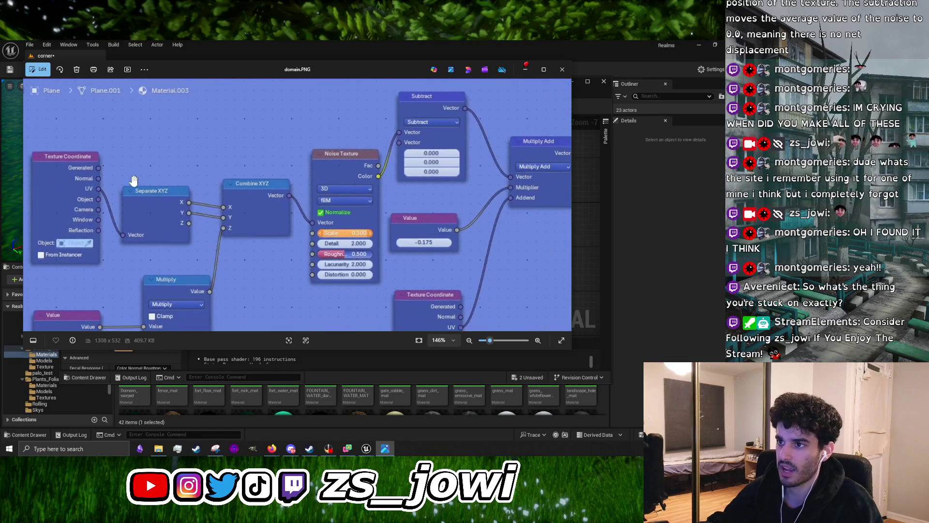
mouse_move(391, 74)
left_mouse_down()
mouse_move(385, 91)
mouse_move(423, 191)
mouse_move(422, 283)
left_mouse_up()
left_click_drag(343, 241, 469, 201)
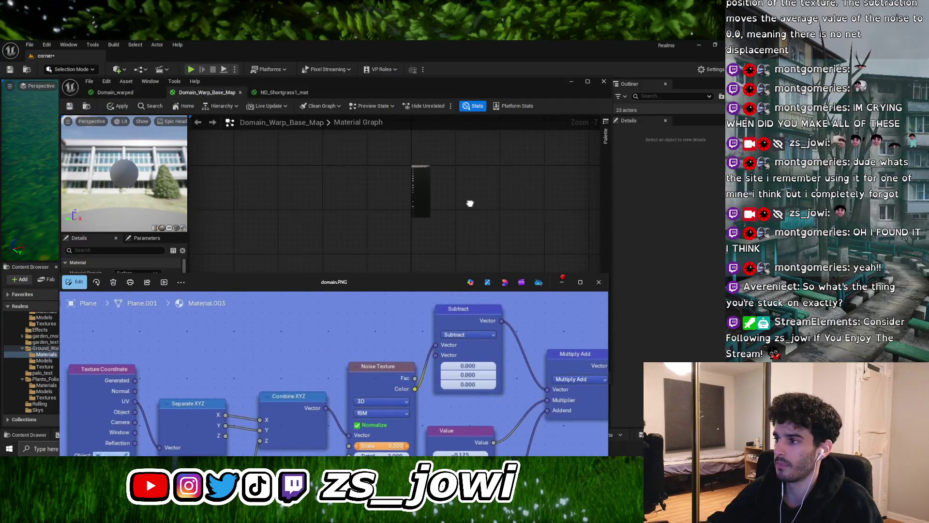
scroll(339, 199, "up", 2)
Search 'texturecoordinate' in the node palette and add a TexCoord[0] node to the graph
right_click(261, 189)
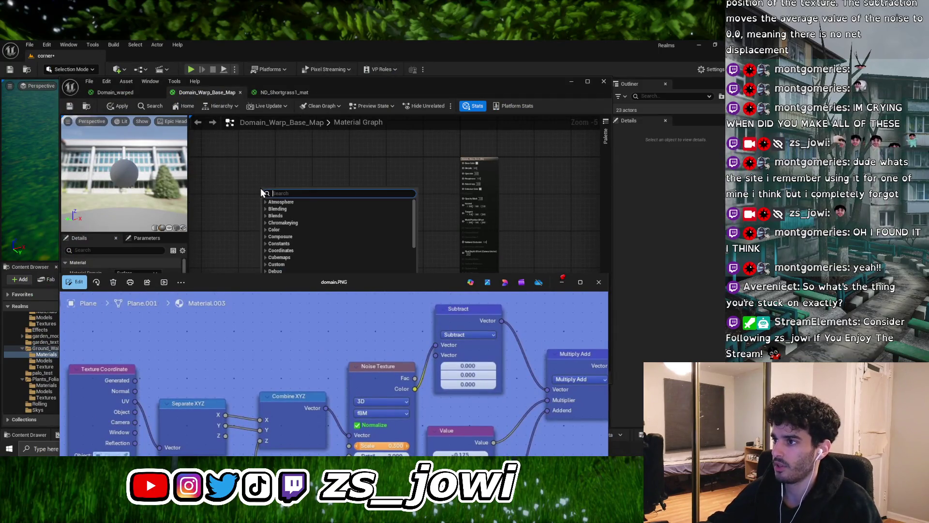
type("textu")
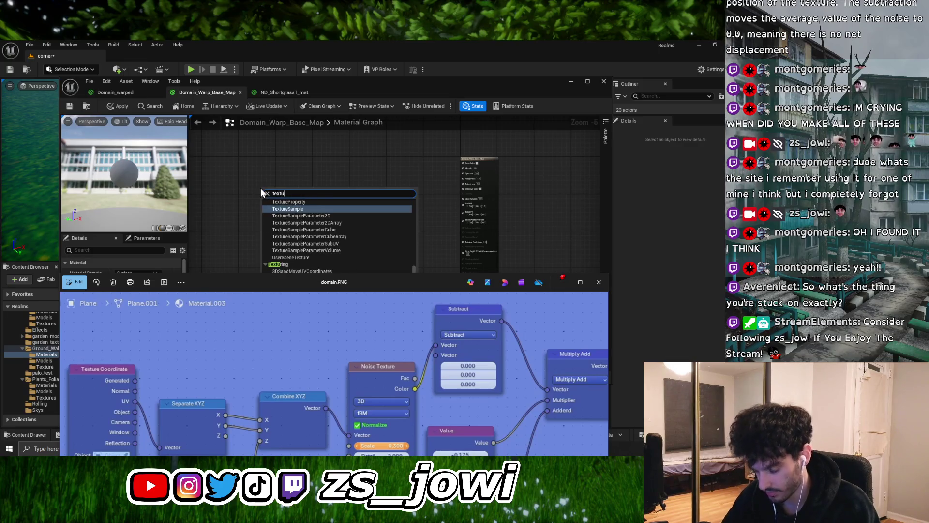
type("er")
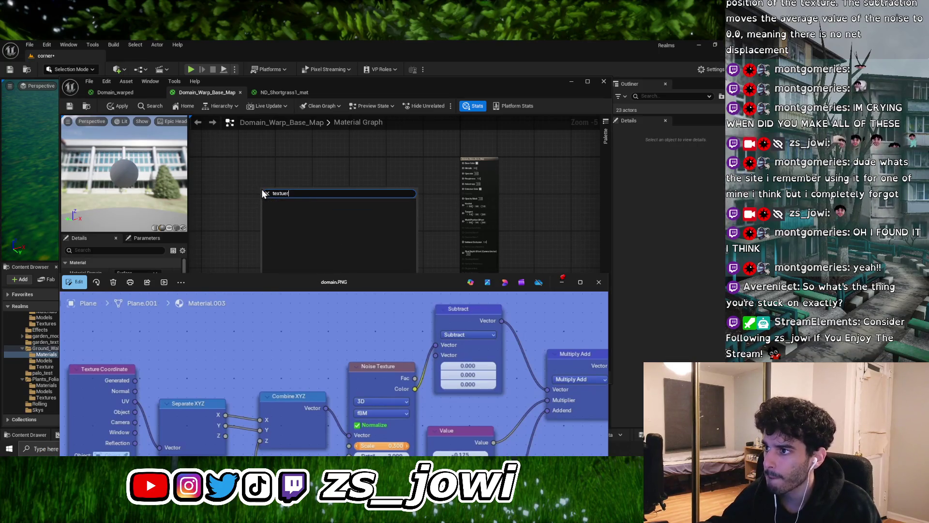
key("BackSpace")
key("BackSpace")
key("BackSpace")
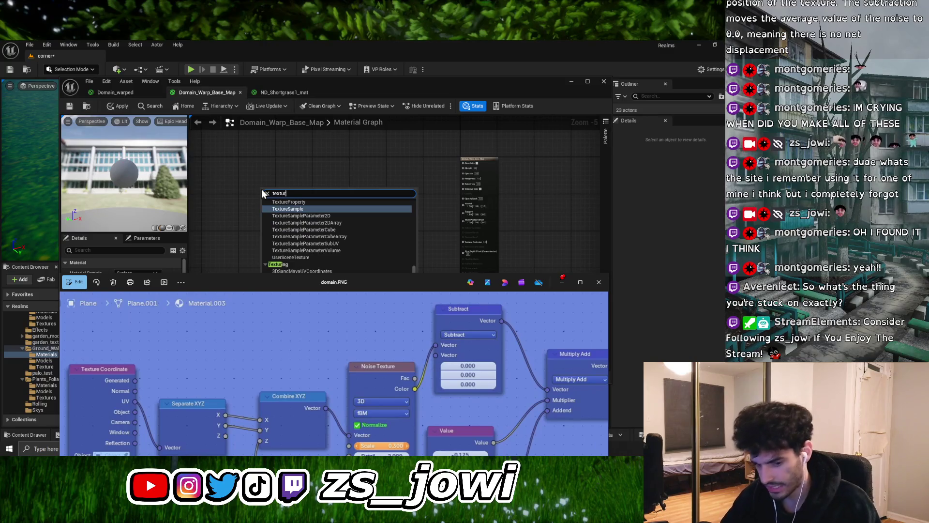
type("ure")
scroll(315, 219, "down", 1)
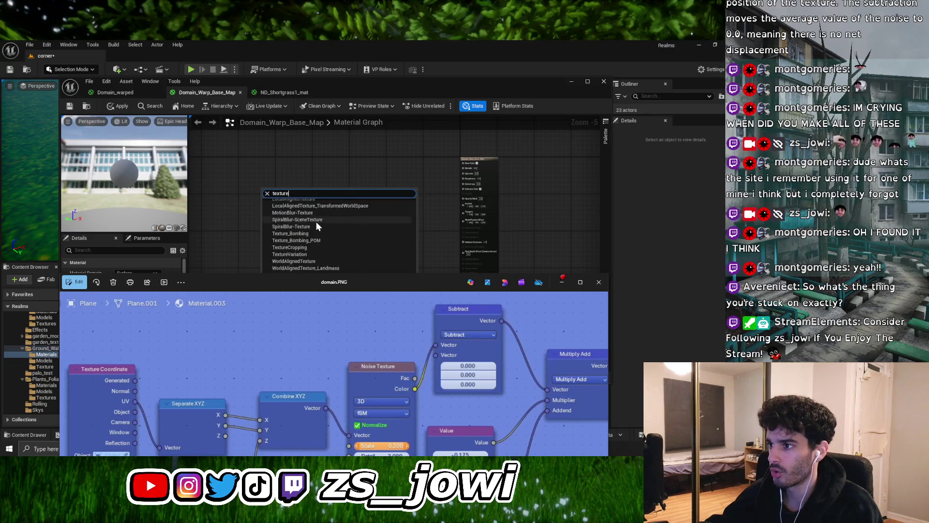
left_click_drag(269, 283, 292, 332)
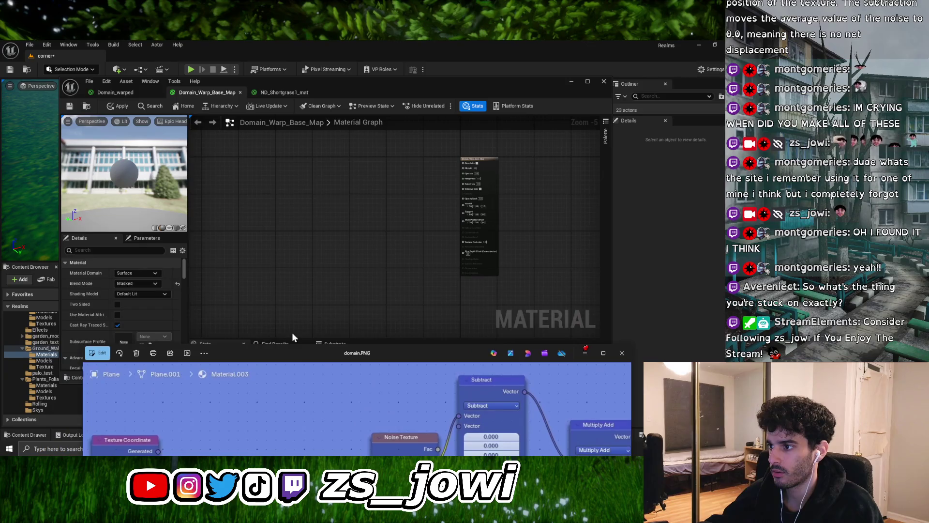
right_click(274, 196)
type("texturecoo")
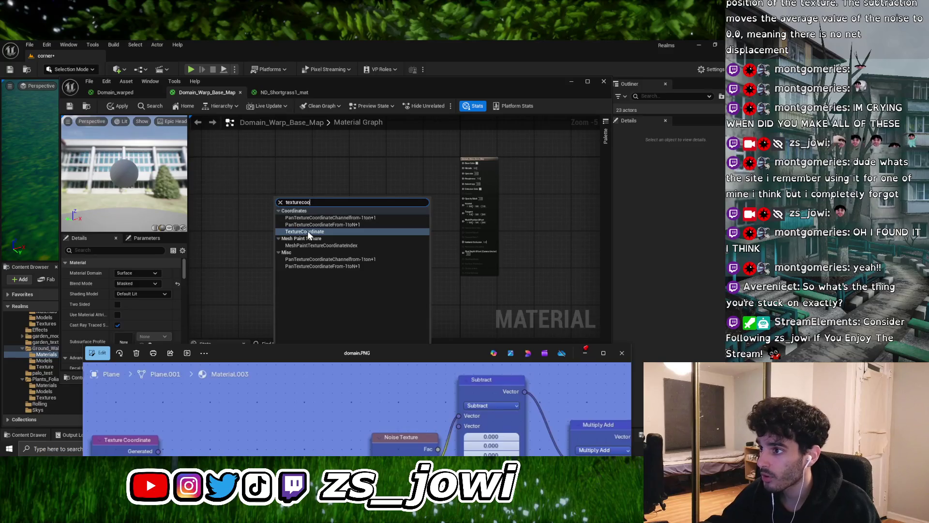
left_click(307, 231)
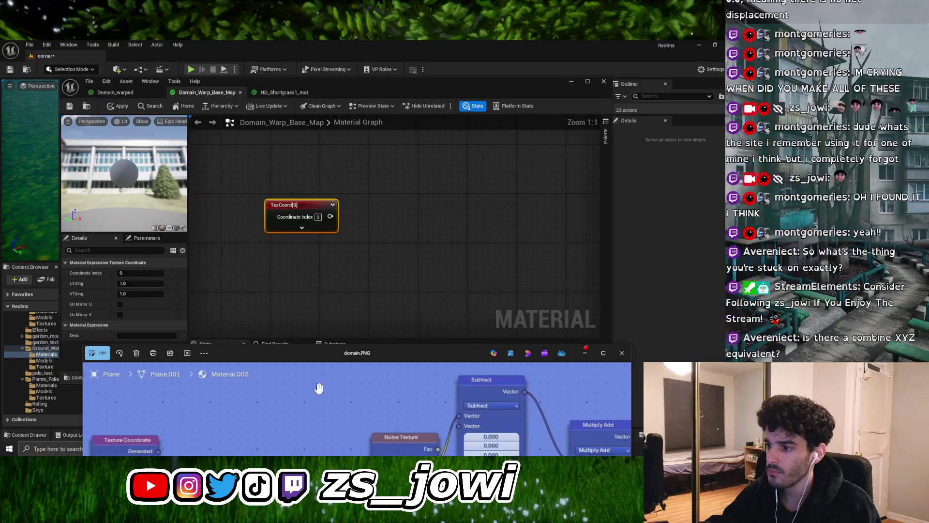
left_click(368, 302)
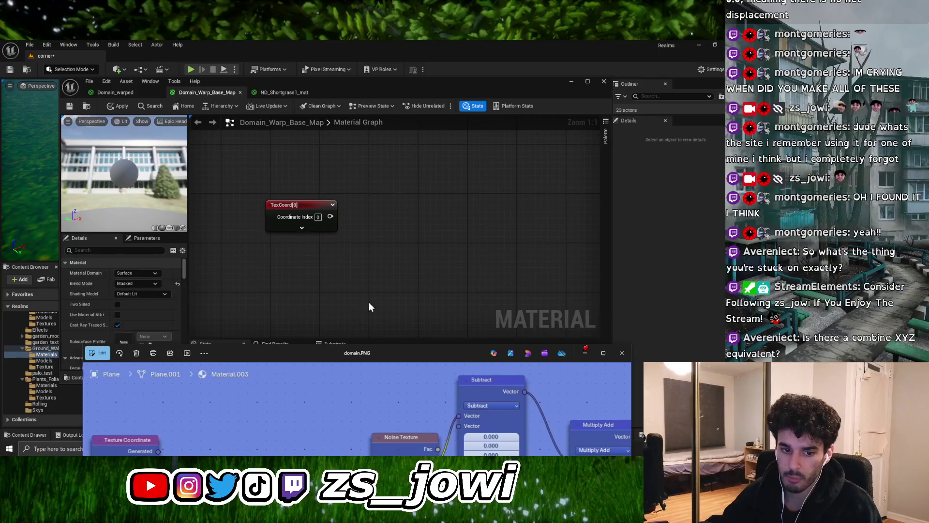
Search the node palette for 'combine', 'append', 'xy' and 'z' without adding anything
right_click(288, 233)
type("combi")
key("BackSpace")
key("BackSpace")
key("BackSpace")
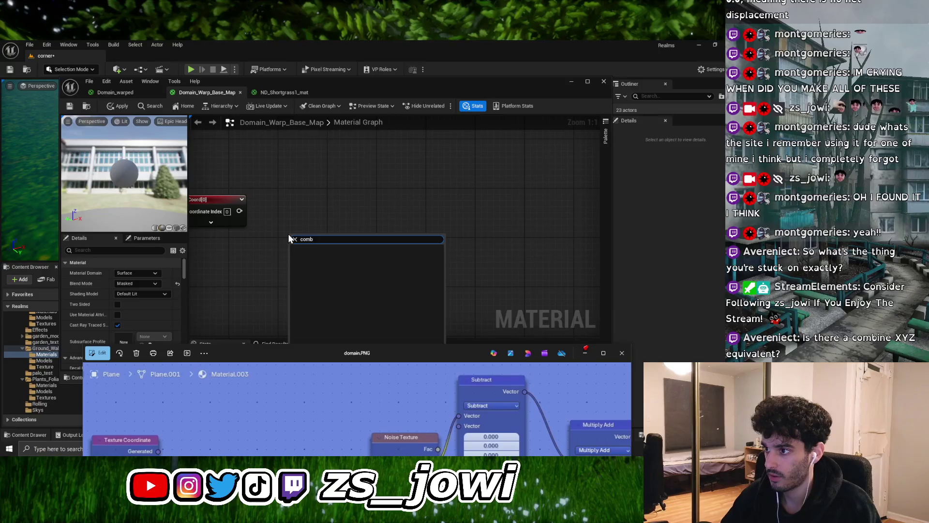
type("append")
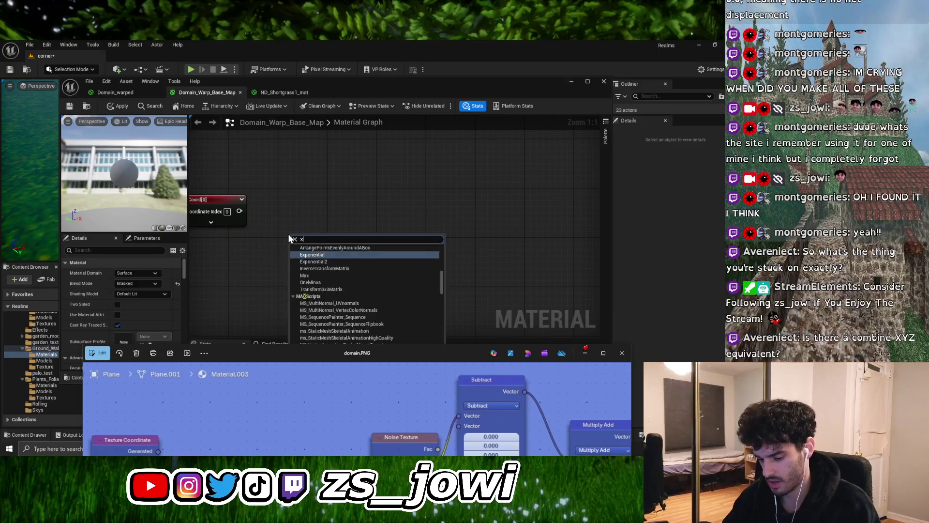
key("ctrl+a")
key("BackSpace")
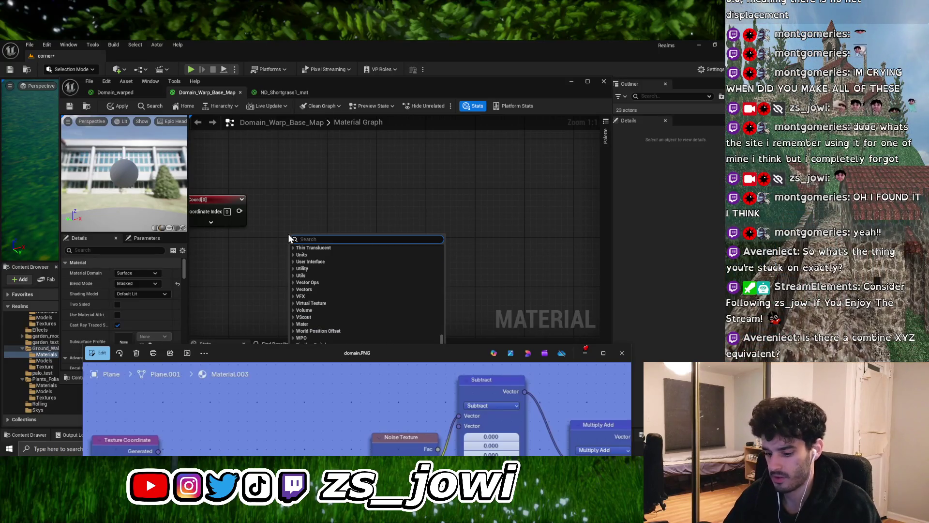
type("xy")
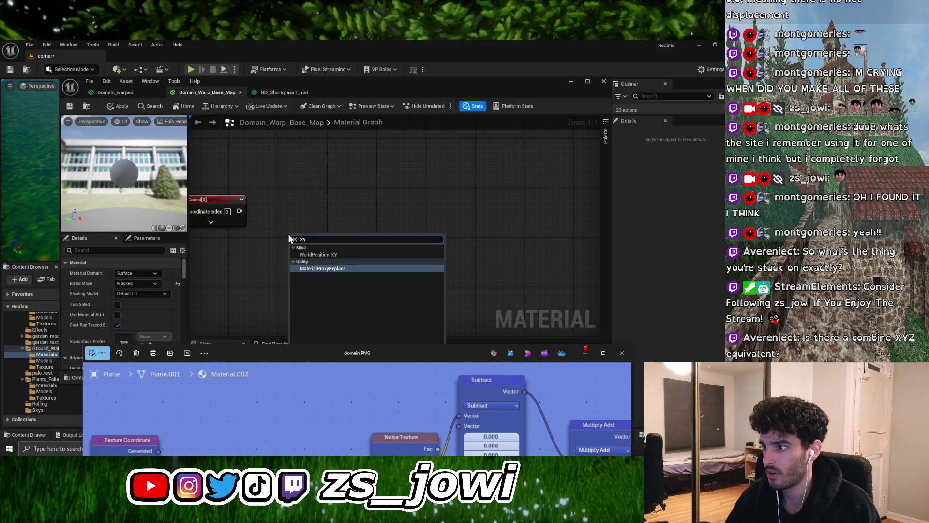
key("BackSpace")
key("BackSpace")
type("z")
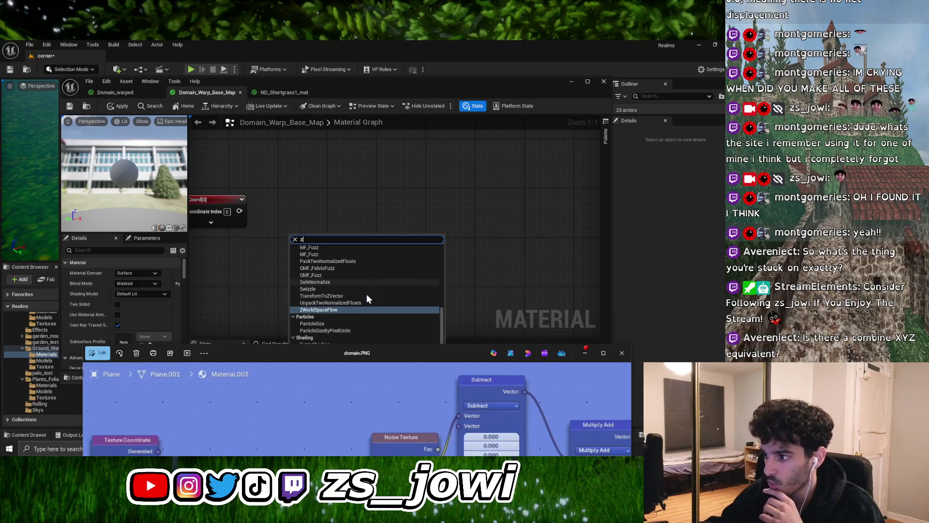
left_click_drag(366, 353, 364, 420)
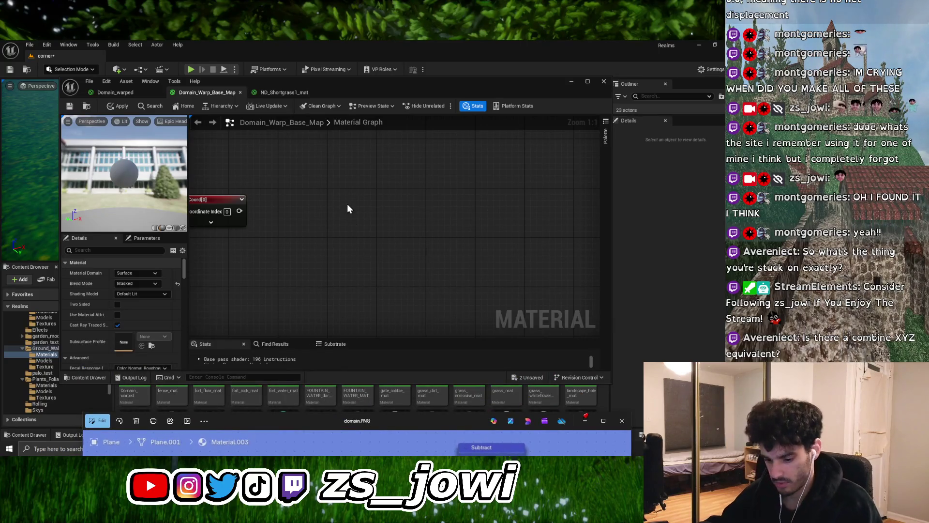
Clear the search filter and browse the palette's Math category for an append node
right_click(346, 201)
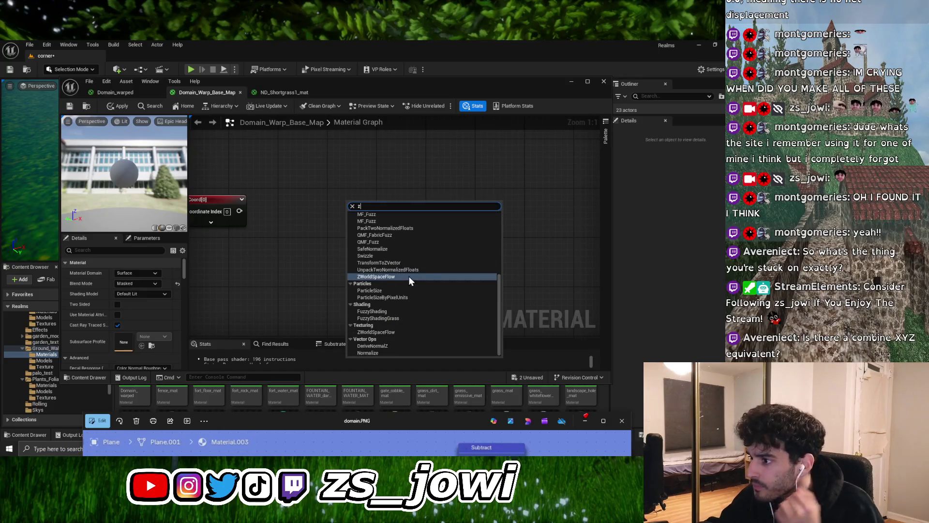
scroll(432, 325, "up", 5)
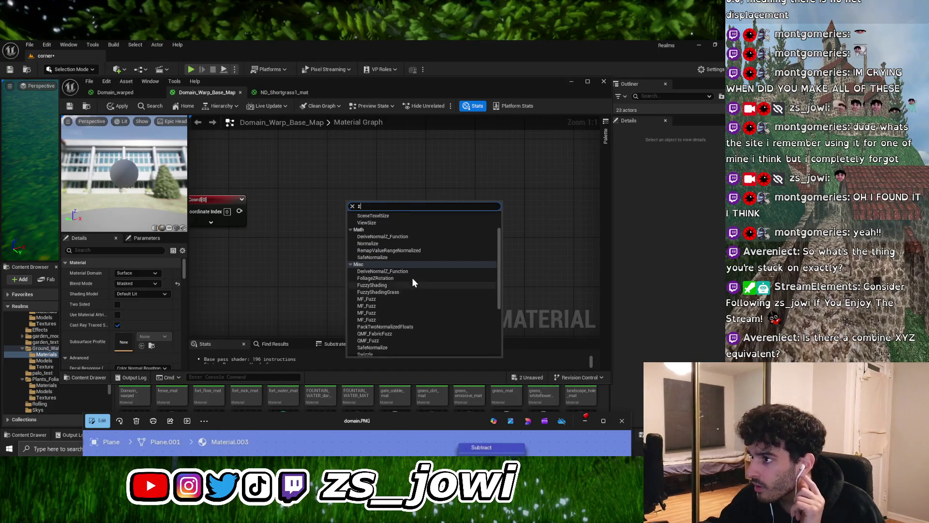
scroll(412, 279, "up", 2)
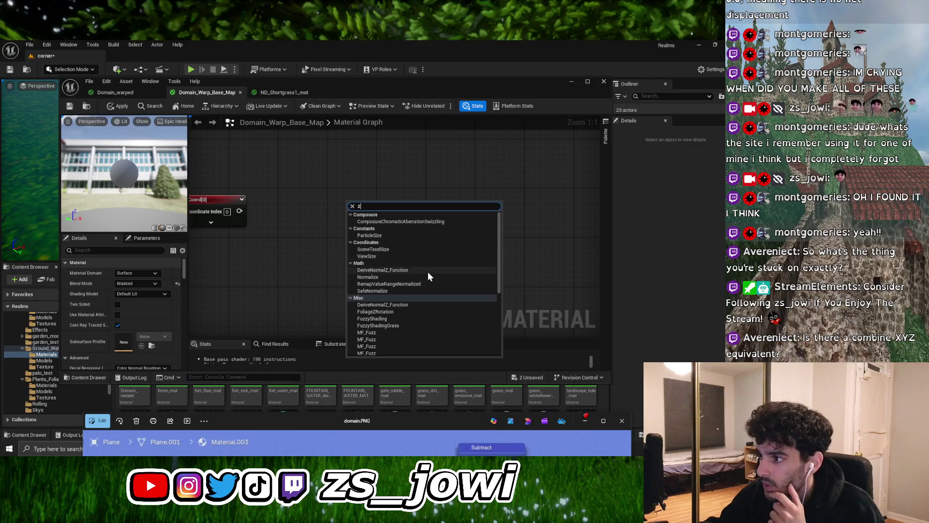
scroll(428, 272, "down", 2)
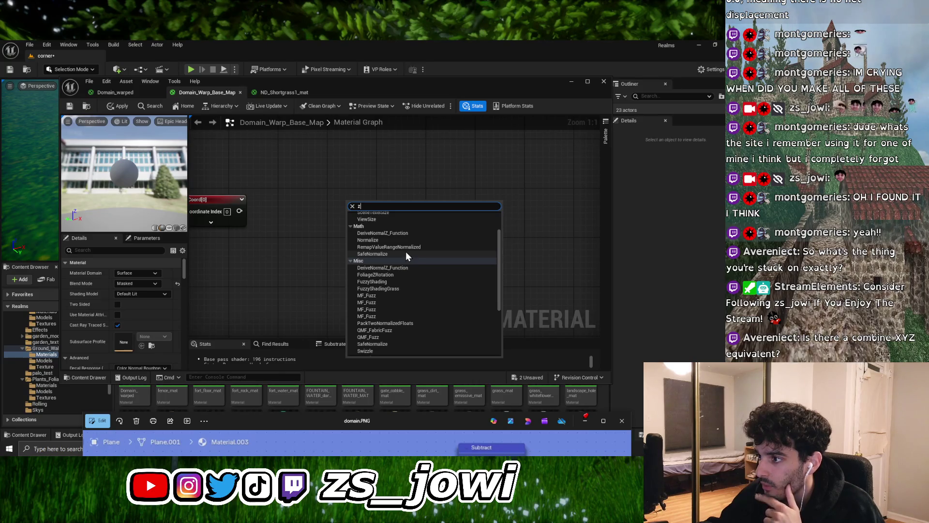
scroll(404, 251, "down", 5)
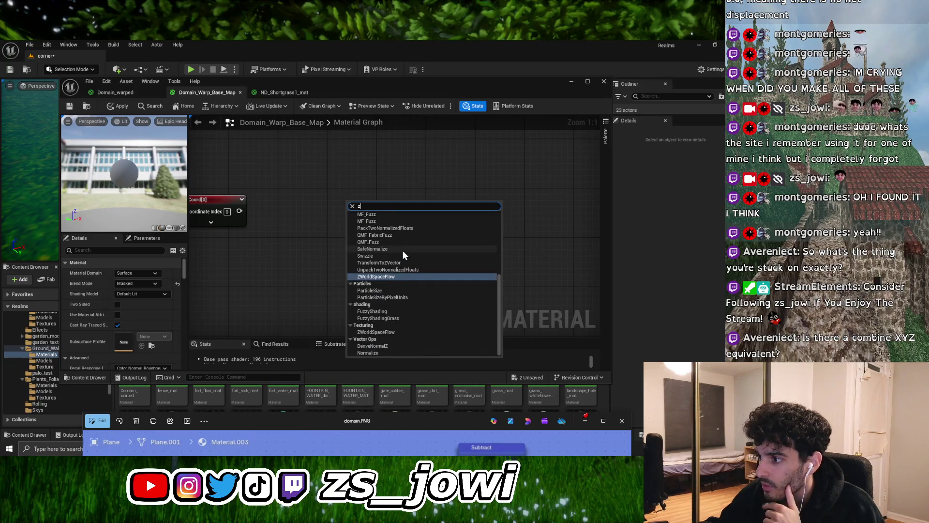
scroll(403, 251, "up", 3)
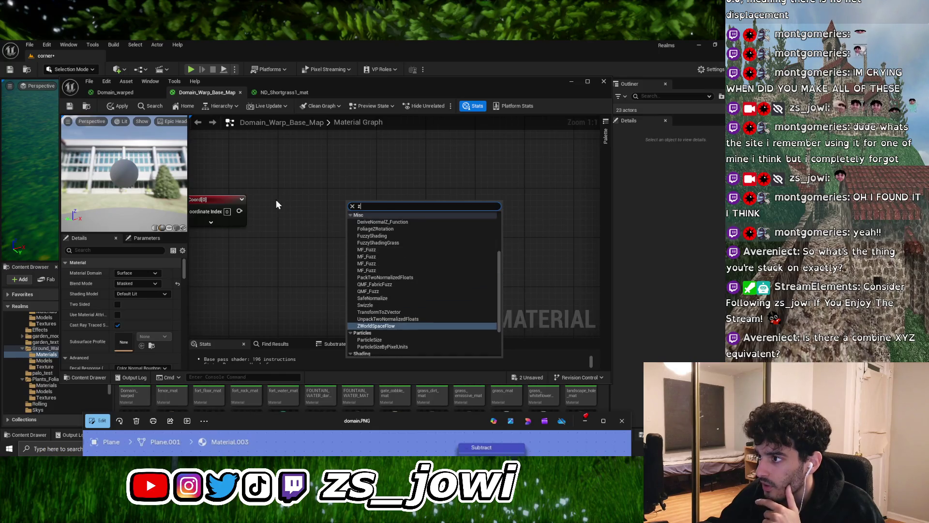
key("BackSpace")
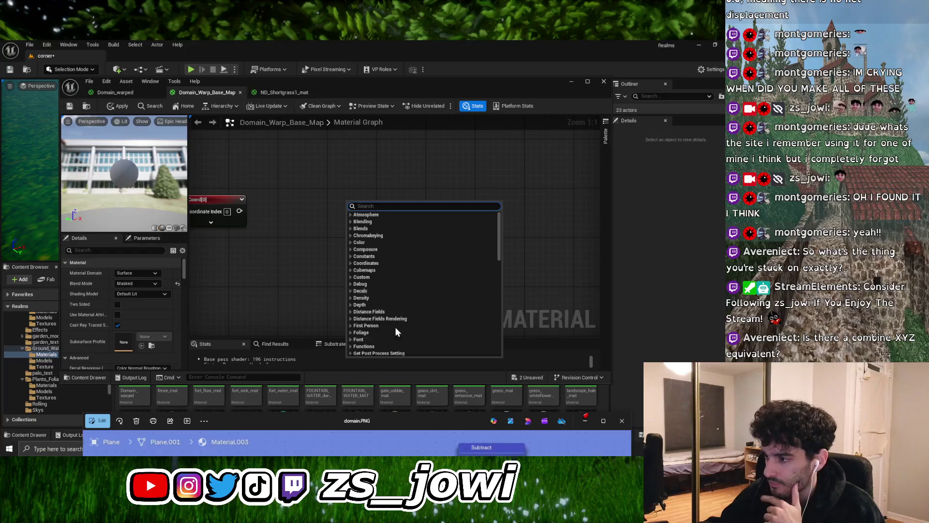
scroll(379, 292, "down", 6)
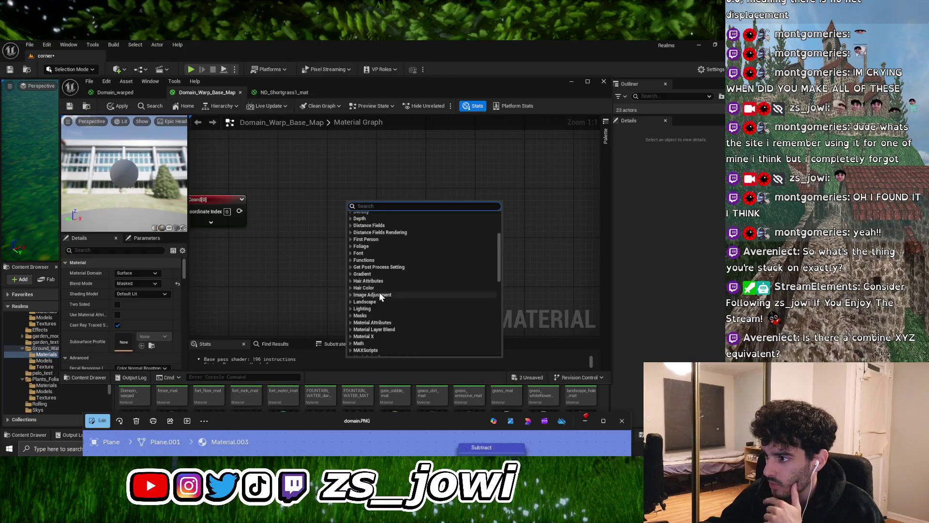
left_click(357, 294)
scroll(407, 294, "down", 3)
scroll(405, 294, "down", 3)
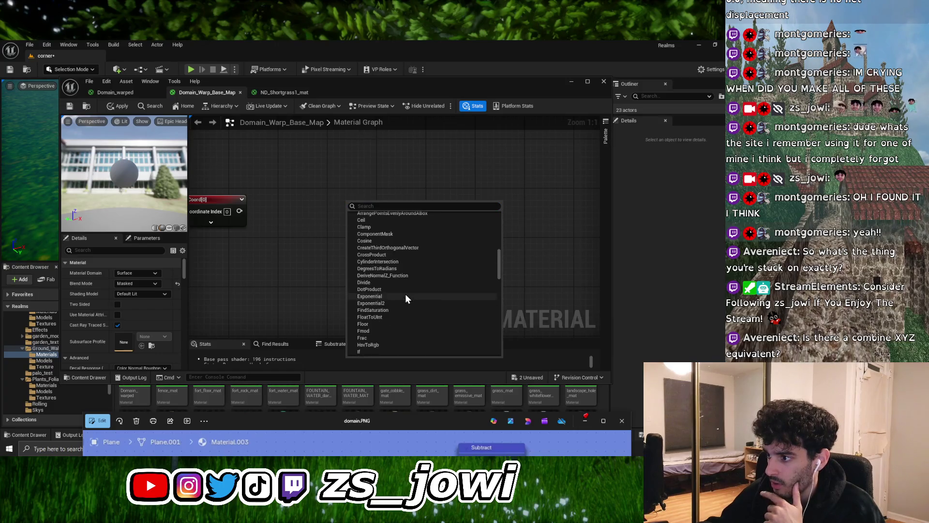
scroll(405, 294, "down", 2)
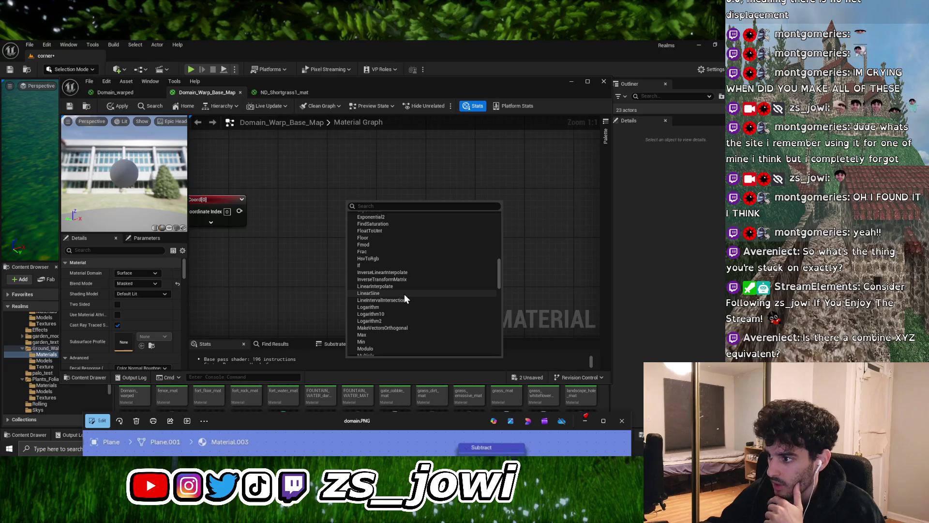
scroll(404, 295, "down", 7)
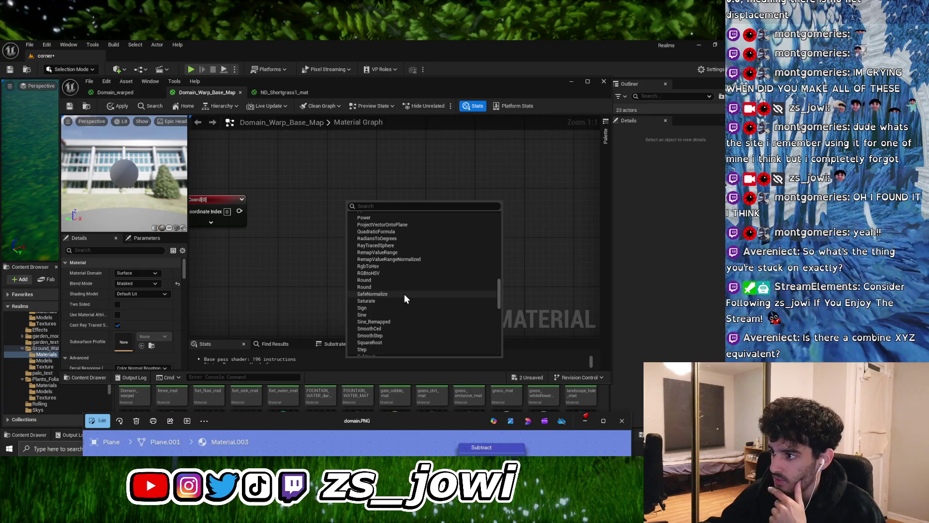
scroll(405, 294, "down", 6)
scroll(404, 294, "up", 5)
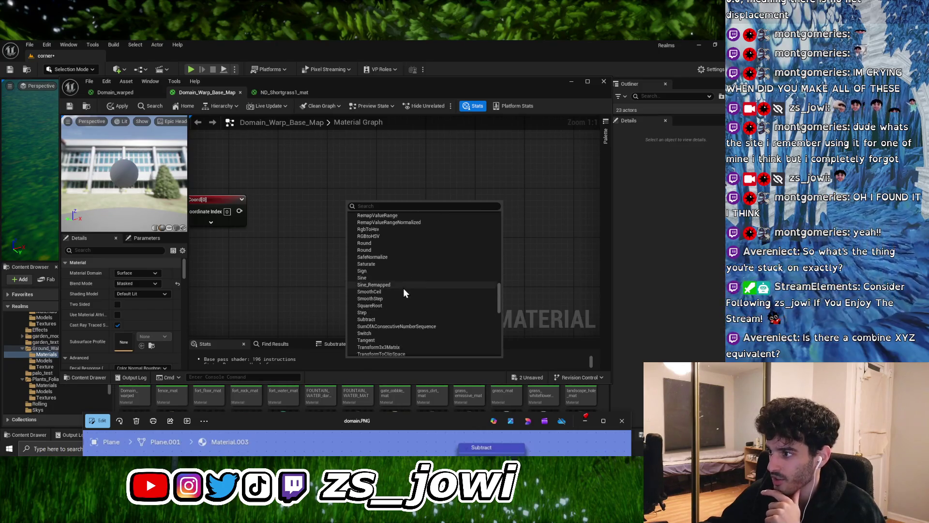
scroll(414, 293, "down", 2)
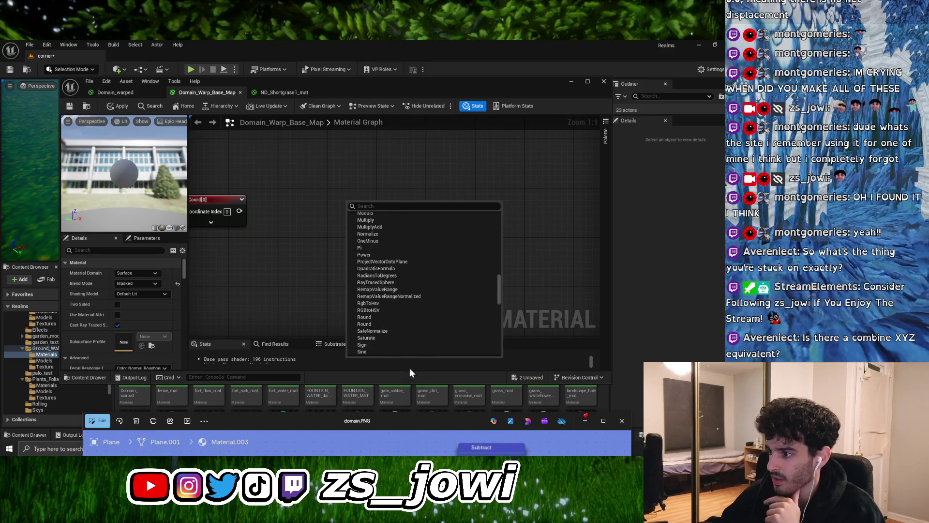
scroll(397, 305, "up", 10)
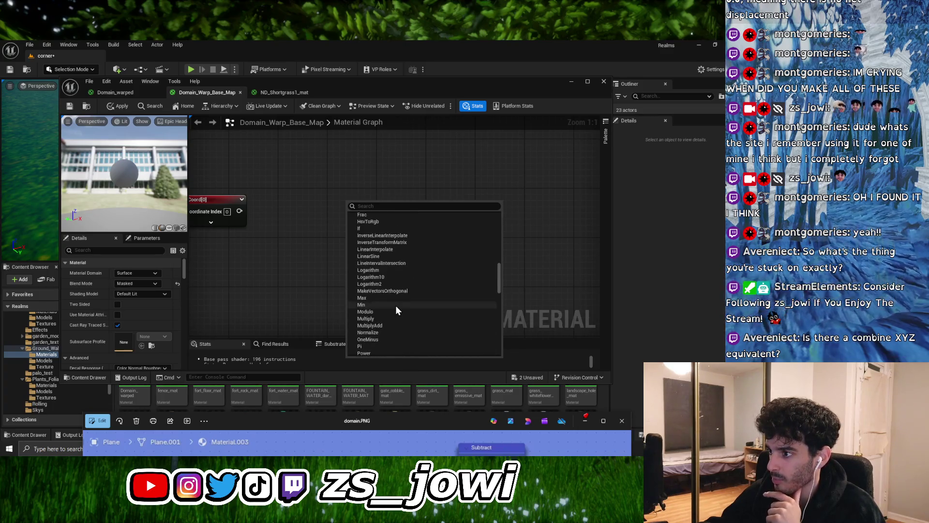
scroll(395, 306, "up", 10)
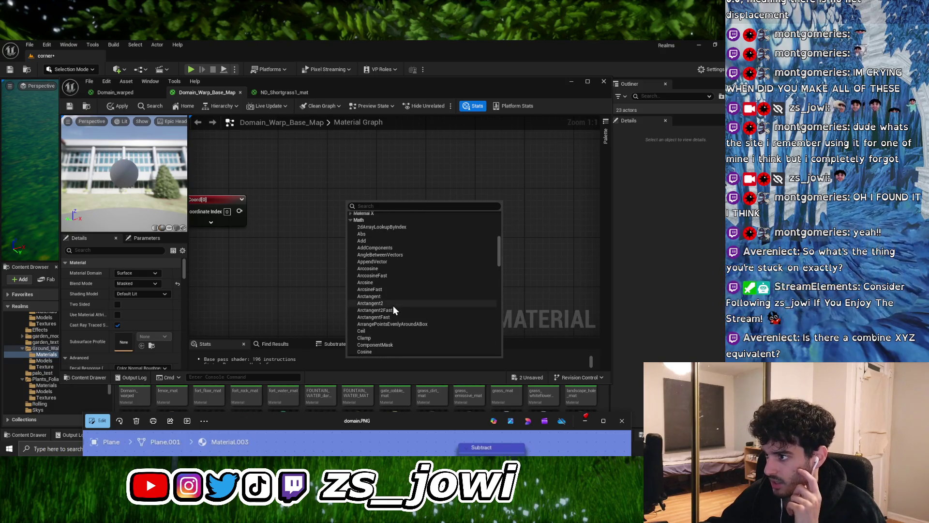
scroll(393, 306, "down", 7)
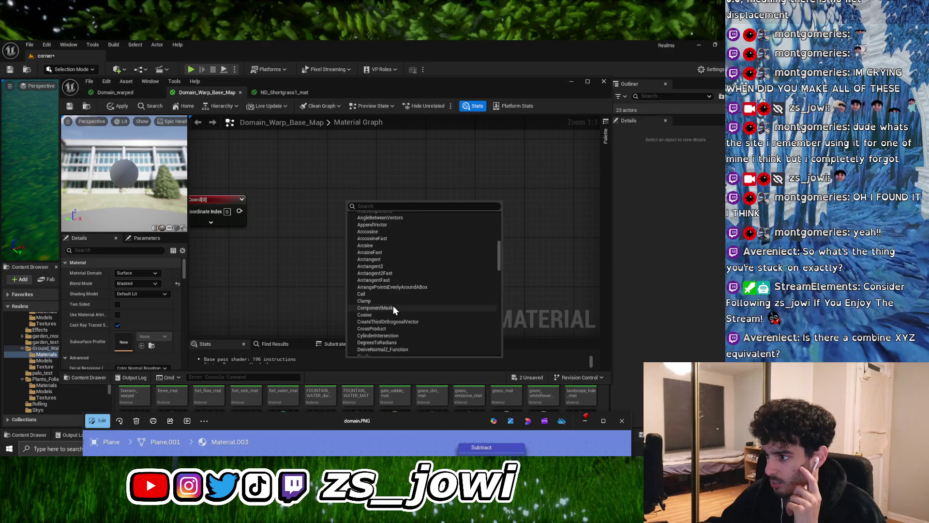
scroll(393, 306, "down", 6)
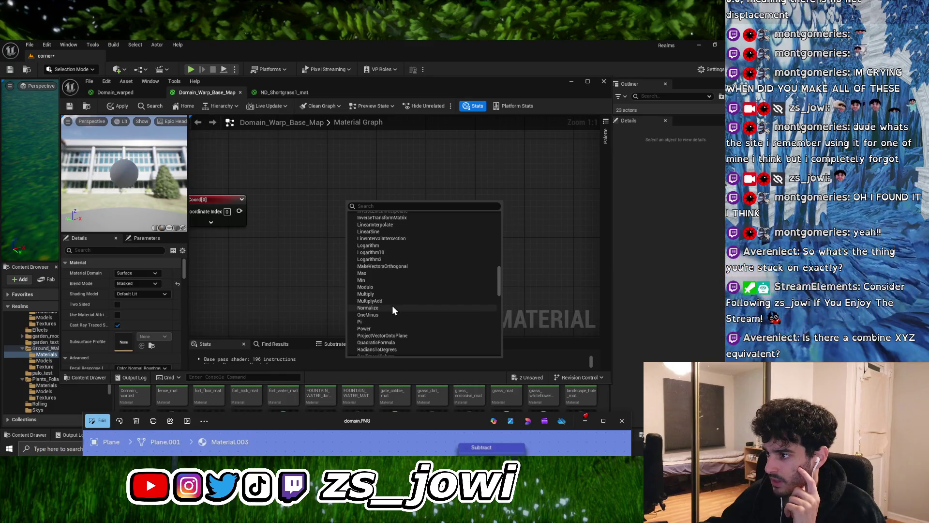
scroll(399, 308, "down", 5)
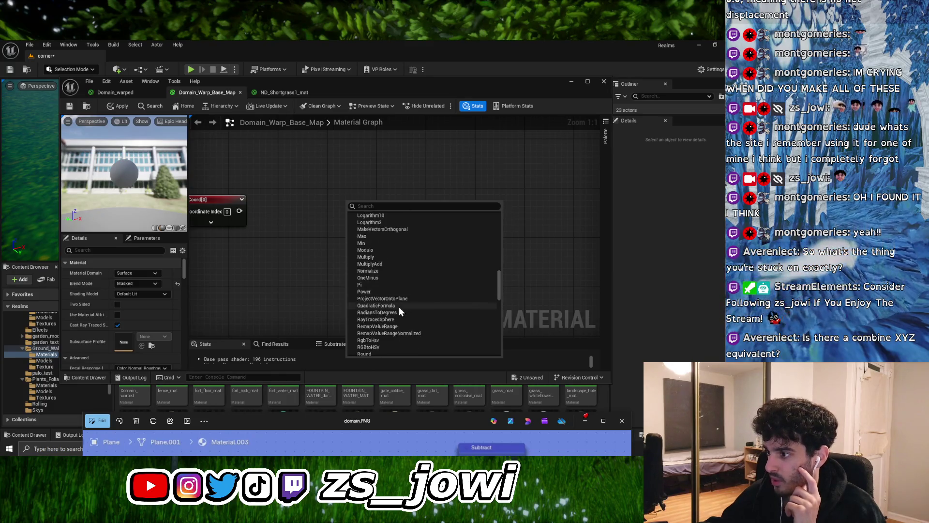
scroll(399, 306, "down", 7)
scroll(397, 307, "down", 9)
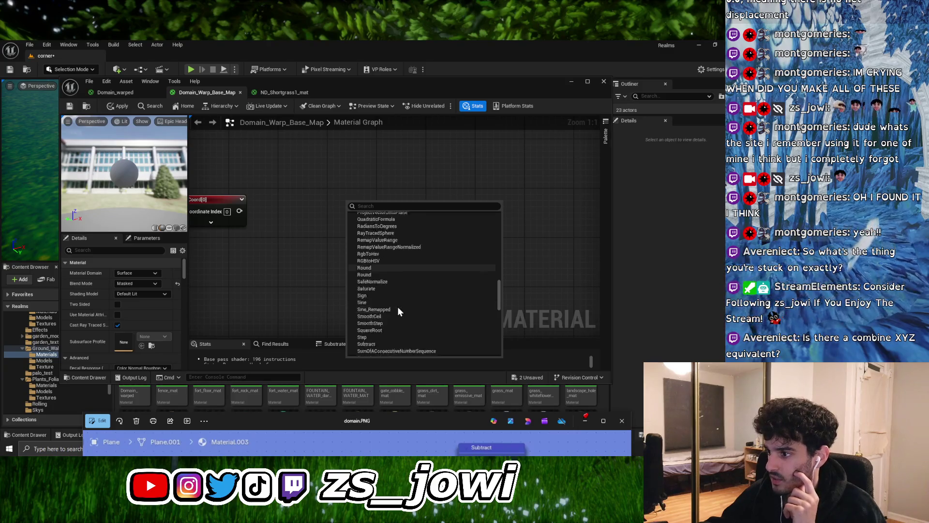
scroll(398, 307, "up", 10)
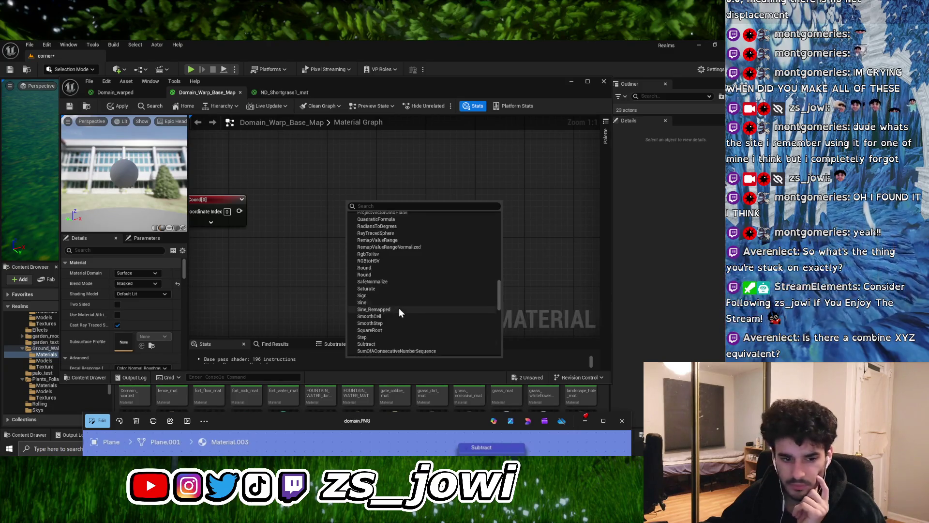
scroll(396, 306, "up", 15)
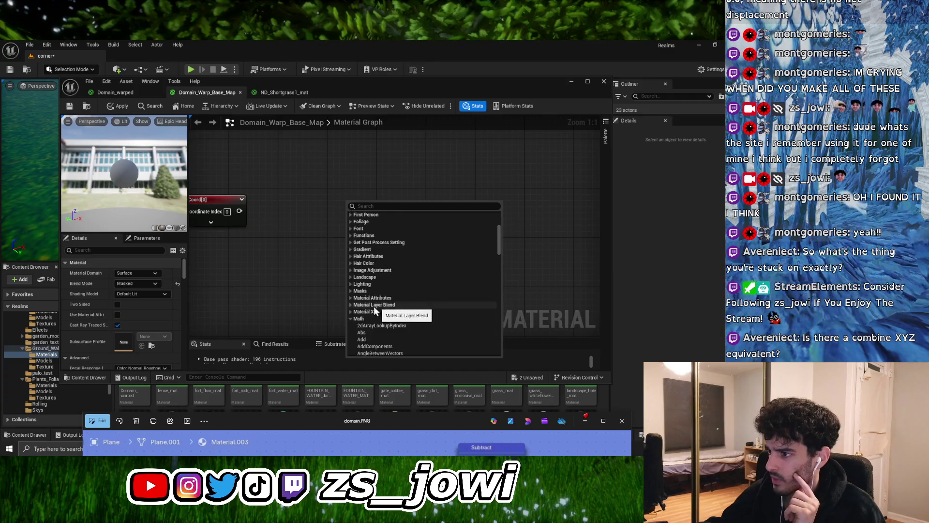
left_click(350, 318)
Check the Texture category, then add AppendMany wired from the TexCoord output
scroll(391, 315, "down", 3)
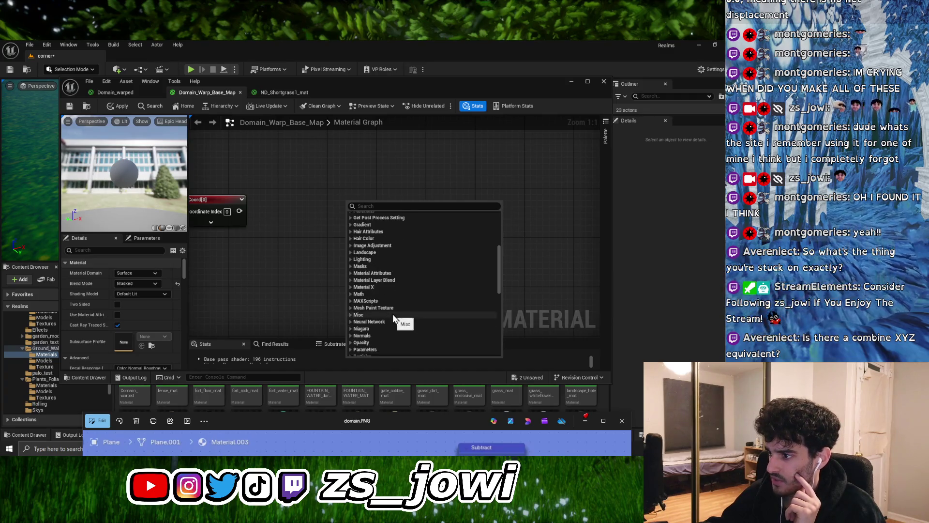
scroll(398, 307, "down", 5)
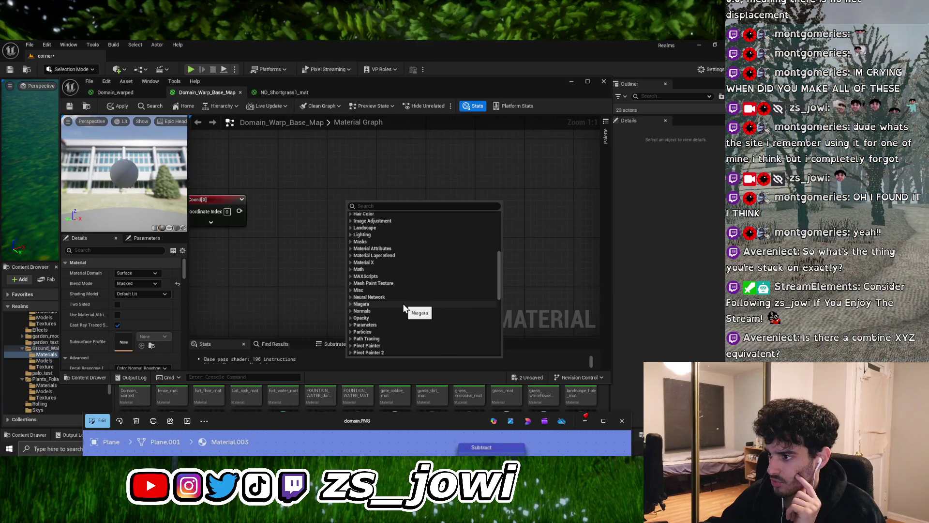
scroll(404, 308, "down", 7)
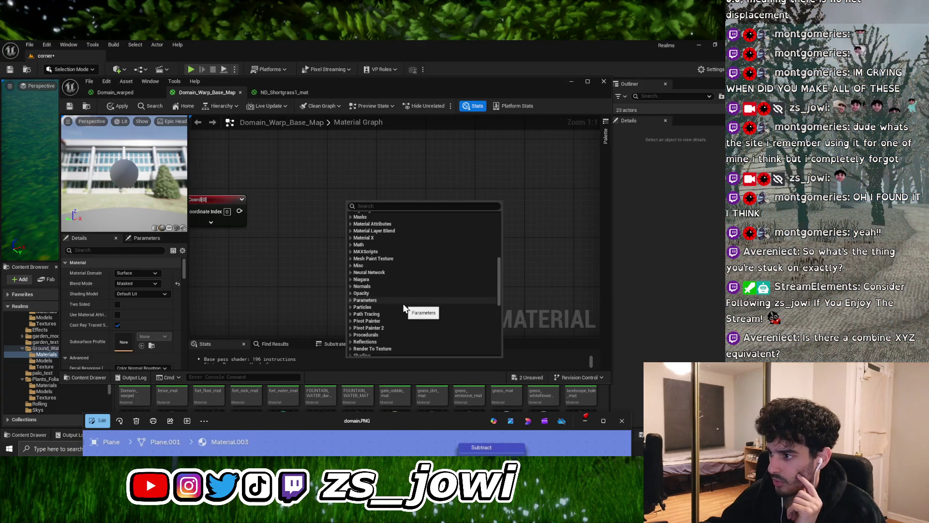
scroll(403, 305, "down", 4)
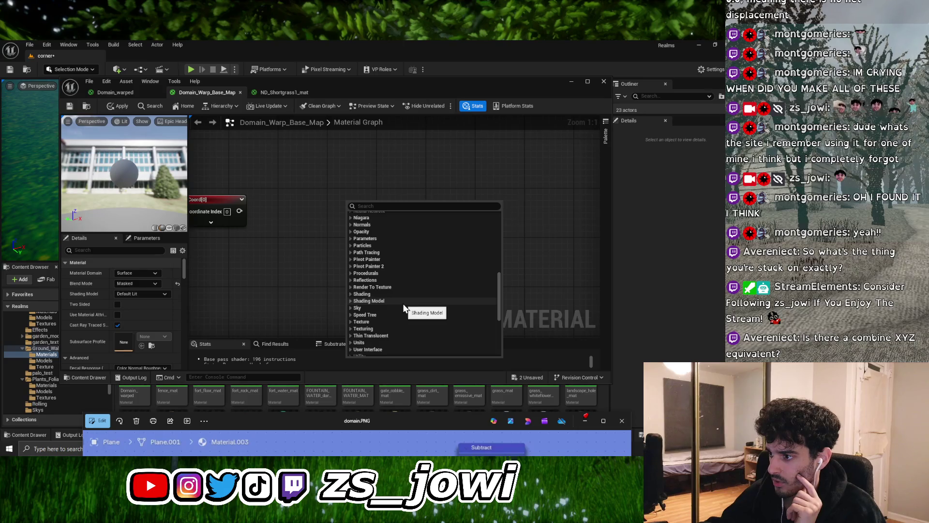
scroll(403, 305, "down", 3)
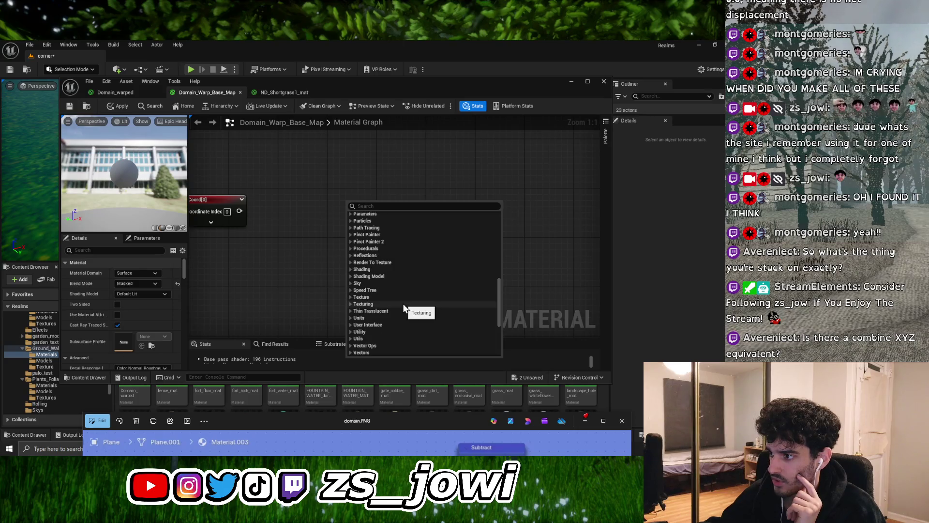
left_click(352, 298)
left_click(352, 298)
scroll(404, 304, "down", 5)
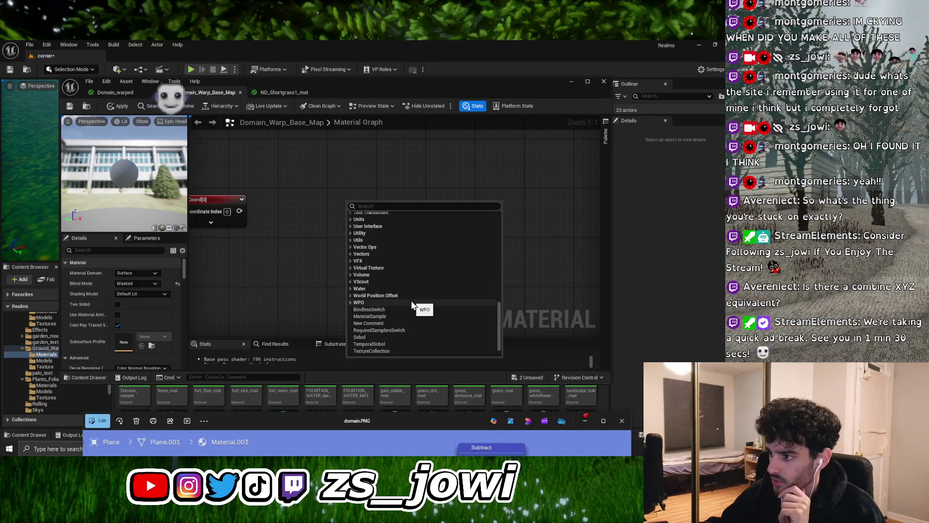
scroll(406, 304, "down", 2)
left_click(397, 302)
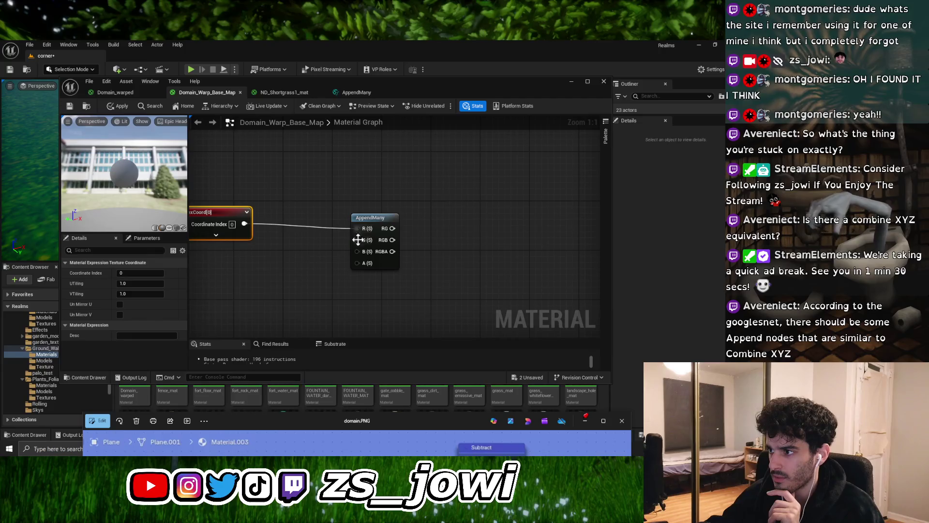
Inspect the AppendMany function graph and close its editor
left_click(358, 94)
scroll(435, 196, "down", 2)
left_click_drag(454, 193, 346, 190)
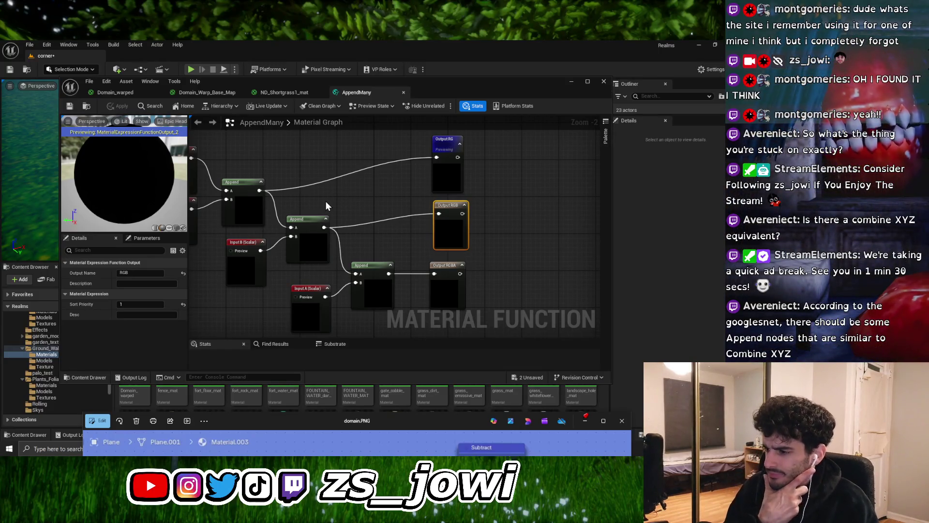
left_click(403, 92)
Close the ND_Shortgrass1_mat material and center TexCoord and AppendMany in view
mouse_move(451, 281)
left_mouse_down()
mouse_move(310, 231)
mouse_move(405, 258)
left_mouse_up()
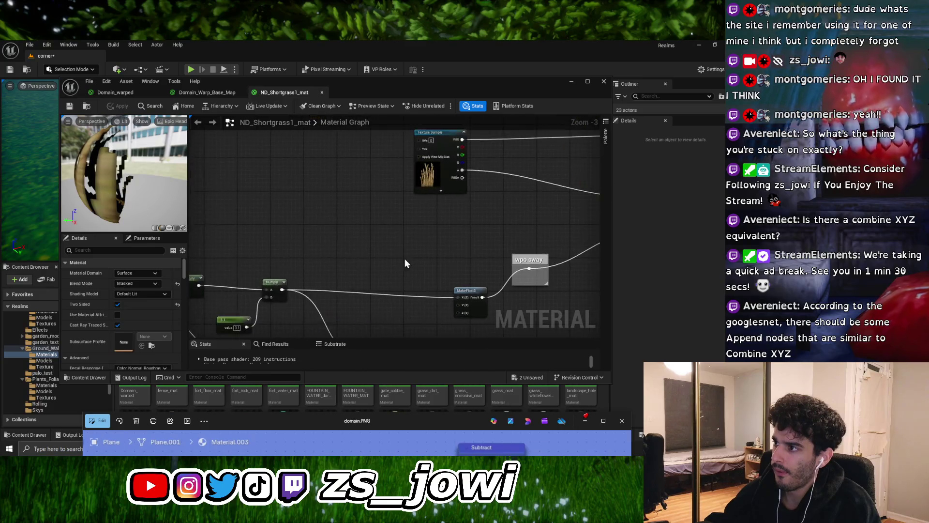
left_click(321, 91)
left_click_drag(333, 233, 410, 240)
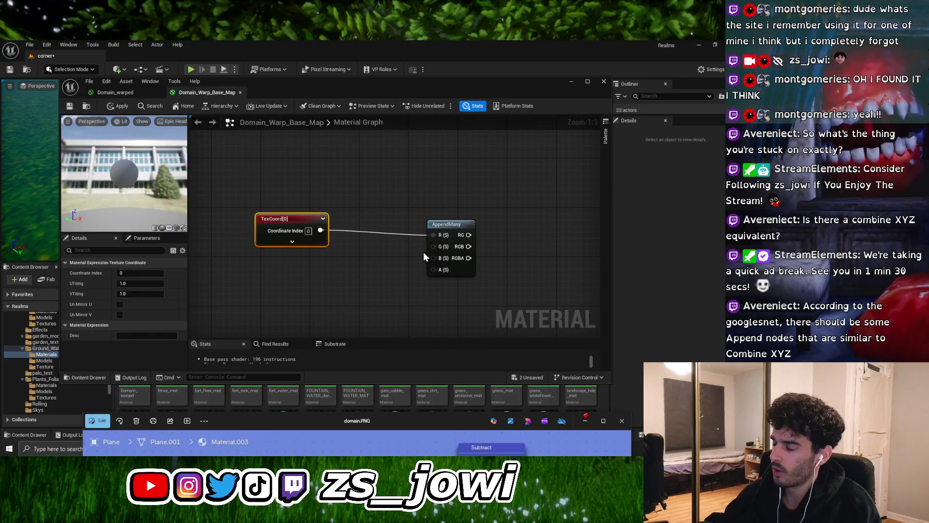
Expand TexCoord[0] to show its tiling pins and raise the domain.PNG Blender reference
left_click(292, 242)
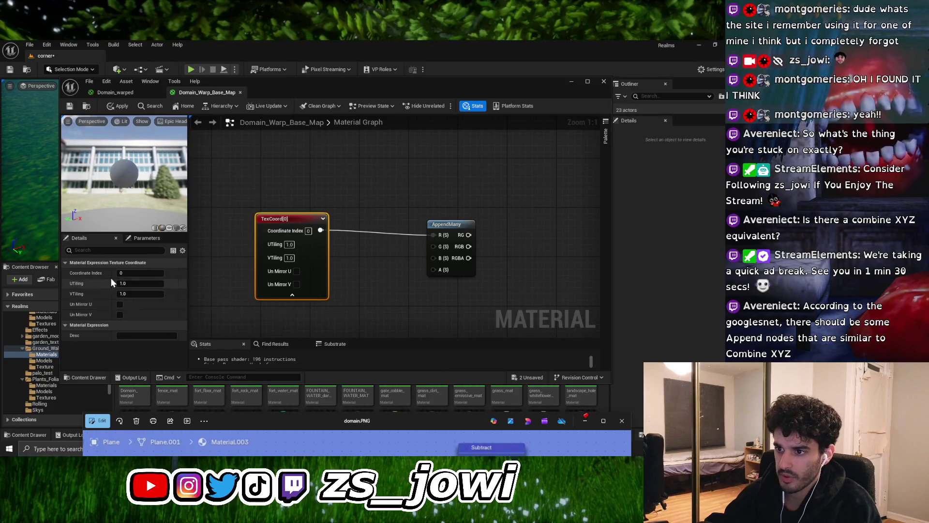
left_click_drag(391, 265, 376, 237)
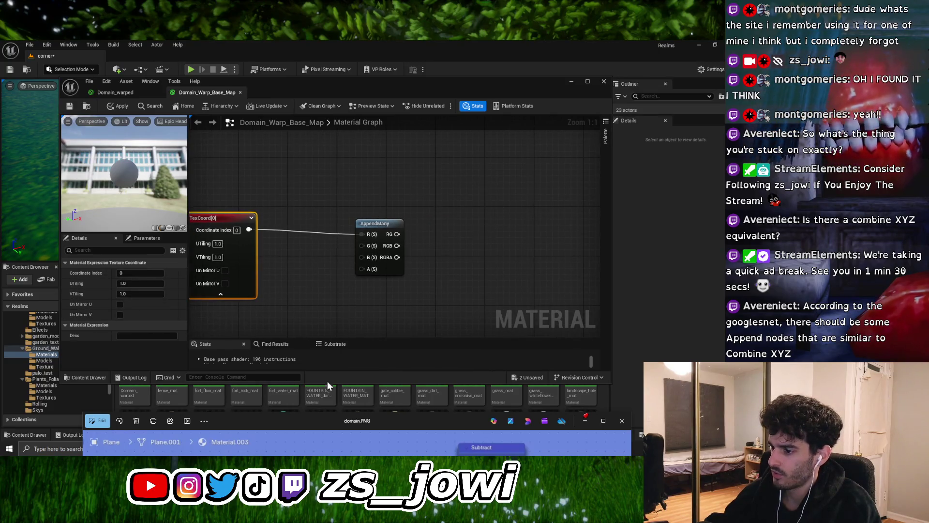
mouse_move(314, 424)
left_mouse_down()
mouse_move(329, 190)
mouse_move(335, 348)
mouse_move(328, 166)
left_mouse_up()
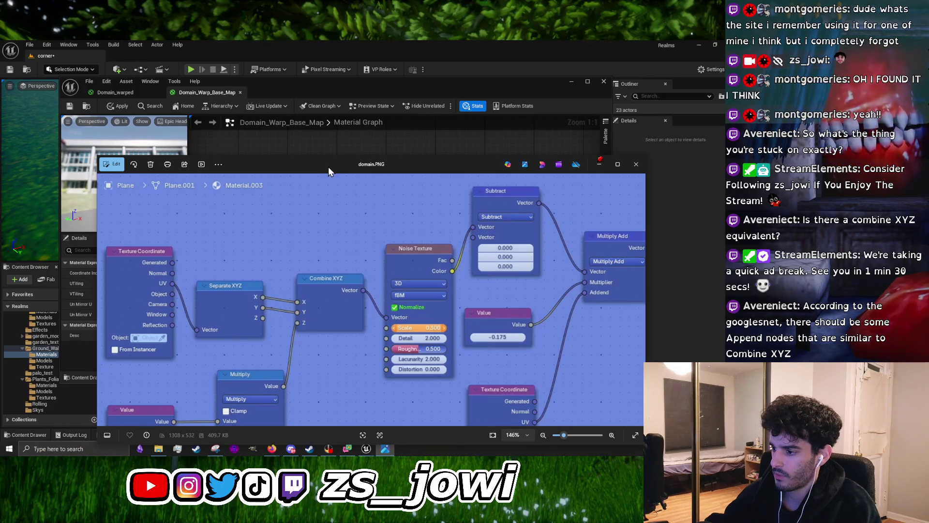
Lower the reference image and expand the Coordinates category in the graph's node palette
left_click_drag(328, 167, 300, 368)
right_click(472, 218)
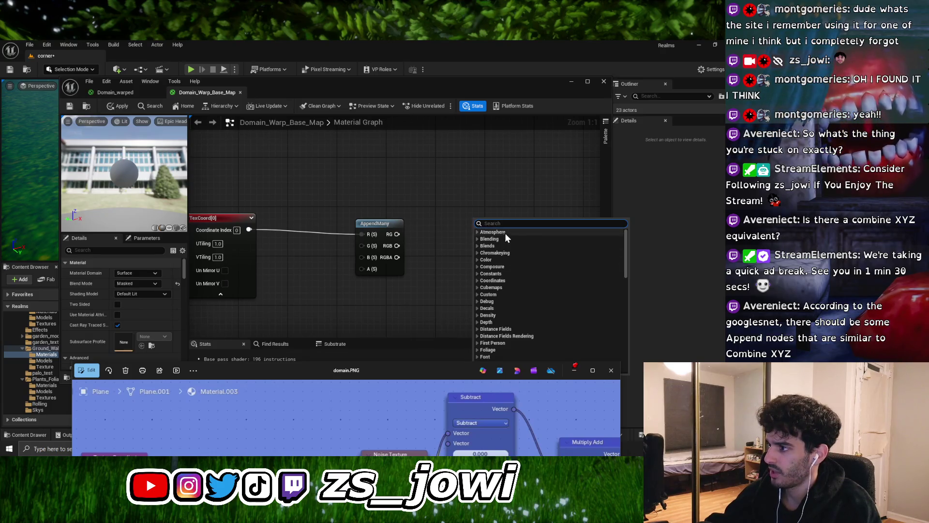
left_click(510, 280)
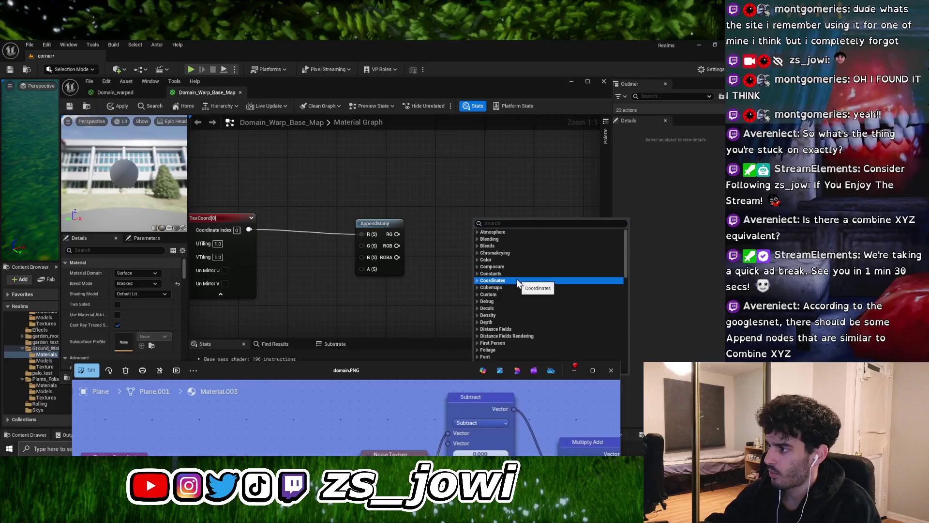
left_click(478, 281)
scroll(520, 274, "down", 2)
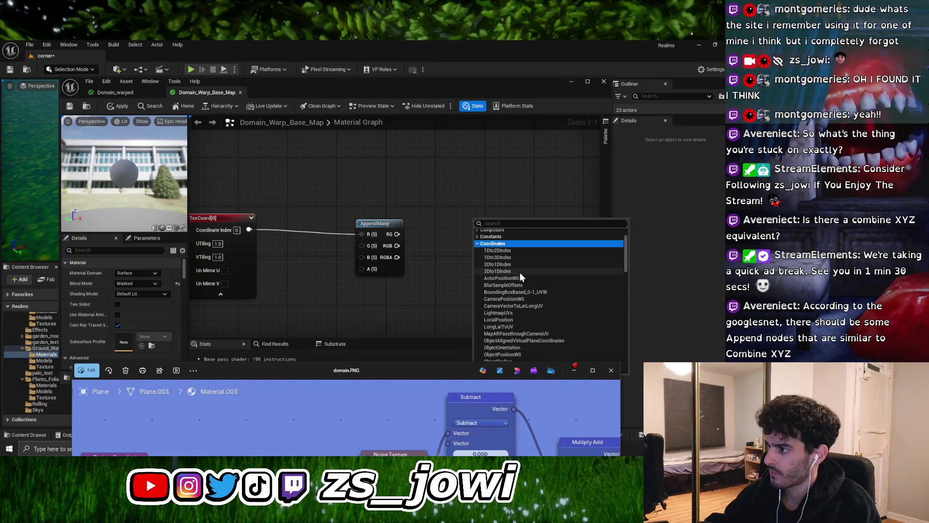
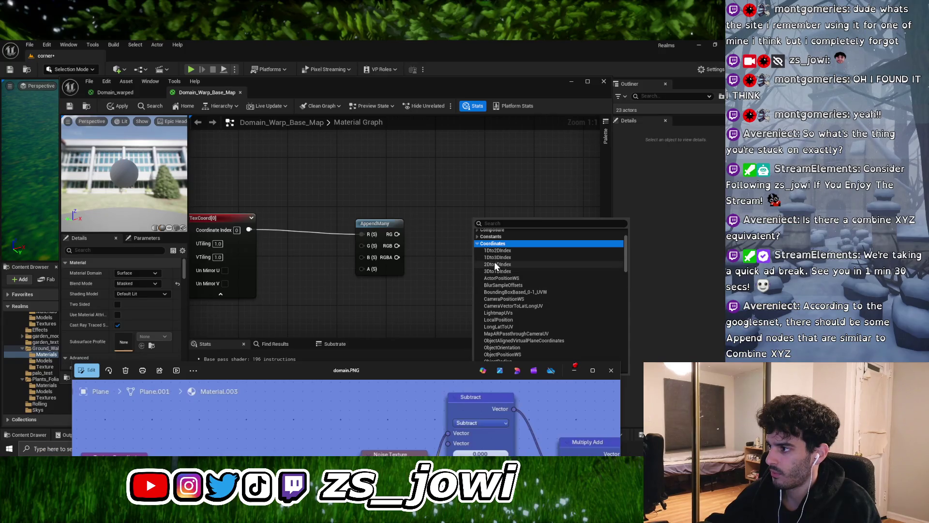
Add a 1Dto3DIndex node beside AppendMany and raise the domain.PNG reference image into view
left_click(496, 257)
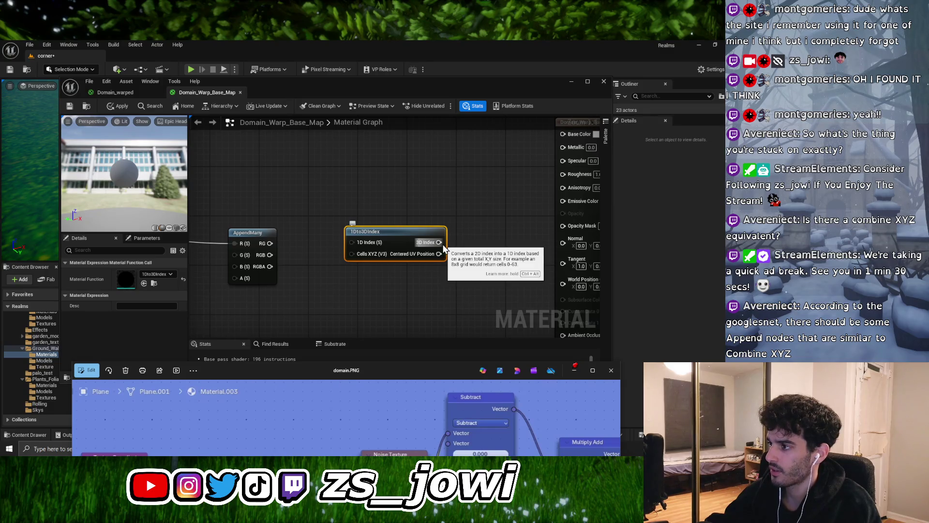
left_click_drag(385, 370, 374, 132)
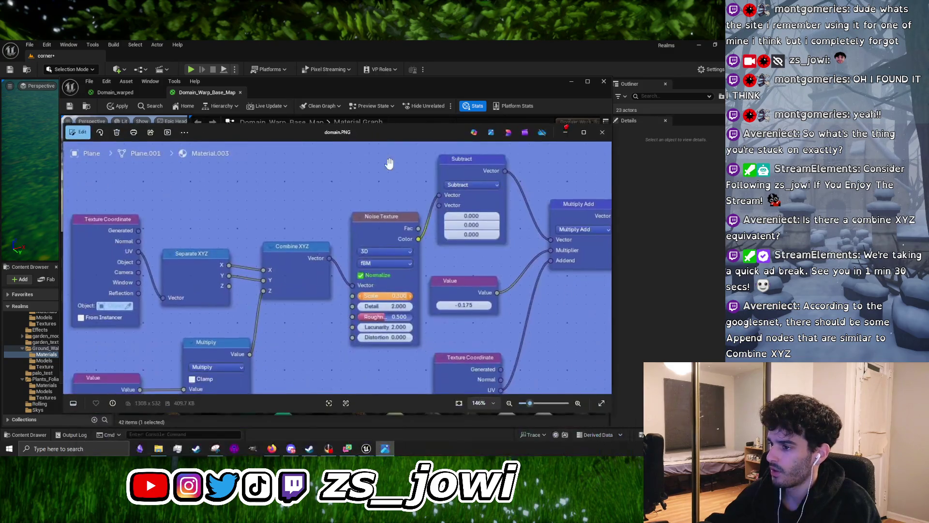
Send the domain.PNG node-graph screenshot as an image in the Discord direct message
mouse_move(290, 451)
left_click(294, 398)
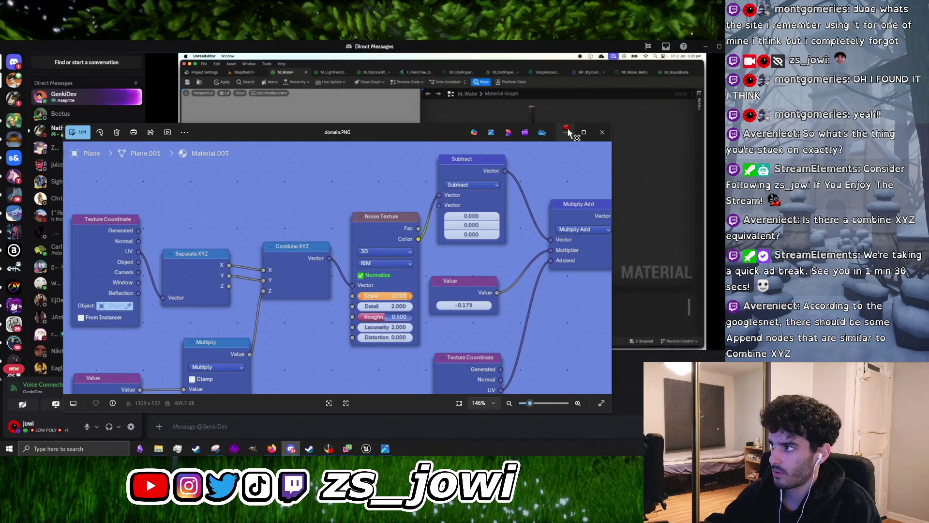
left_click(565, 132)
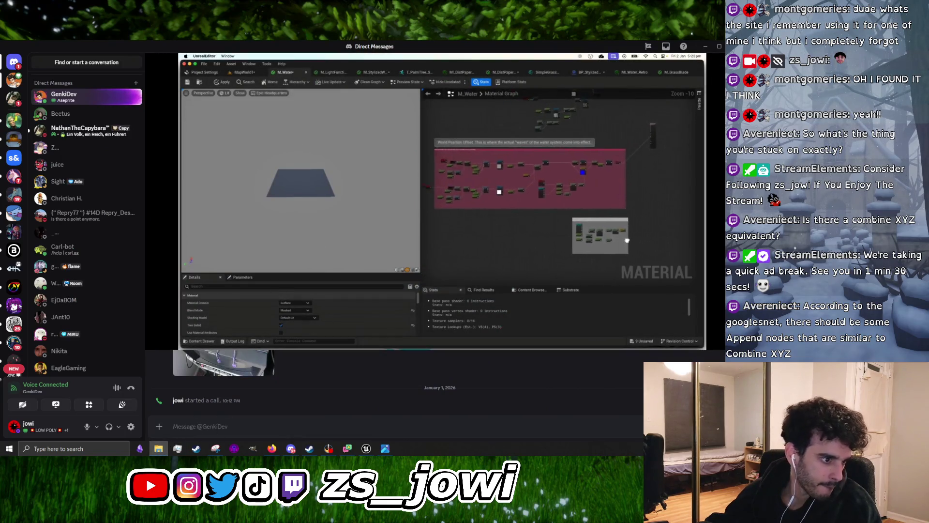
left_click_drag(223, 363, 249, 407)
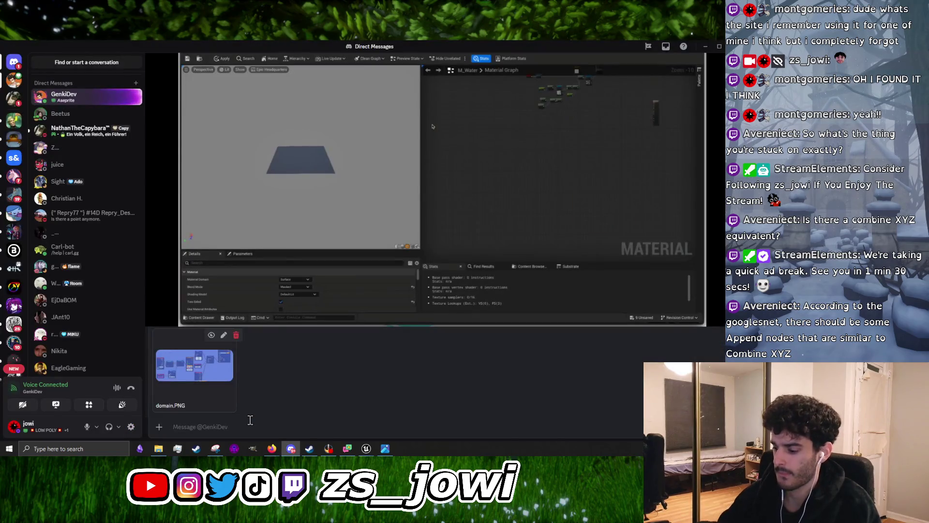
key("Return")
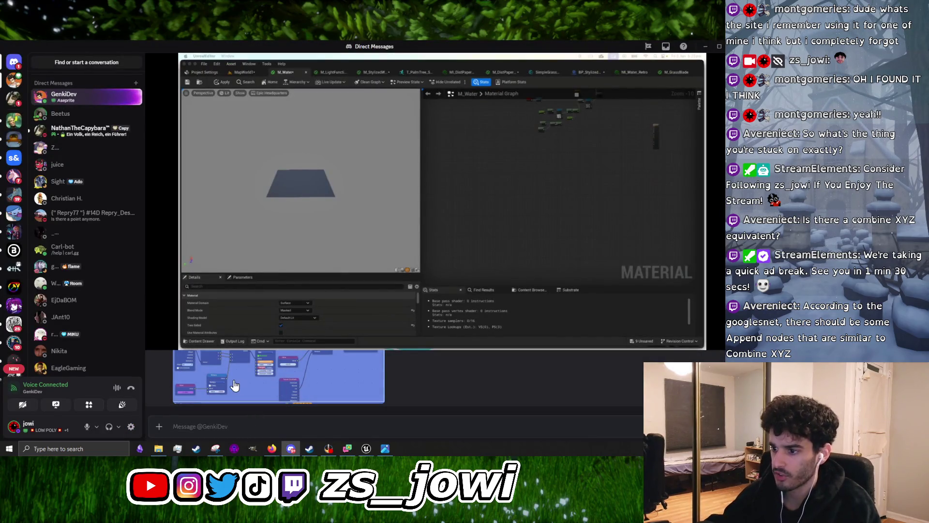
View the sent screenshot full size, close it, and minimize Discord back to Unreal
left_click(234, 379)
left_click(121, 268)
left_click(292, 387)
left_click(292, 387)
left_click(706, 46)
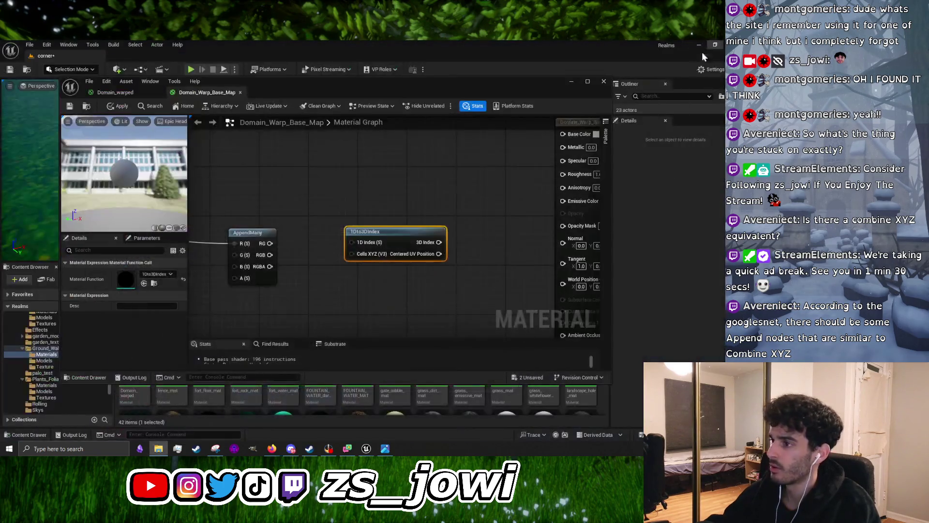
Delete the 1Dto3DIndex node from the graph
left_click(400, 298)
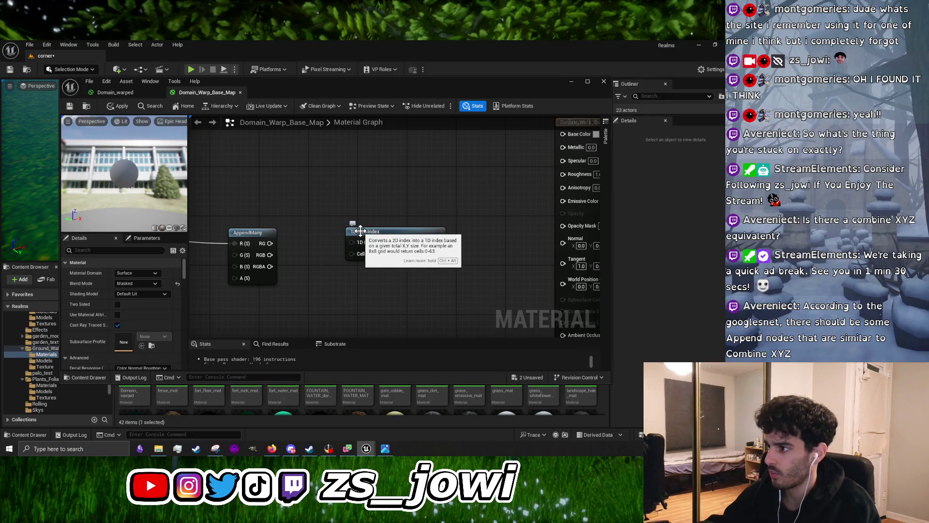
left_click(360, 232)
key("Delete")
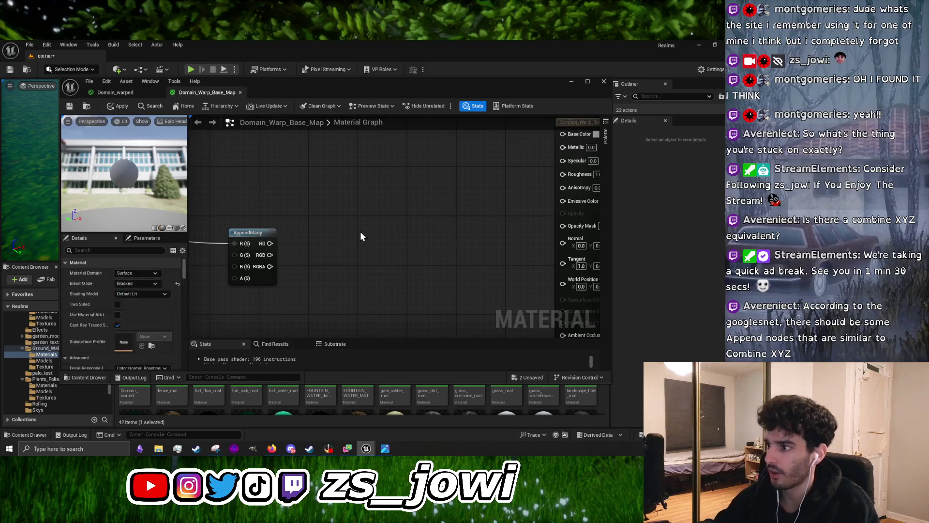
Browse the Coordinates node list without adding anything, then pan to the TexCoord node
right_click(360, 233)
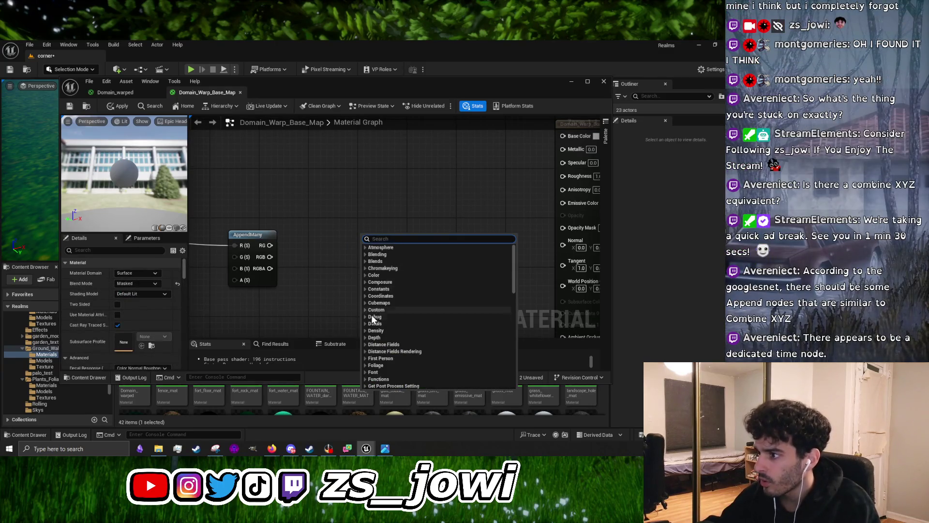
left_click(365, 297)
scroll(427, 334, "down", 1)
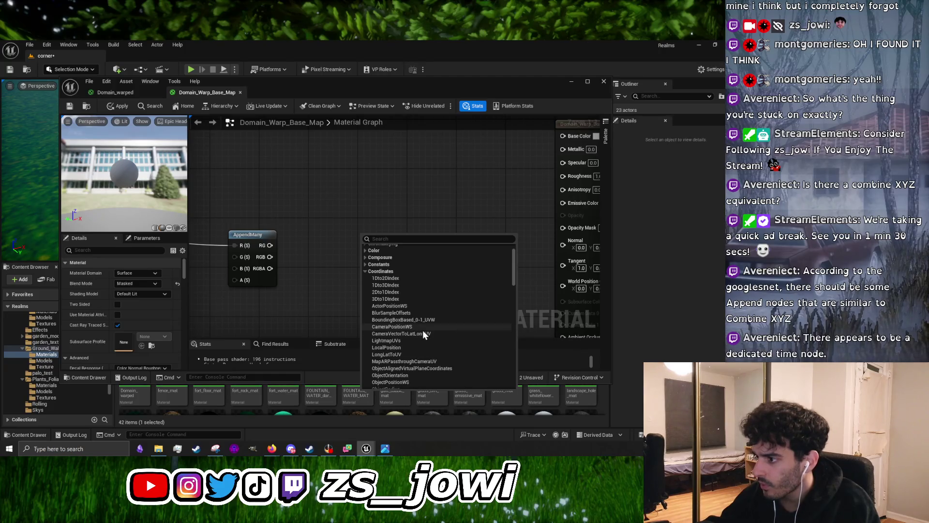
scroll(425, 320, "down", 2)
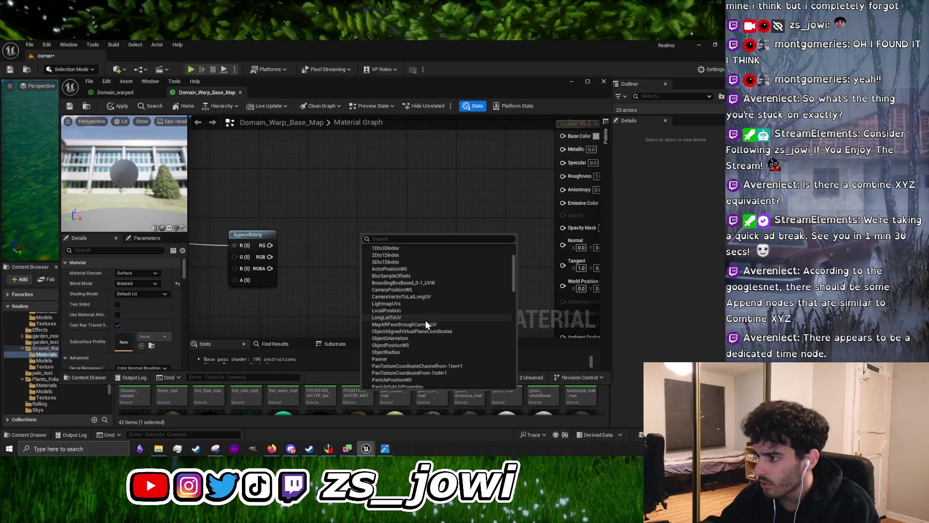
scroll(425, 320, "down", 2)
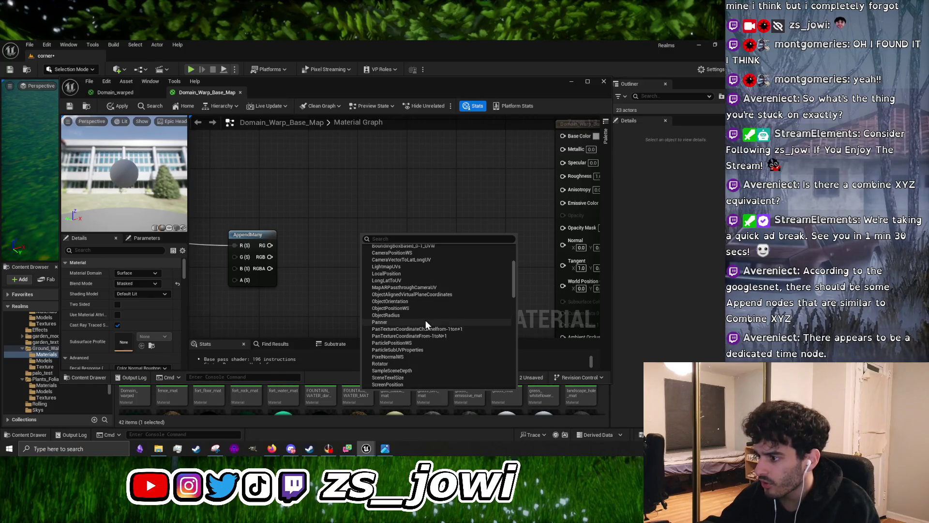
scroll(426, 320, "down", 1)
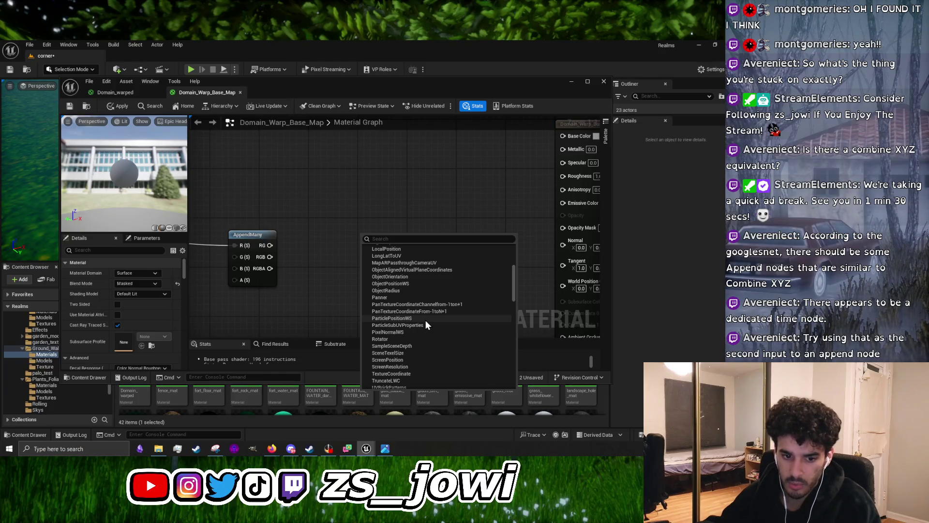
left_click(300, 312)
mouse_move(217, 306)
left_mouse_down()
mouse_move(364, 304)
mouse_move(363, 266)
left_mouse_up()
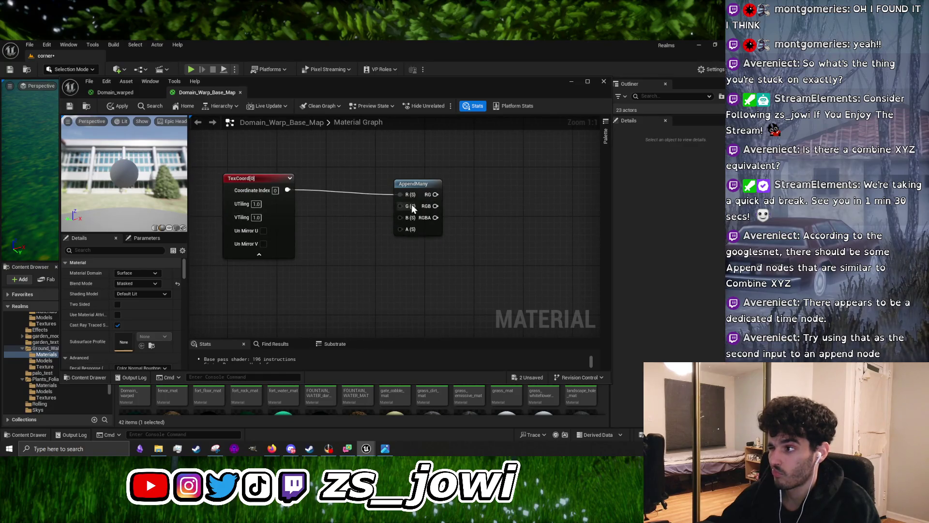
Add a Time node and wire its output into AppendMany's G input
right_click(310, 302)
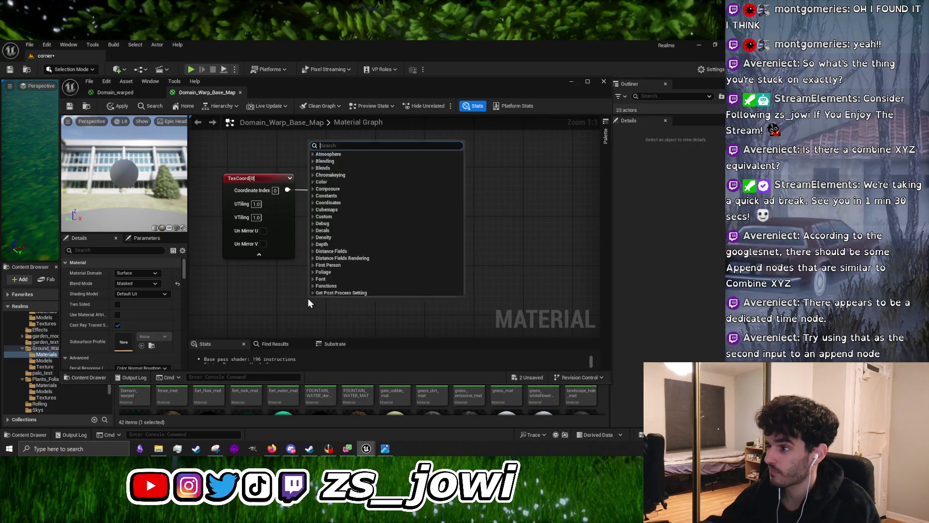
type("time")
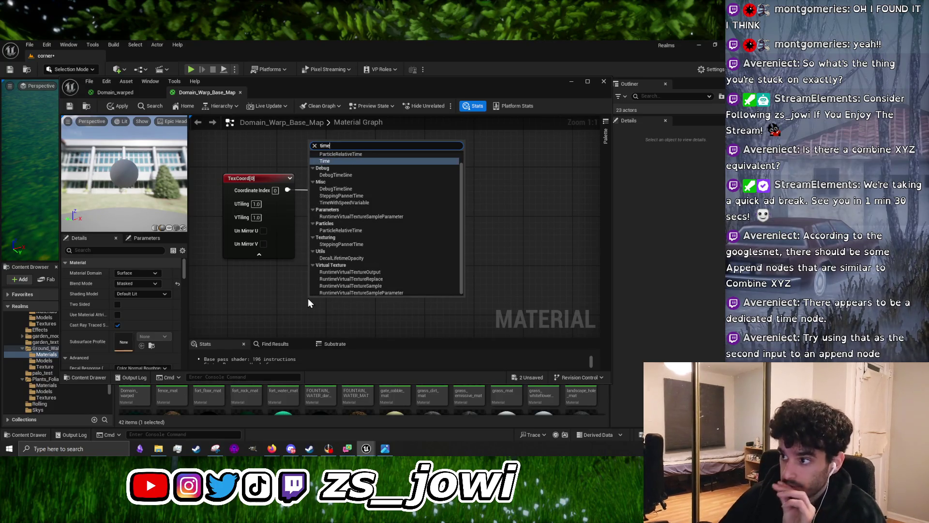
scroll(385, 272, "up", 1)
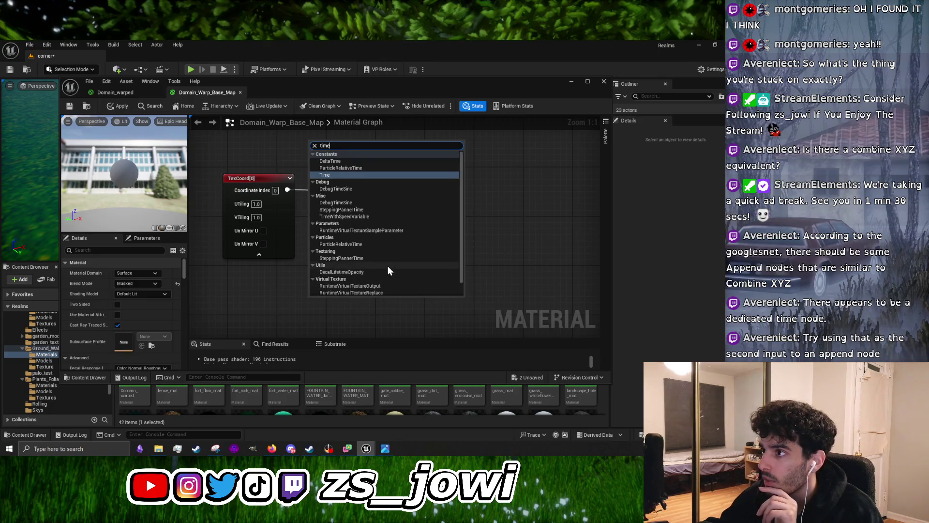
left_click(334, 175)
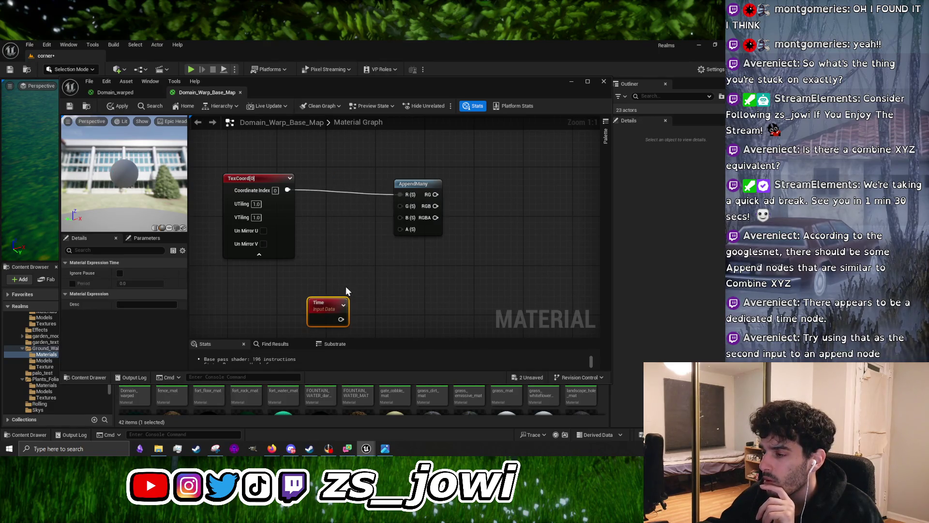
mouse_move(337, 301)
left_mouse_down()
mouse_move(347, 227)
mouse_move(399, 205)
left_mouse_up()
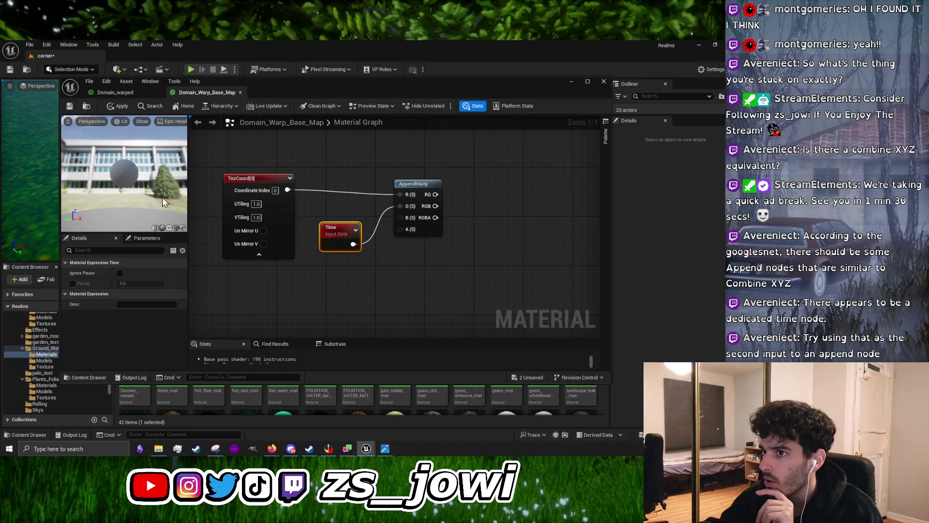
Arrange the Time and TexCoord nodes, then shrink the editor to reveal the Content Browser
scroll(132, 174, "up", 5)
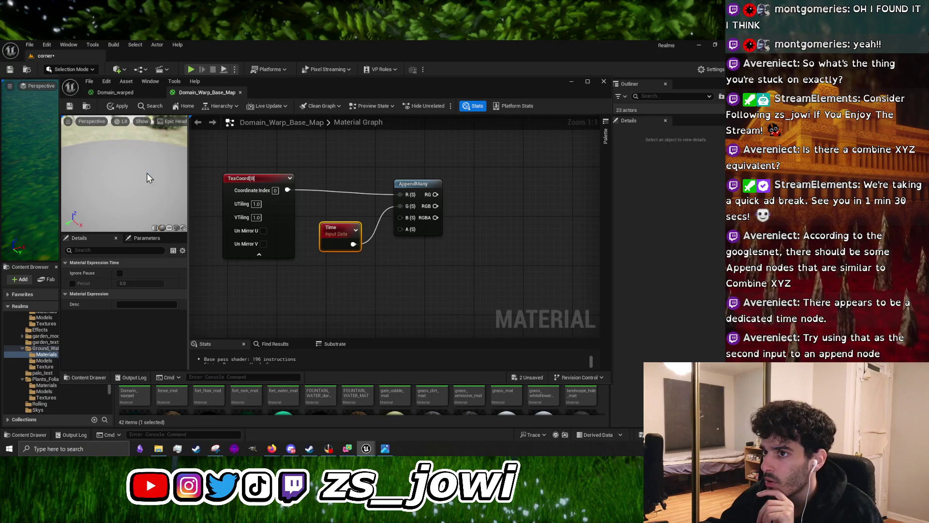
scroll(160, 183, "down", 5)
left_click_drag(331, 240, 276, 281)
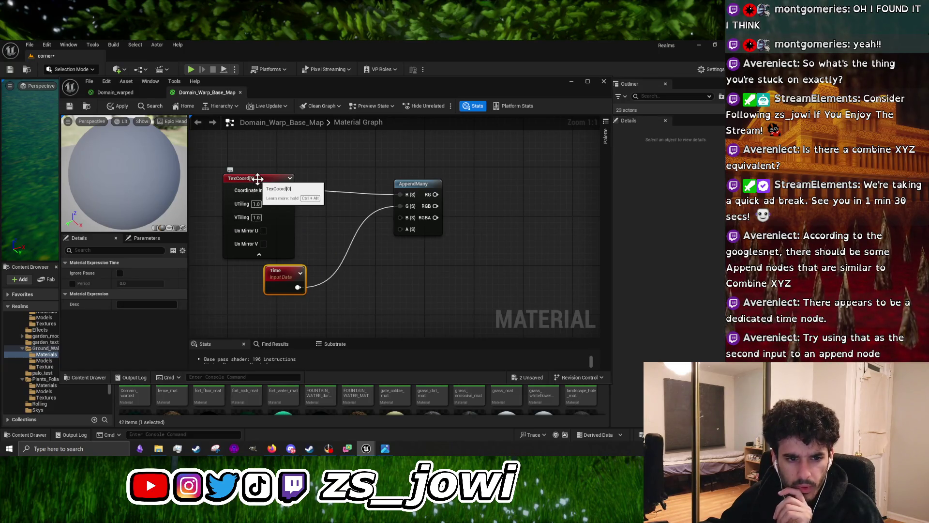
left_click_drag(273, 181, 285, 181)
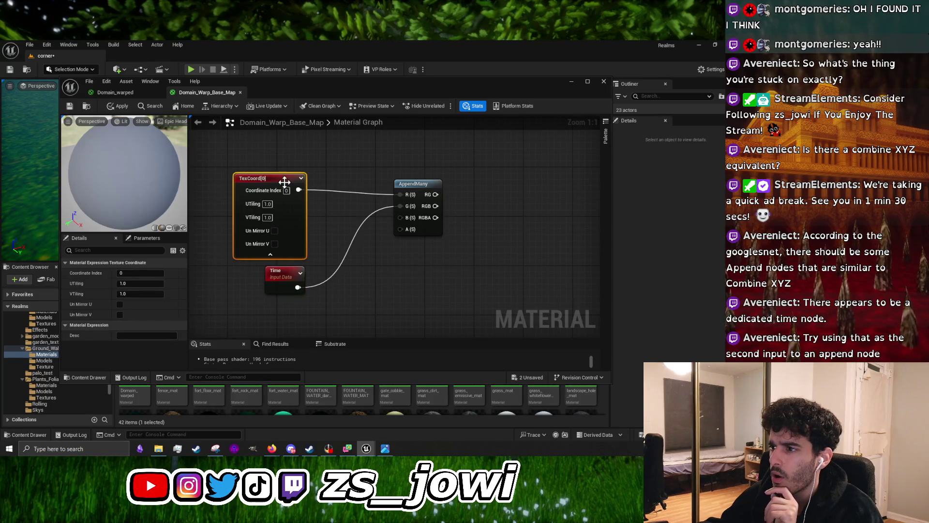
scroll(460, 255, "down", 2)
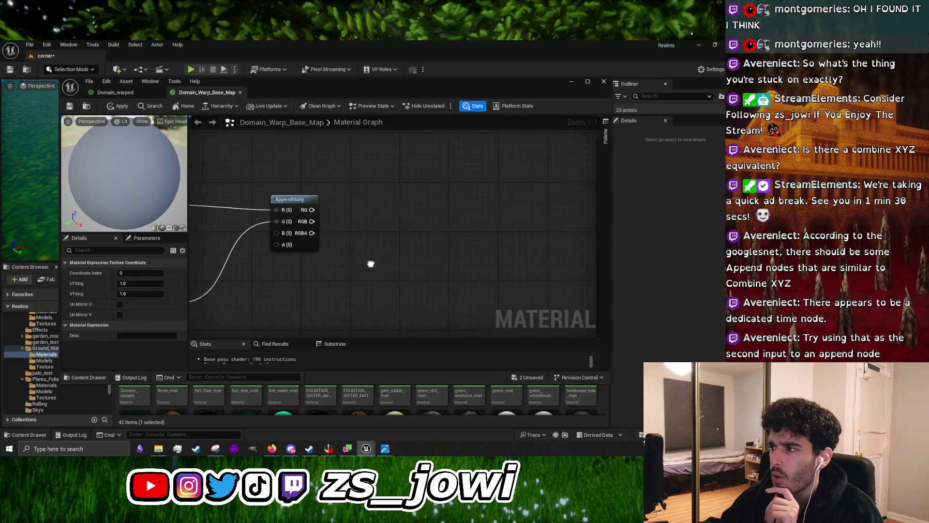
left_click_drag(341, 213, 396, 228)
right_click(318, 237)
left_click(364, 176)
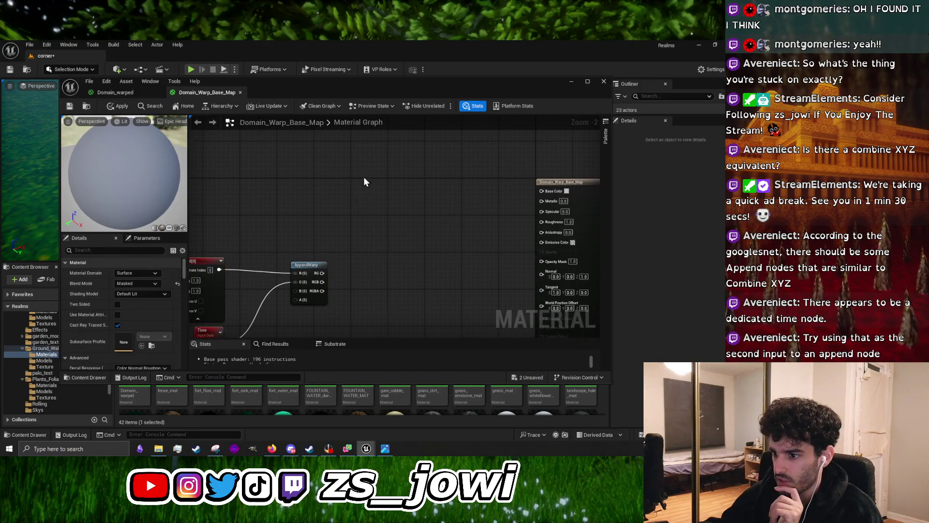
left_click_drag(205, 383, 205, 223)
Add aqua_texture from the Ground_Wall_Materials Texture folder as a Texture Sample node
left_click(66, 368)
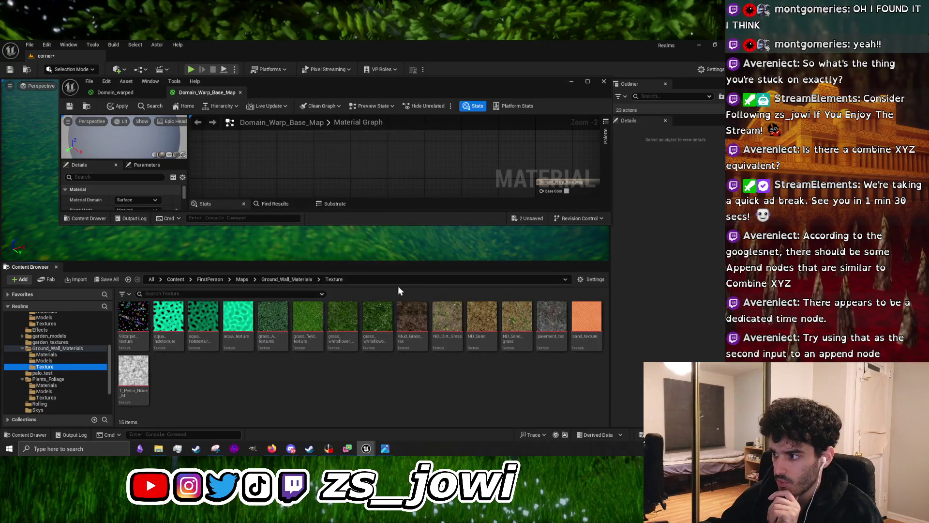
mouse_move(371, 322)
left_click_drag(238, 318, 344, 174)
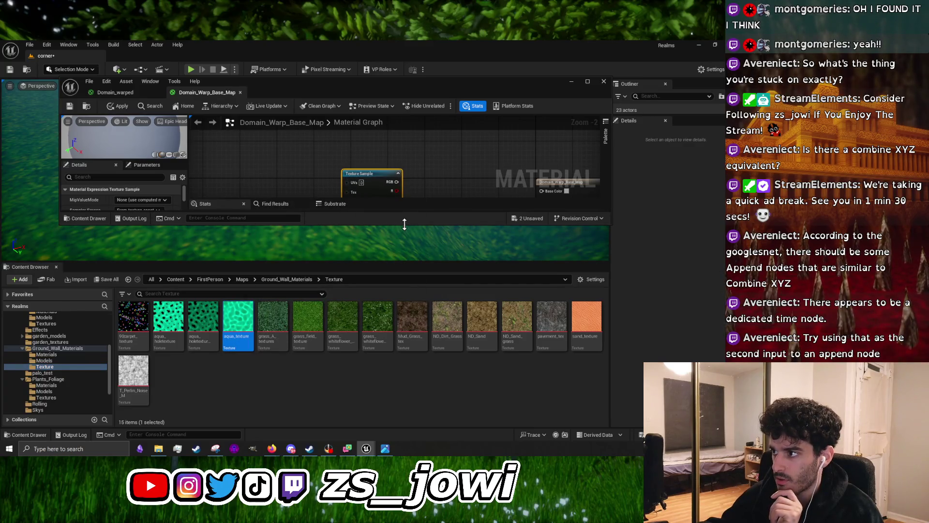
left_click_drag(404, 224, 368, 426)
Try AppendMany's outputs as the Texture Sample UVs, then break the failing float3 link
mouse_move(322, 273)
left_mouse_down()
mouse_move(346, 182)
mouse_move(592, 200)
mouse_move(550, 196)
left_mouse_up()
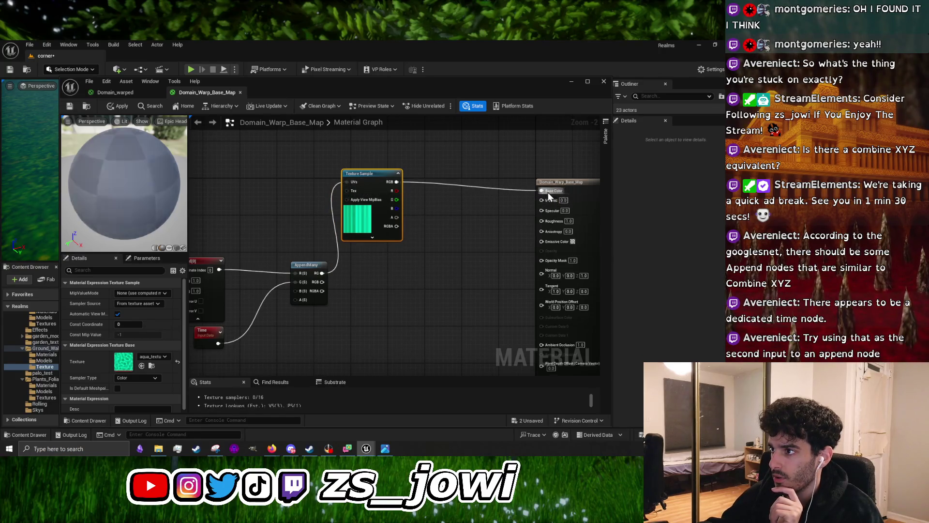
left_click_drag(386, 177, 427, 214)
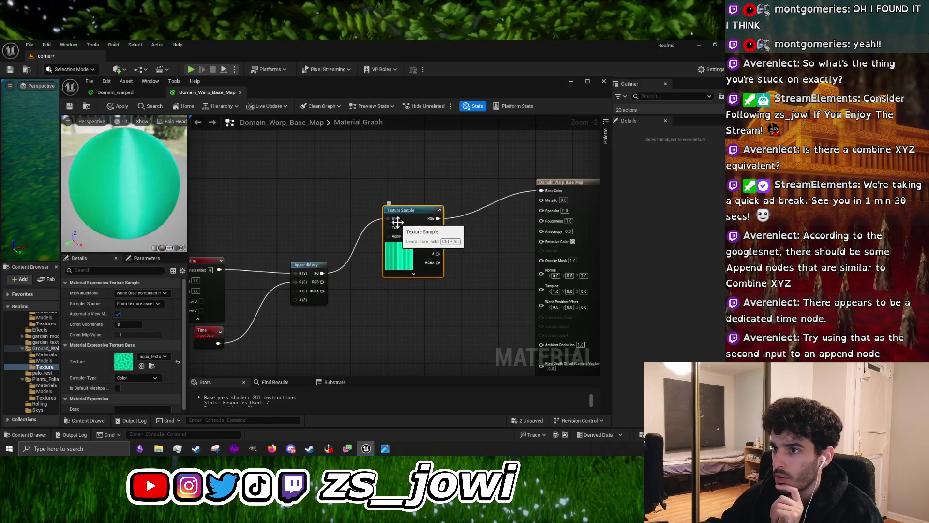
scroll(107, 181, "down", 3)
left_click_drag(128, 190, 92, 188)
scroll(125, 191, "up", 3)
scroll(359, 336, "up", 2)
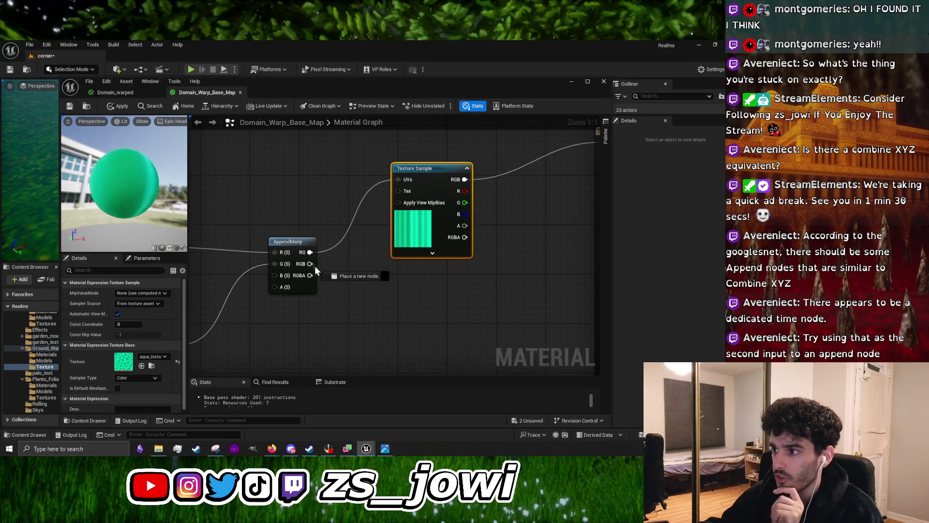
left_click_drag(311, 265, 397, 180)
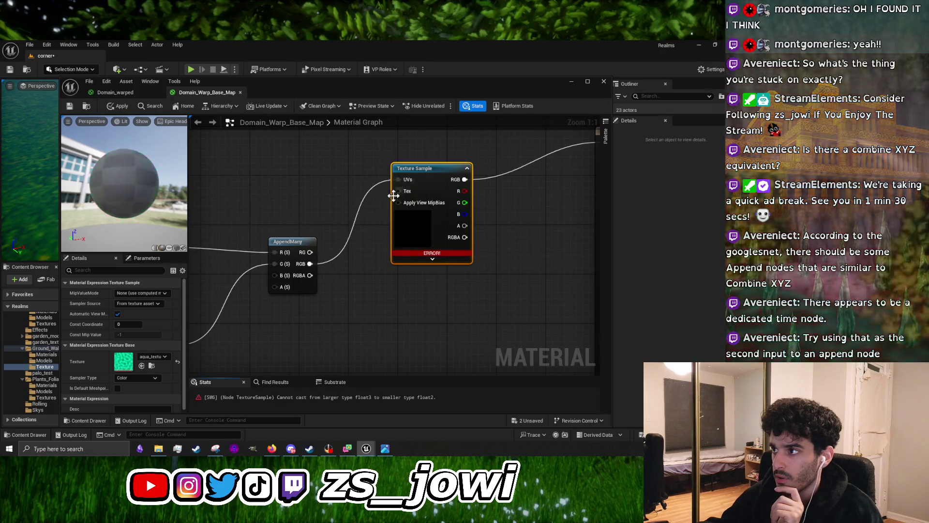
left_click(332, 259, "alt")
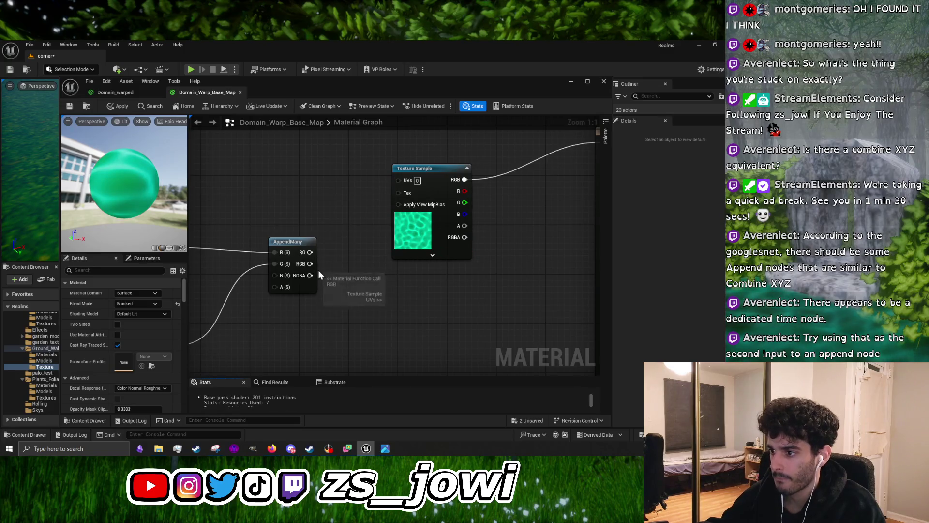
left_click_drag(310, 264, 327, 258)
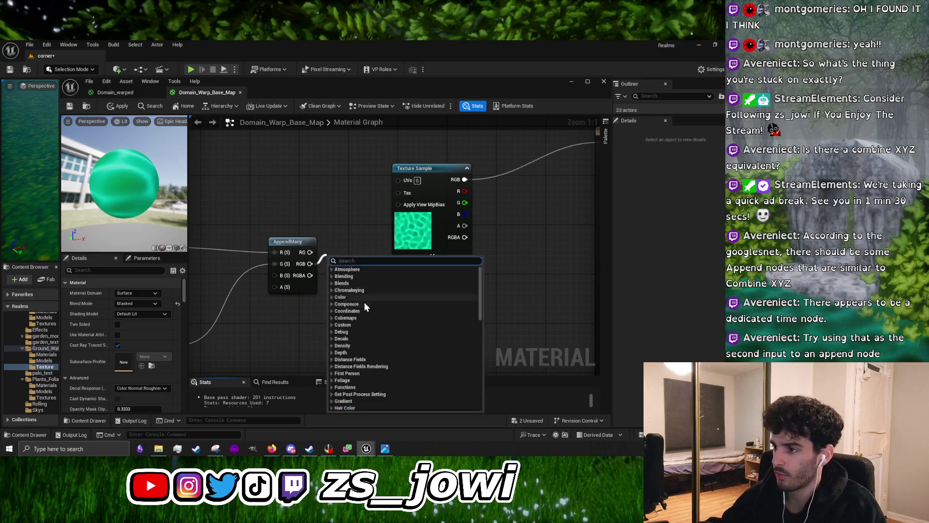
left_click(271, 303)
mouse_move(272, 303)
left_mouse_down()
mouse_move(371, 300)
mouse_move(382, 281)
left_mouse_up()
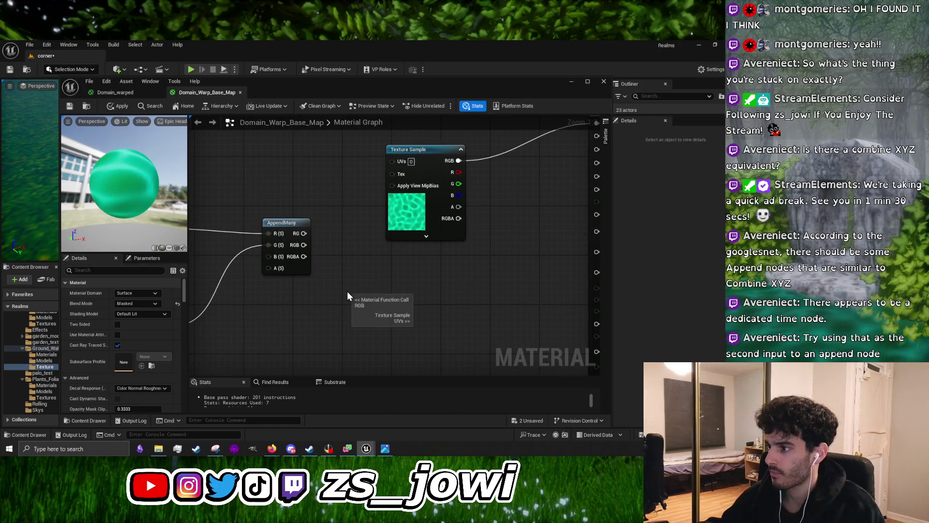
mouse_move(160, 312)
left_mouse_down()
mouse_move(240, 310)
mouse_move(349, 255)
left_mouse_up()
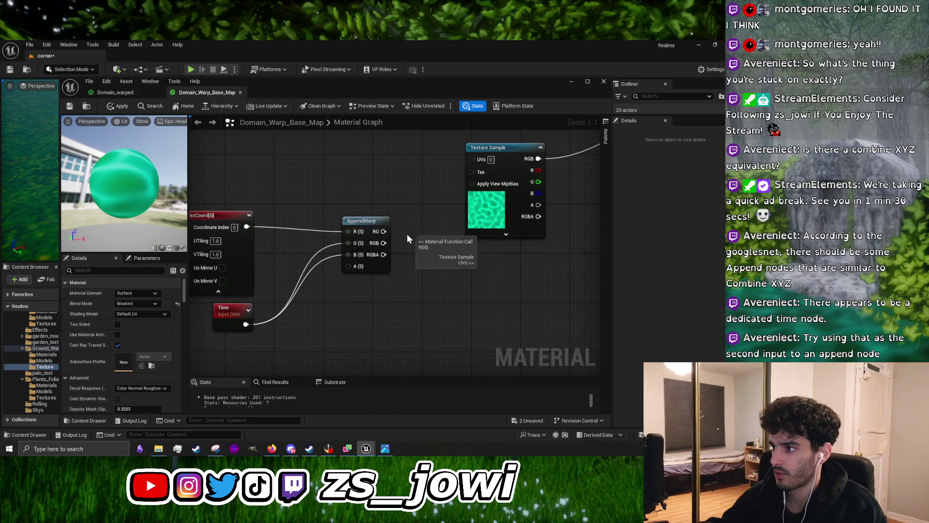
left_click_drag(383, 243, 472, 159)
mouse_move(383, 231)
left_mouse_down()
mouse_move(467, 174)
mouse_move(473, 158)
left_mouse_up()
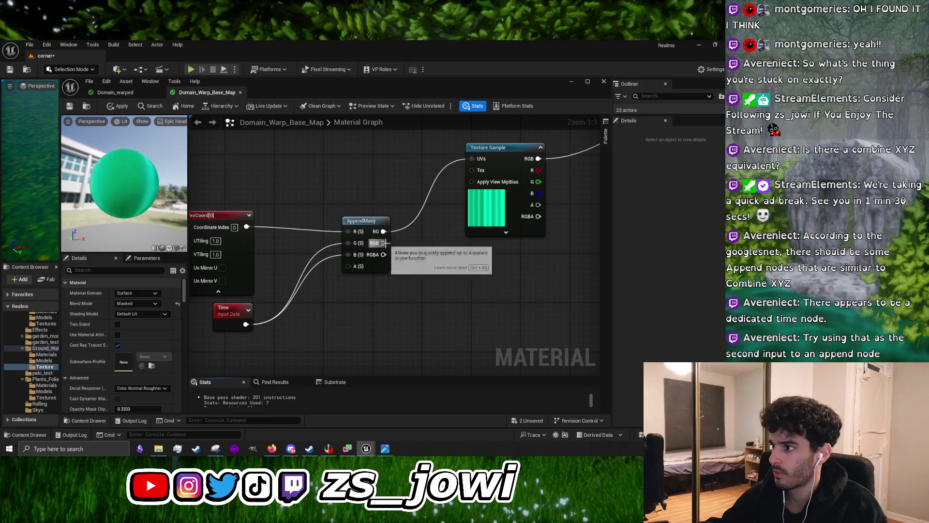
left_click(329, 259, "alt")
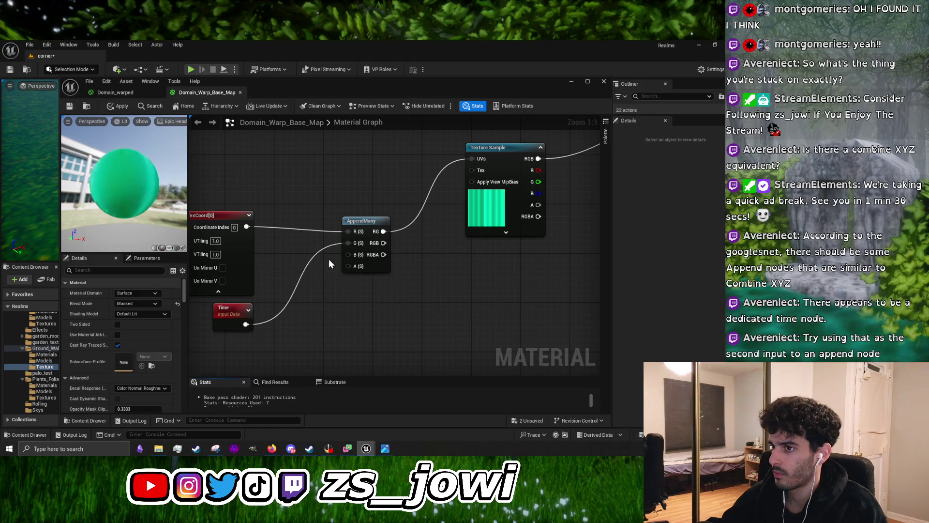
left_click(428, 202, "alt")
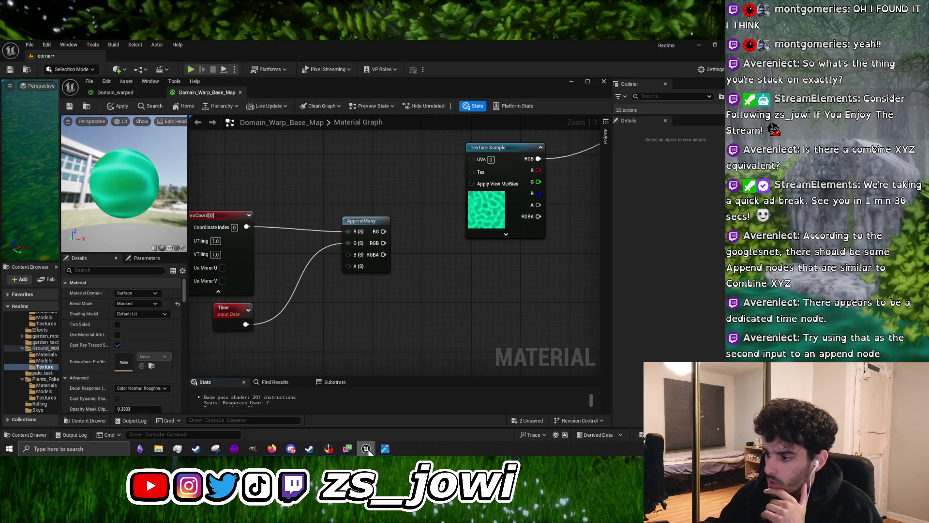
Glance at the domain.PNG reference, then search '3d' in the node menu without adding anything
key("alt+Tab")
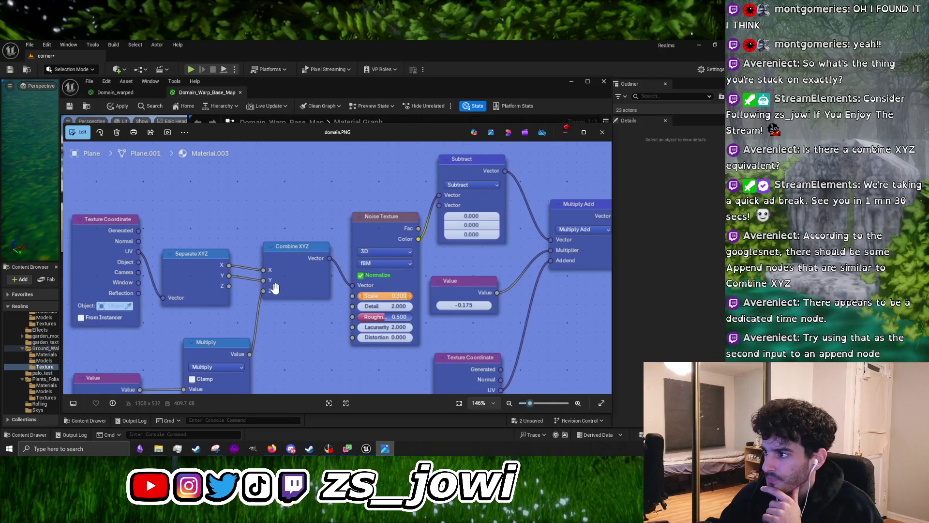
left_click(565, 132)
right_click(391, 288)
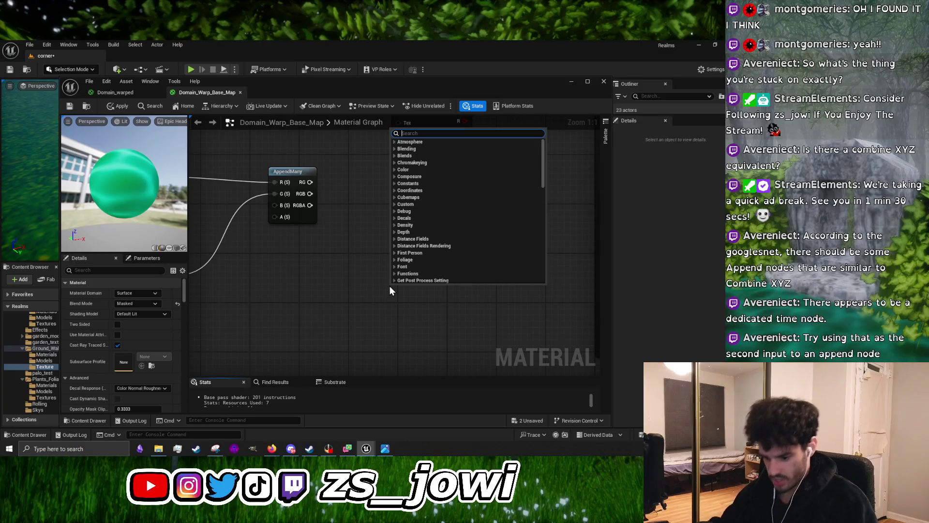
type("3d")
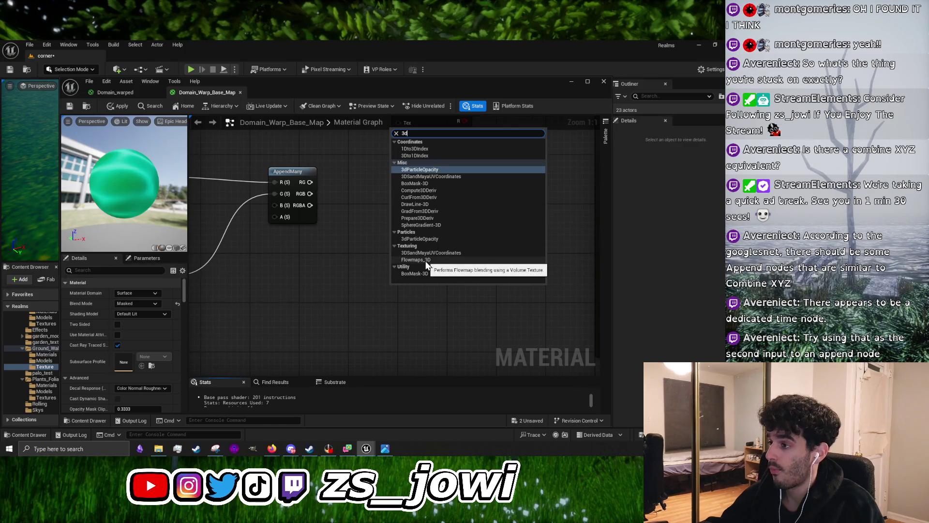
left_click(271, 290)
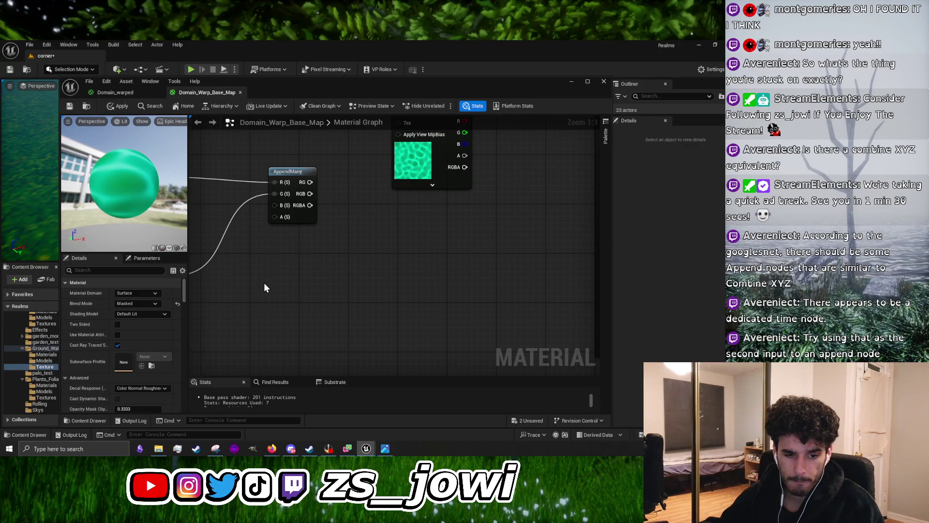
left_click_drag(260, 282, 327, 319)
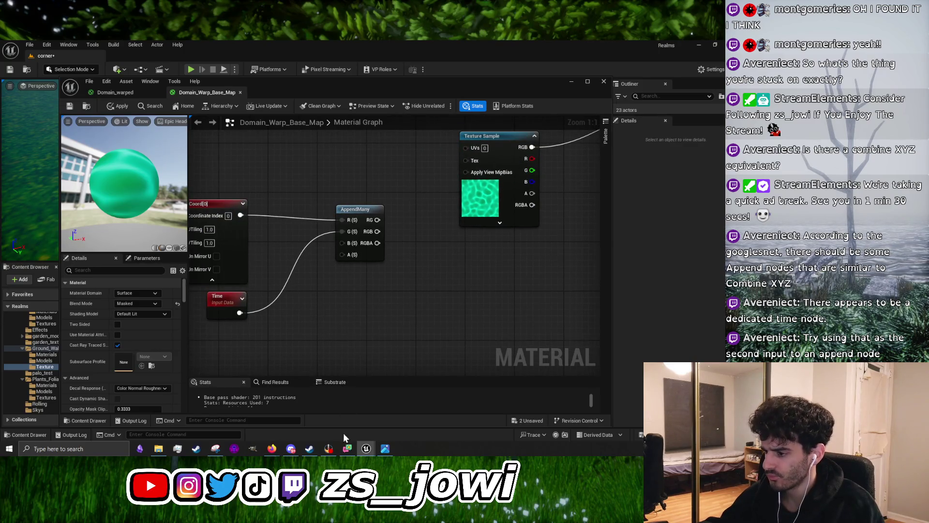
Cancel a second node search and bring the domain.PNG reference back up
right_click(387, 335)
scroll(424, 260, "down", 3)
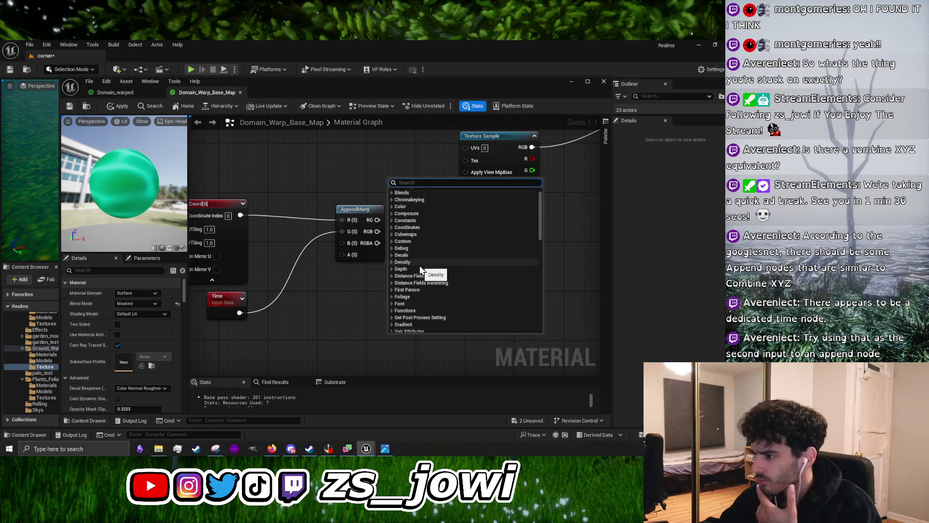
key("Escape")
left_click(386, 450)
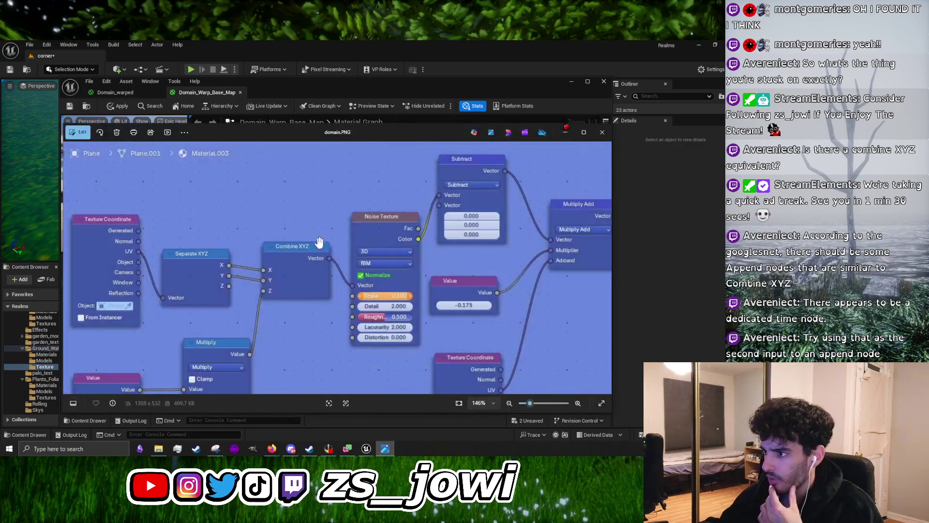
mouse_move(321, 301)
left_mouse_down()
mouse_move(307, 266)
mouse_move(280, 284)
left_mouse_up()
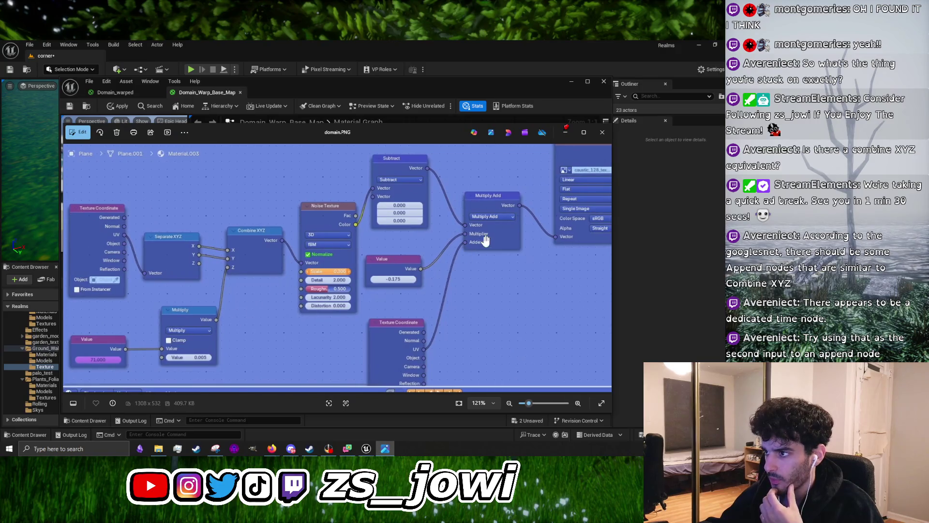
left_click_drag(482, 238, 375, 230)
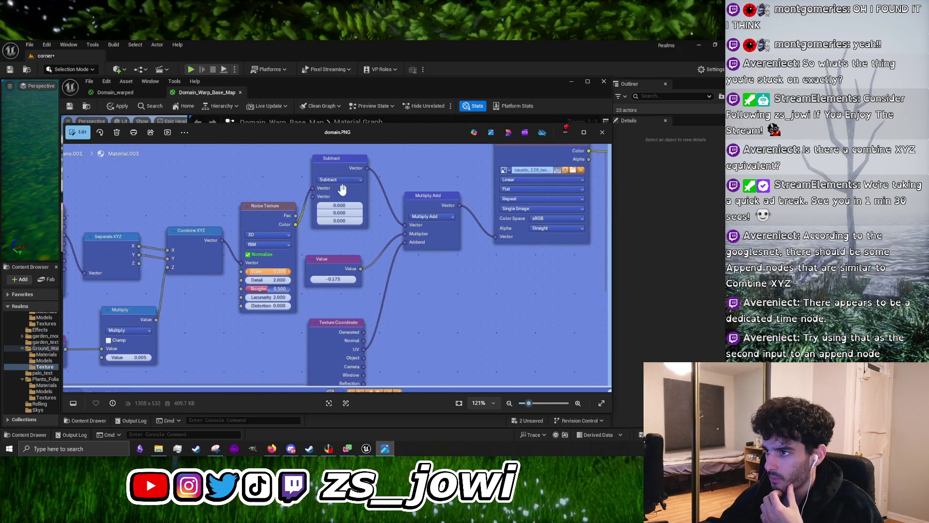
left_click_drag(363, 332, 404, 253)
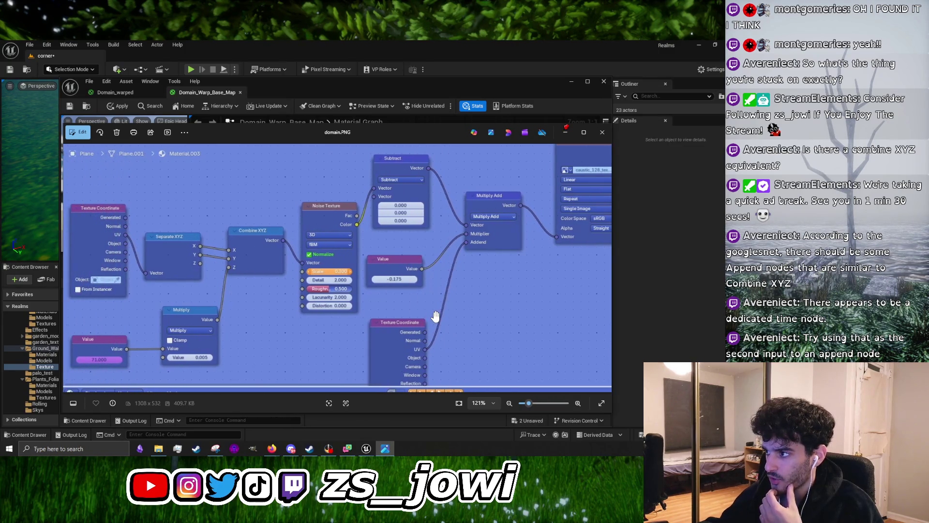
left_click_drag(460, 293, 414, 286)
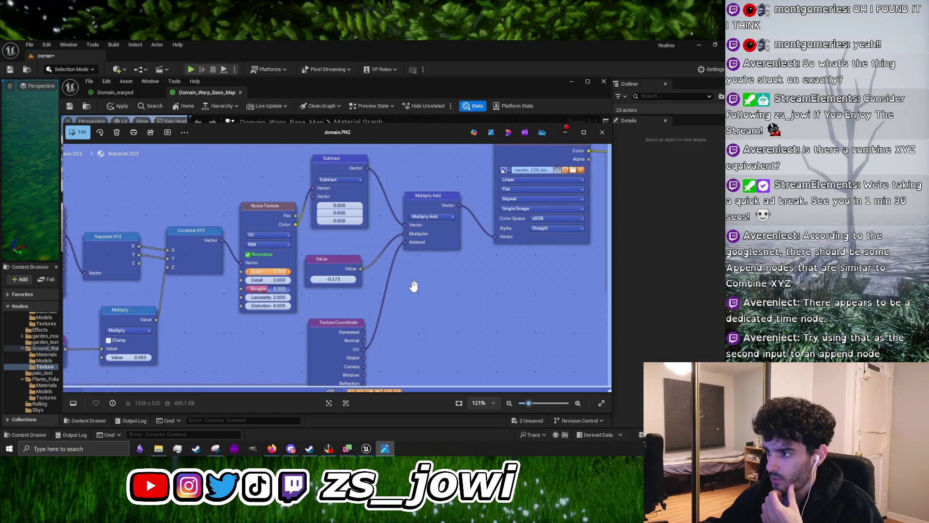
left_click_drag(413, 286, 523, 269)
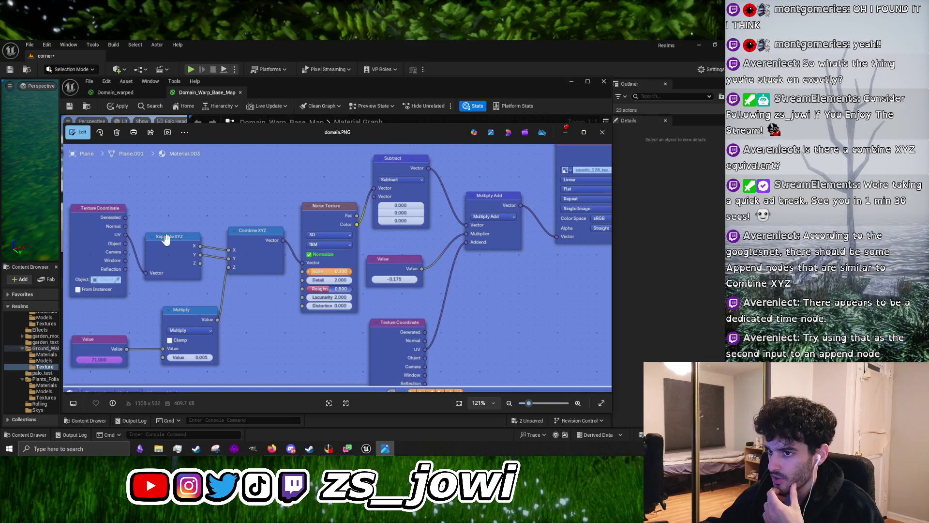
scroll(382, 339, "down", 2)
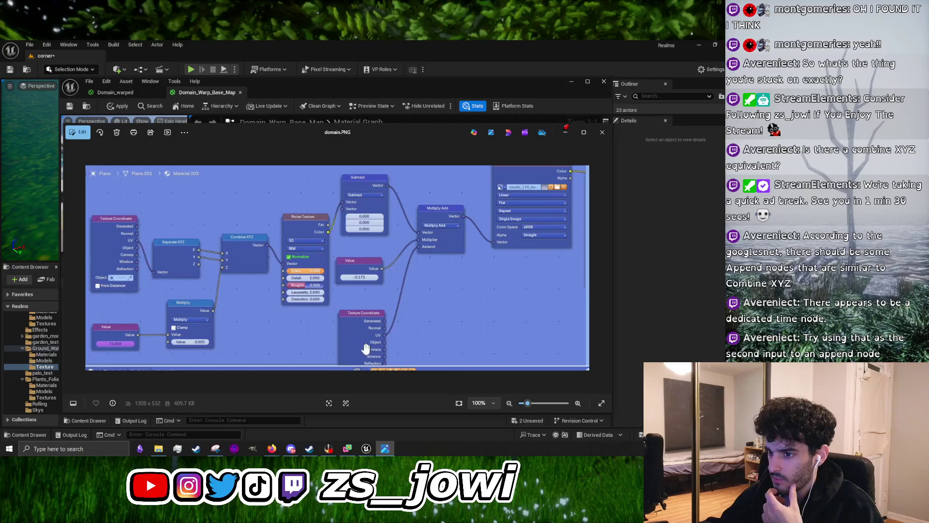
scroll(365, 349, "up", 2)
left_click_drag(487, 317, 363, 317)
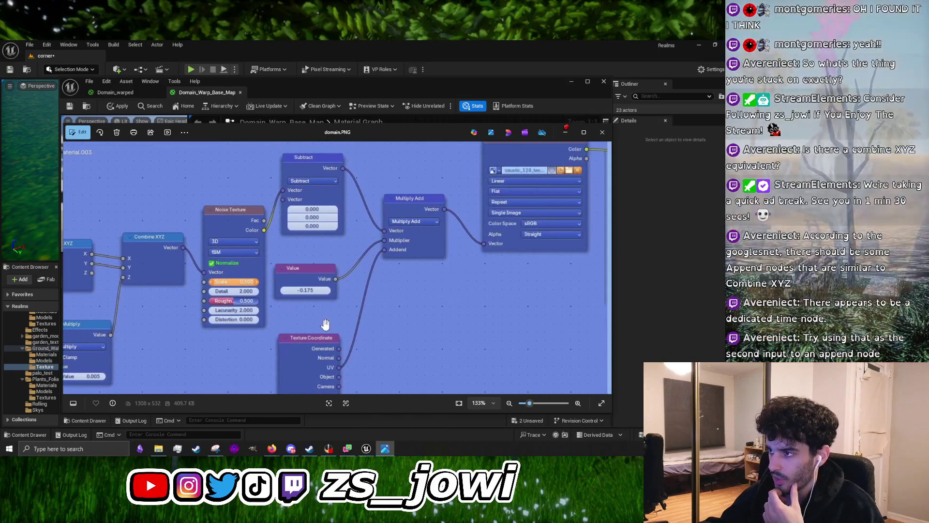
scroll(417, 264, "up", 5)
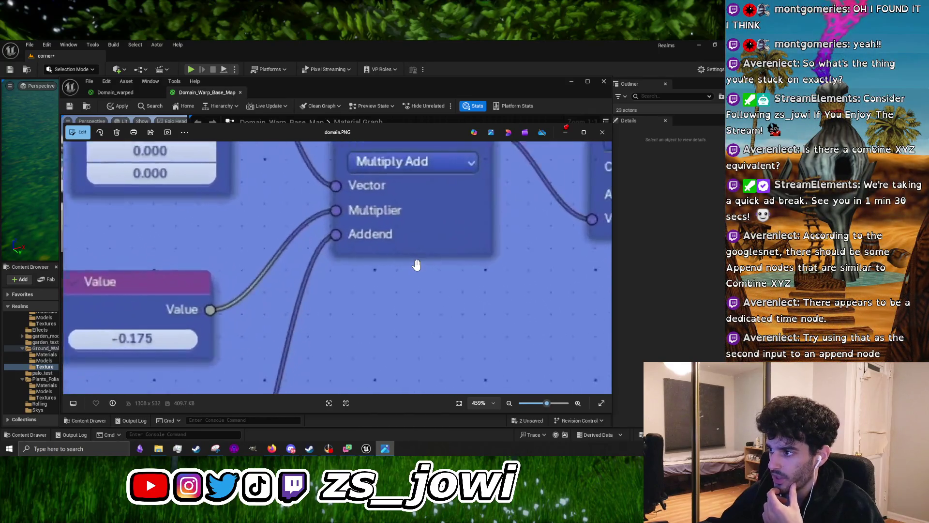
scroll(322, 263, "down", 8)
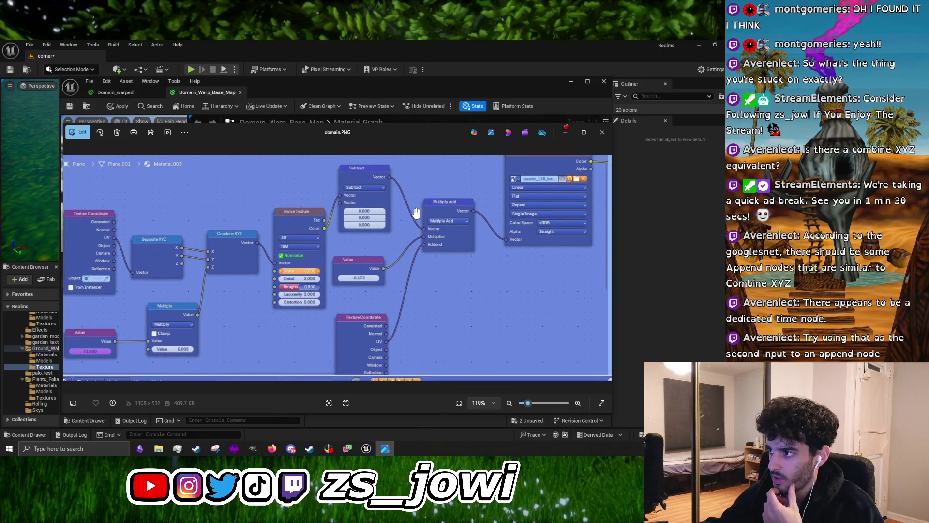
left_click(566, 132)
right_click(408, 295)
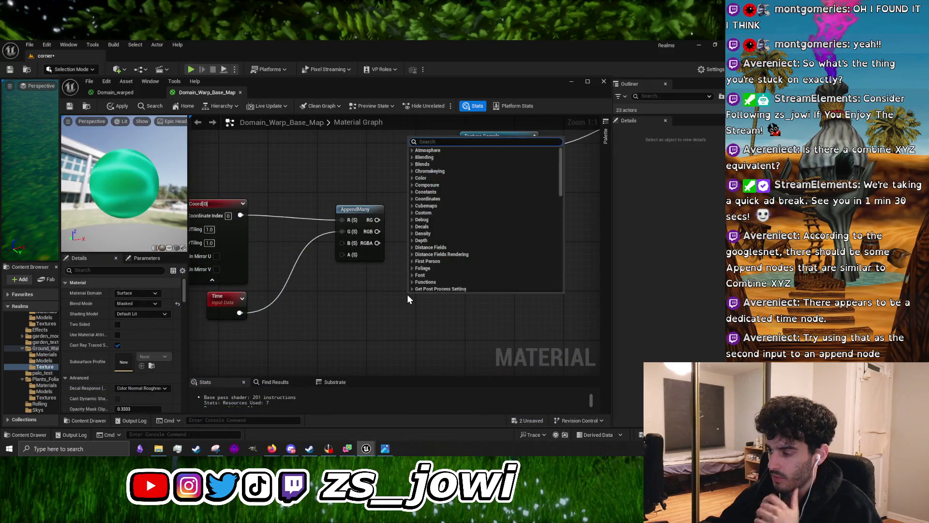
type("mult")
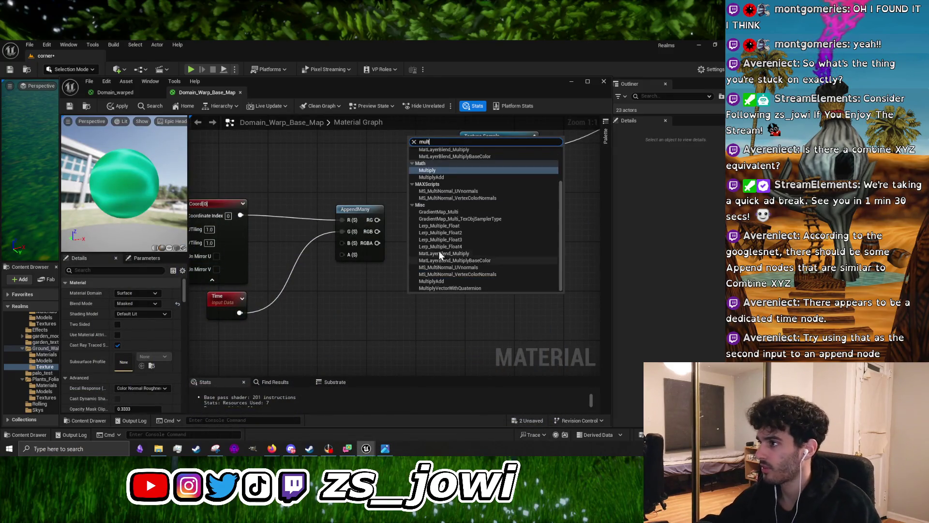
left_click(448, 177)
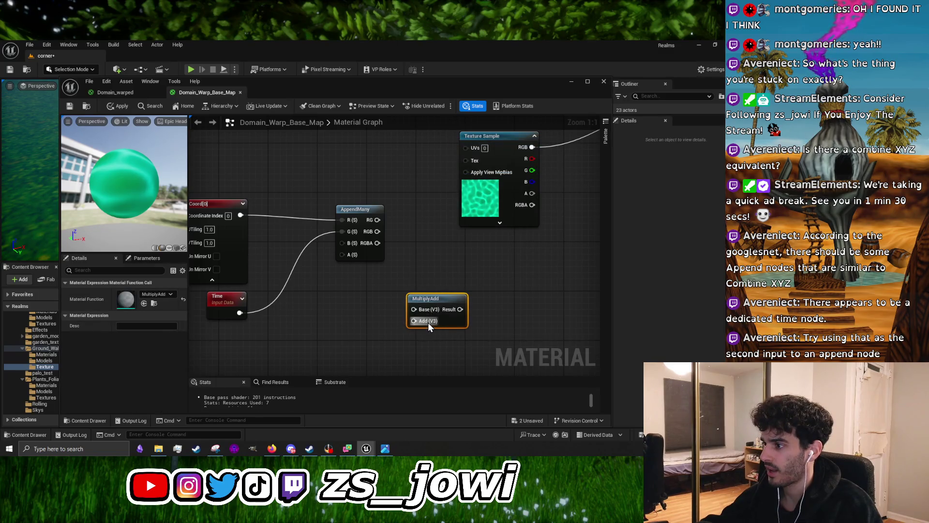
right_click(451, 304)
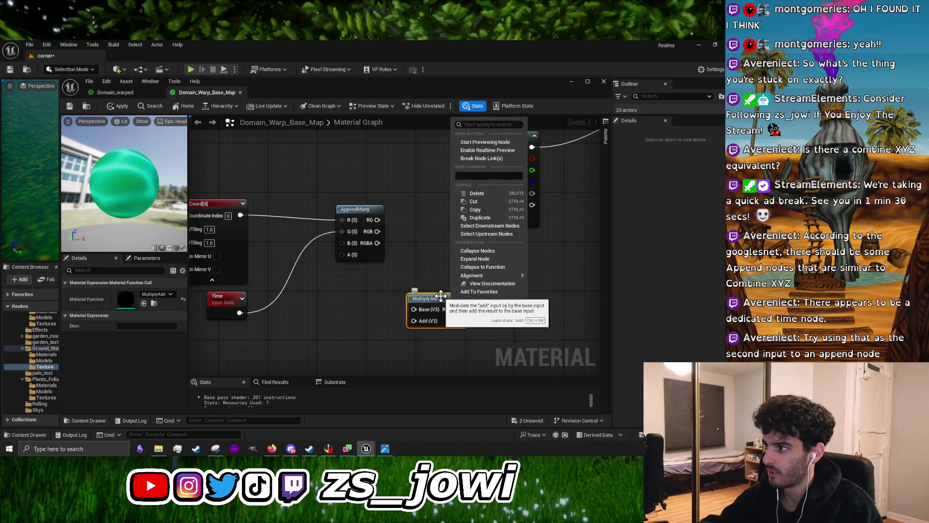
left_click(441, 300)
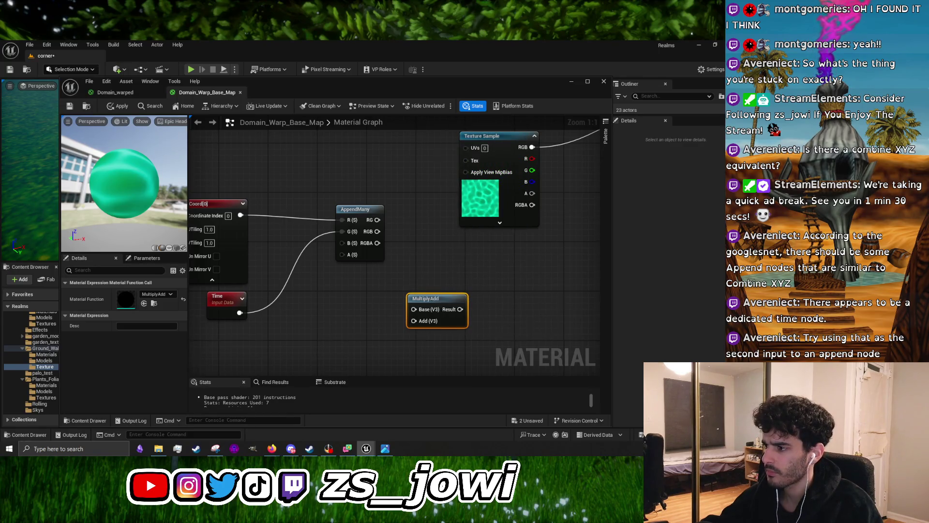
left_click_drag(474, 344, 400, 287)
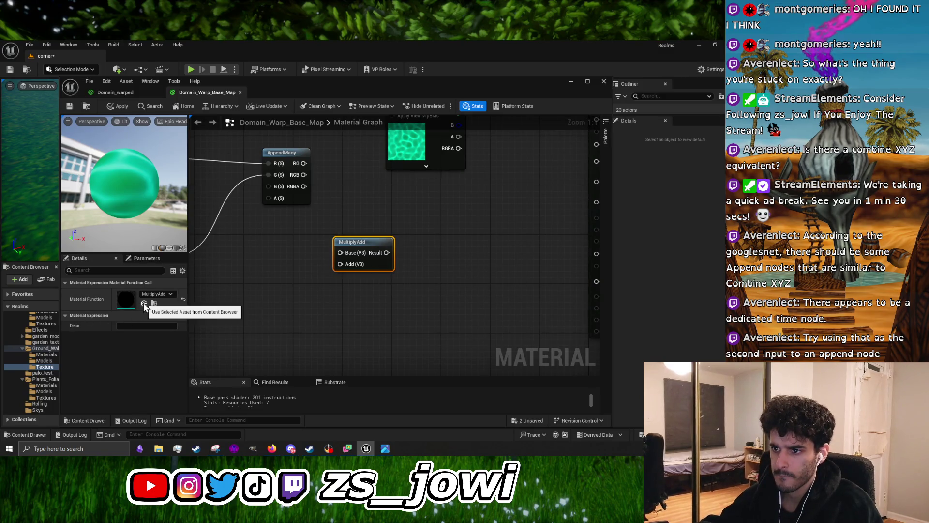
left_click(379, 340)
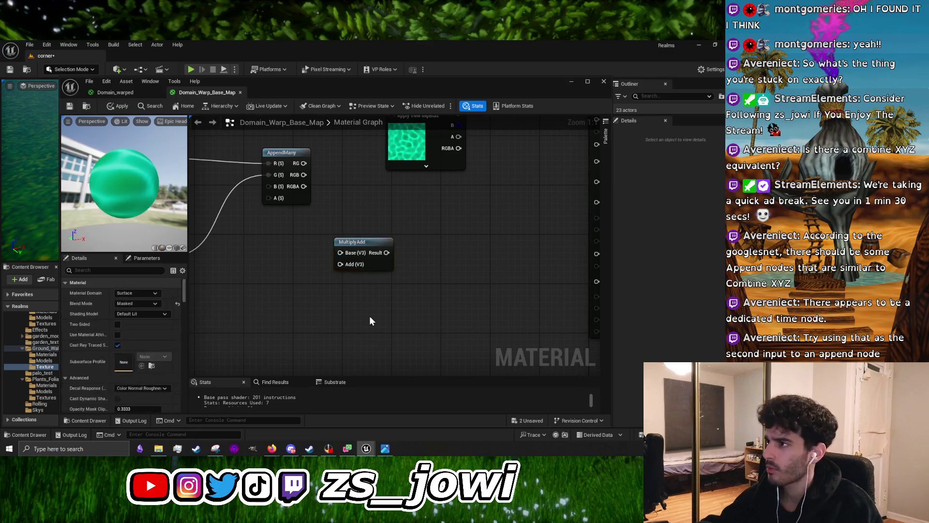
scroll(370, 315, "down", 4)
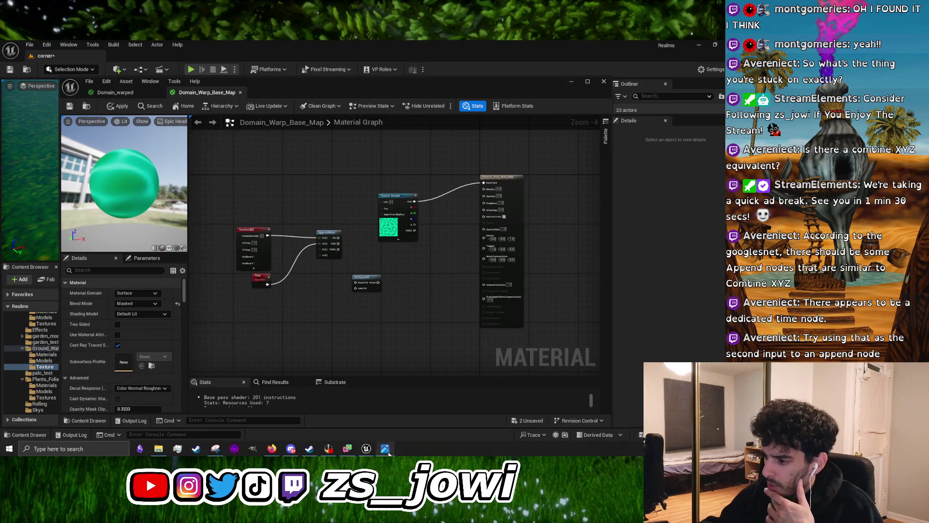
Inspect the domain.PNG Blender noise node setup in Photos, then return to the material graph
left_click(385, 448)
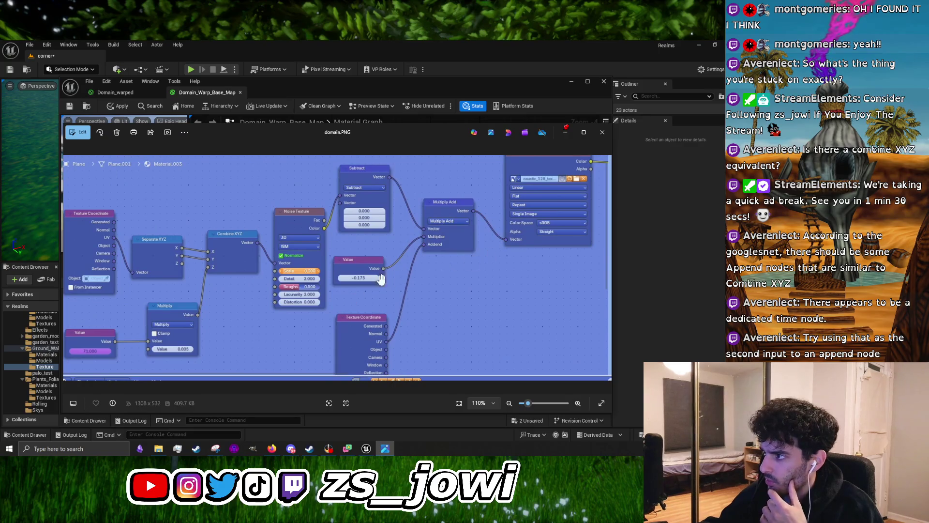
left_click_drag(449, 305, 454, 305)
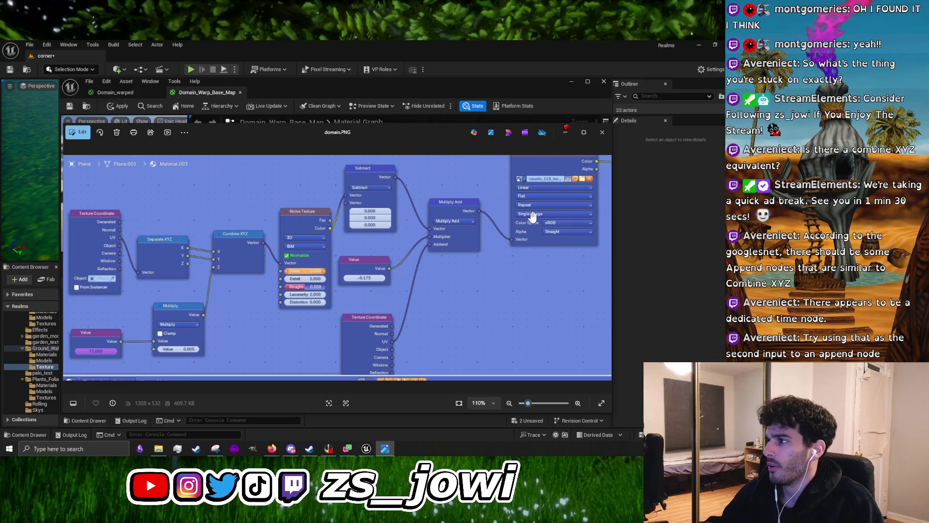
left_click(561, 138)
Rearrange the graph, moving the Texture Sample right and MultiplyAdd down-left
left_click_drag(411, 252, 457, 294)
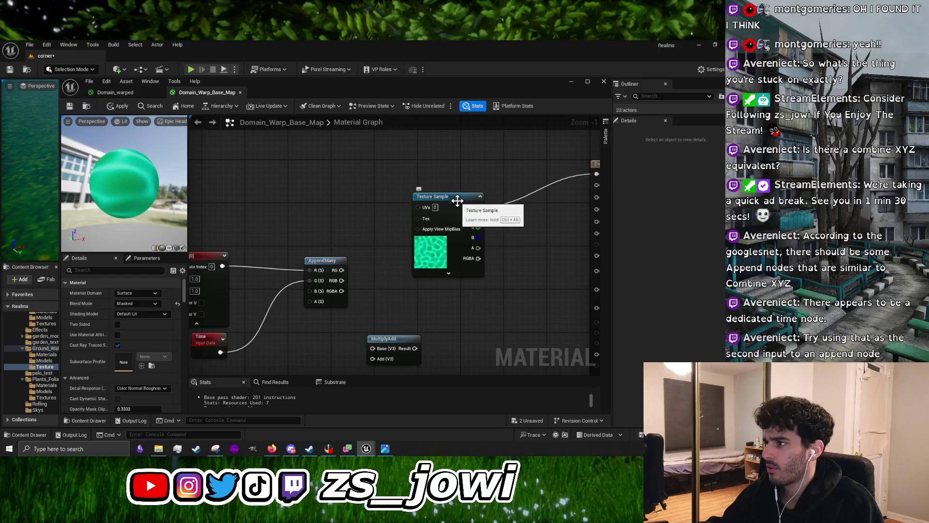
left_click_drag(460, 199, 492, 221)
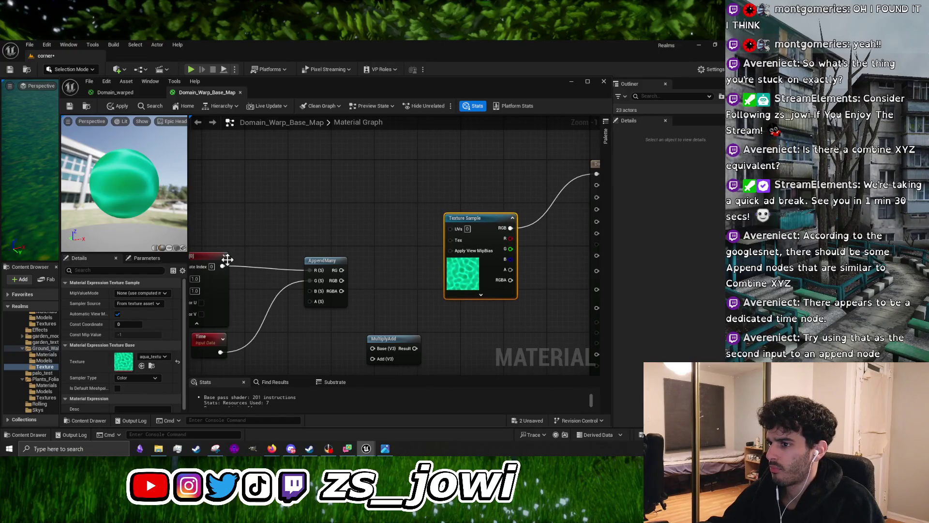
left_click_drag(265, 266, 298, 250)
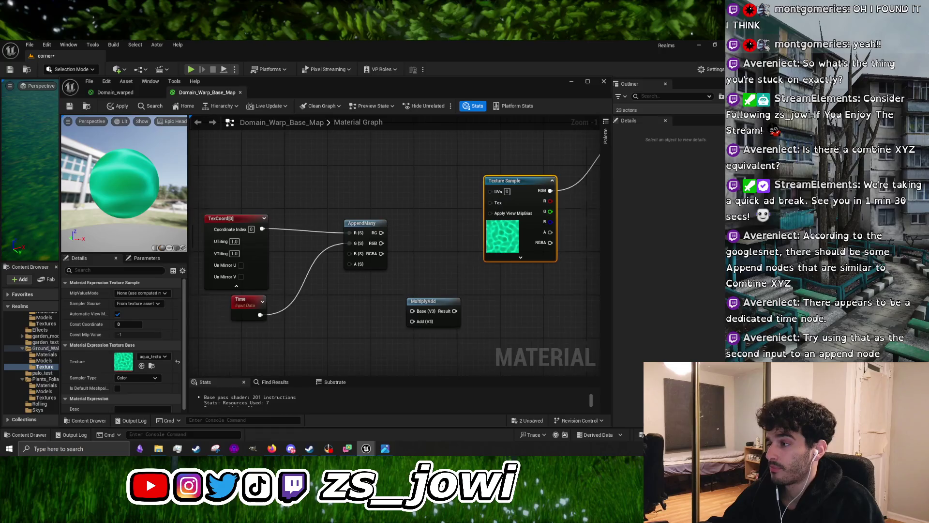
left_click_drag(514, 368, 469, 366)
mouse_move(412, 317)
left_mouse_down()
mouse_move(461, 256)
mouse_move(370, 321)
mouse_move(365, 339)
left_mouse_up()
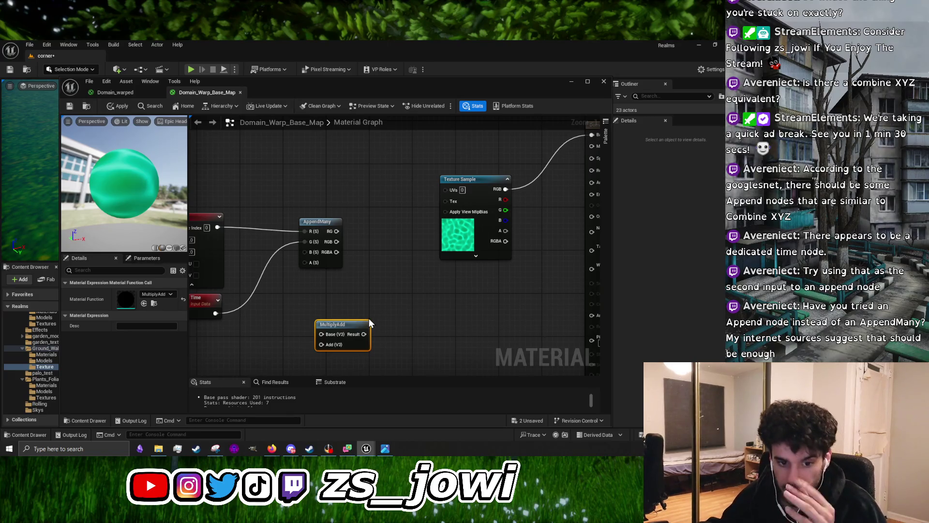
left_click(310, 304)
Add an Append node via 'appen', wire TexCoord into A, and output into Texture Sample UVs
right_click(400, 286)
type("appen")
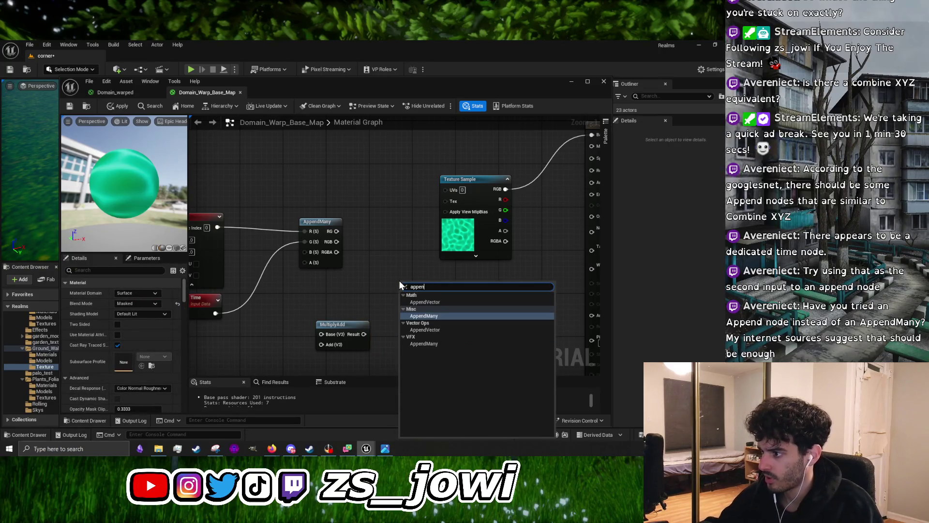
left_click(443, 303)
left_click_drag(416, 283, 302, 275)
mouse_move(217, 227)
left_mouse_down()
mouse_move(258, 279)
mouse_move(289, 292)
left_mouse_up()
mouse_move(215, 313)
left_mouse_down()
mouse_move(293, 300)
mouse_move(446, 189)
left_mouse_up()
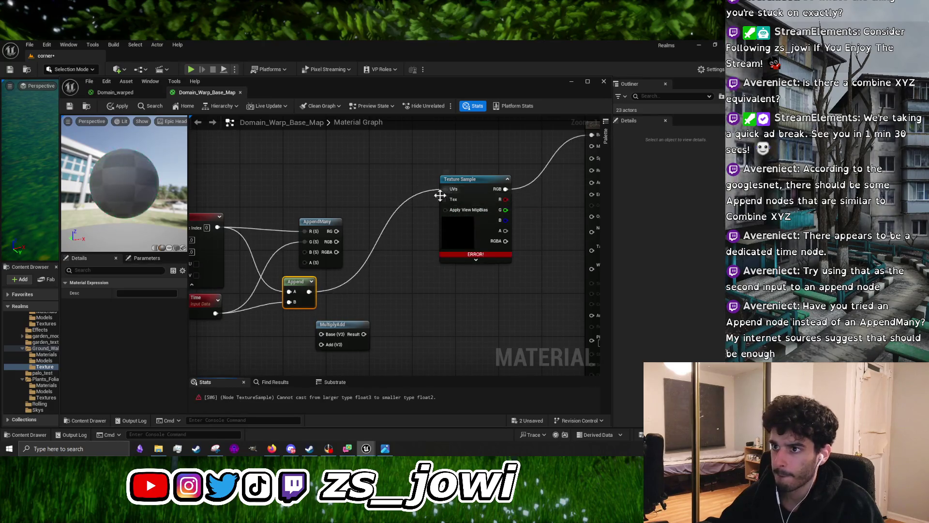
left_click(291, 242)
Detach AppendMany from TexCoord, move it aside, and relink Append to the Texture Sample UVs
left_click(291, 232, "alt")
left_click_drag(328, 220, 301, 146)
mouse_move(313, 282)
left_mouse_down()
mouse_move(331, 205)
mouse_move(326, 212)
mouse_move(454, 209)
mouse_move(358, 227)
left_mouse_up()
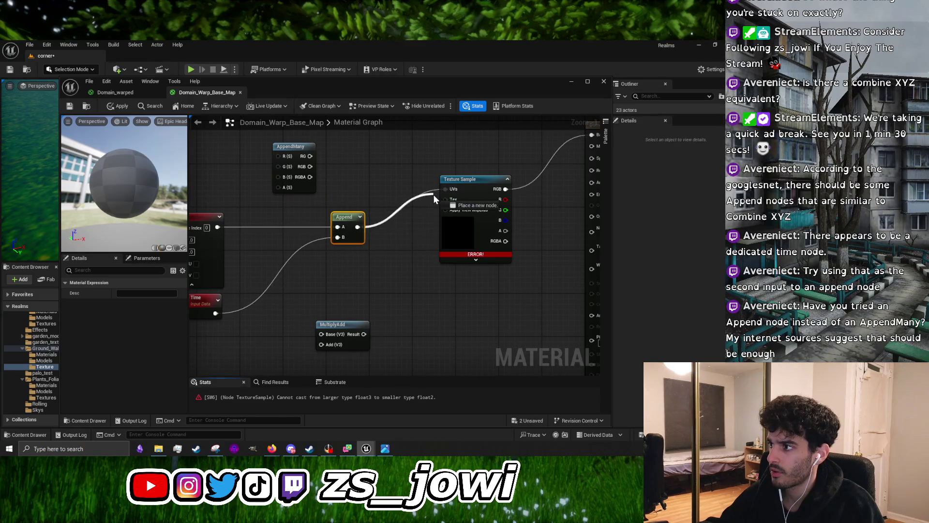
left_click_drag(445, 189, 376, 224)
left_click_drag(446, 199, 447, 199)
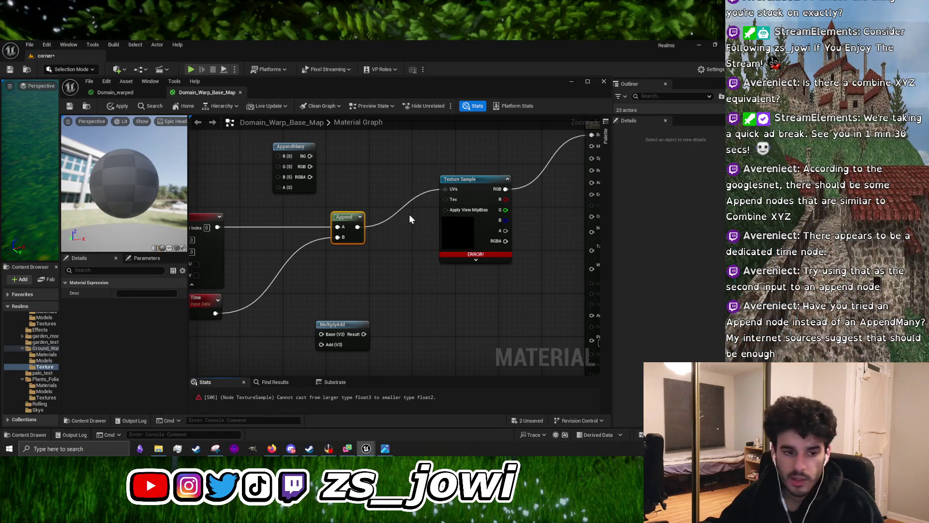
left_click(385, 449)
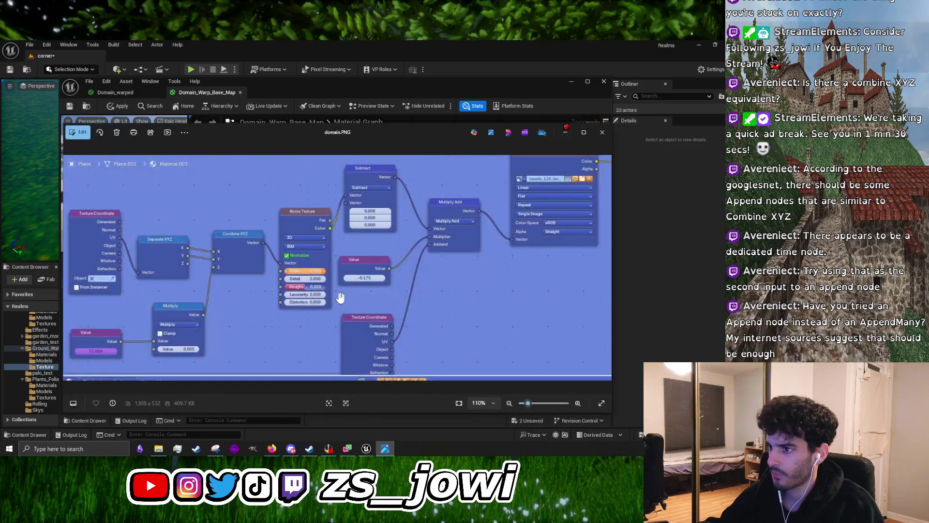
Add a Noise node to the graph via the 'noise' search
left_click(569, 133)
right_click(368, 292)
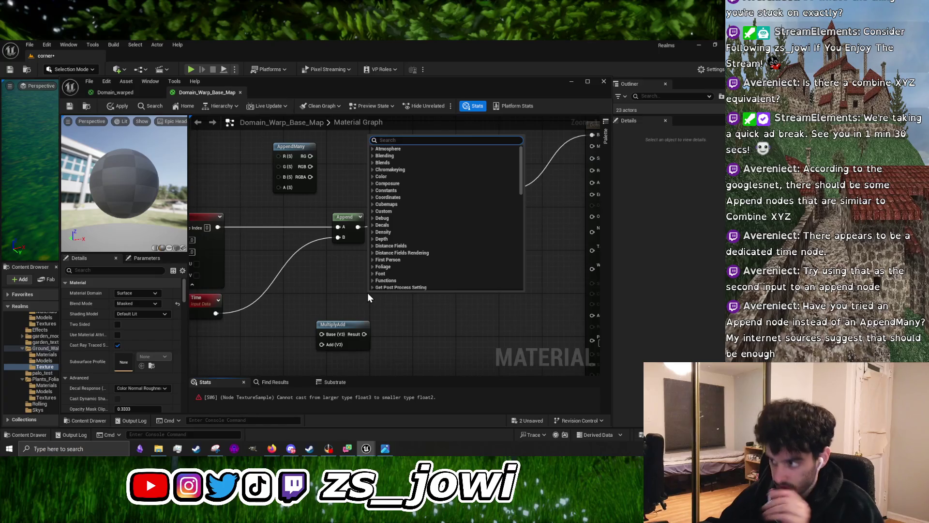
left_click(368, 318)
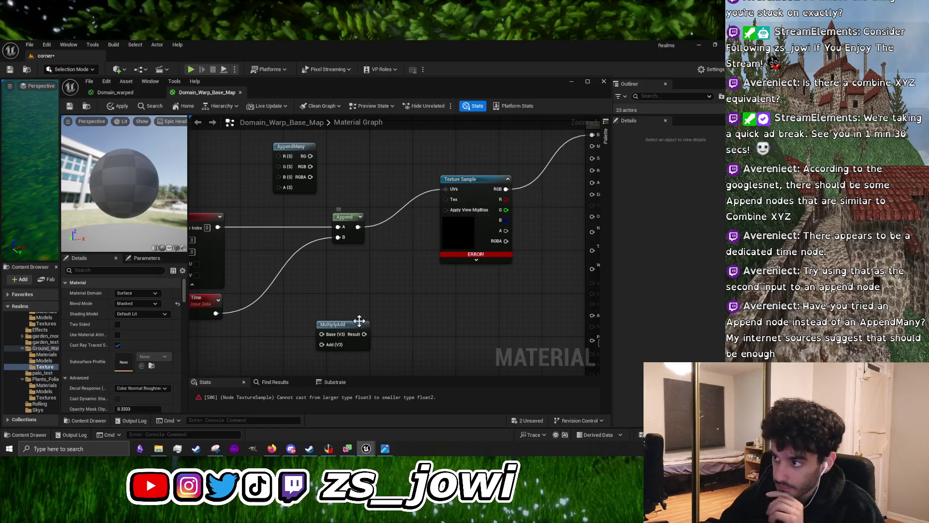
right_click(361, 289)
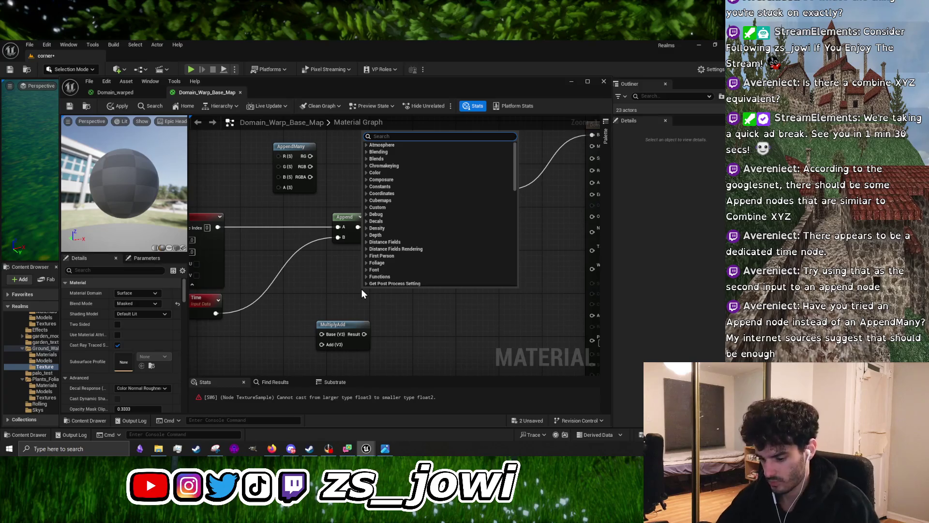
type("noise")
left_click(389, 152)
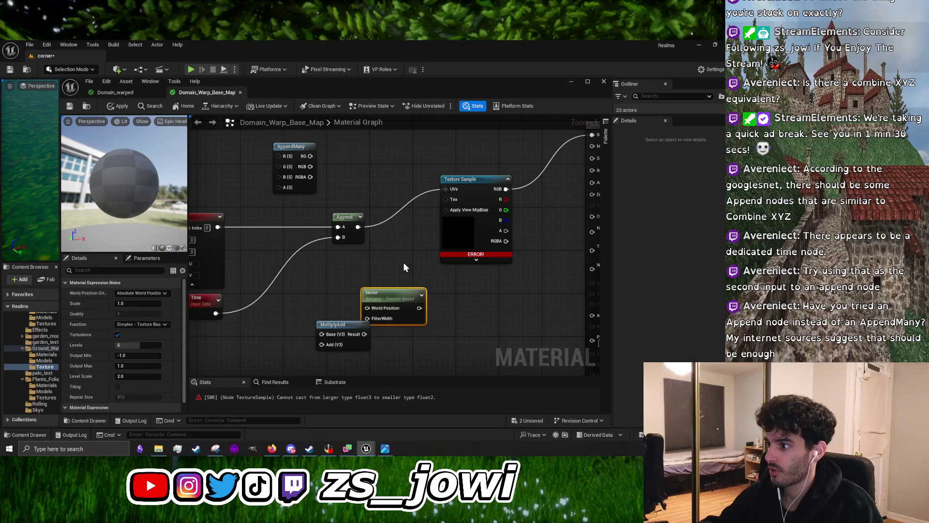
Place Noise between Append and Texture Sample, using Fast Gradient - 3D Texture function
left_click_drag(362, 322, 318, 327)
mouse_move(358, 227)
left_mouse_down()
mouse_move(368, 308)
mouse_move(444, 188)
left_mouse_up()
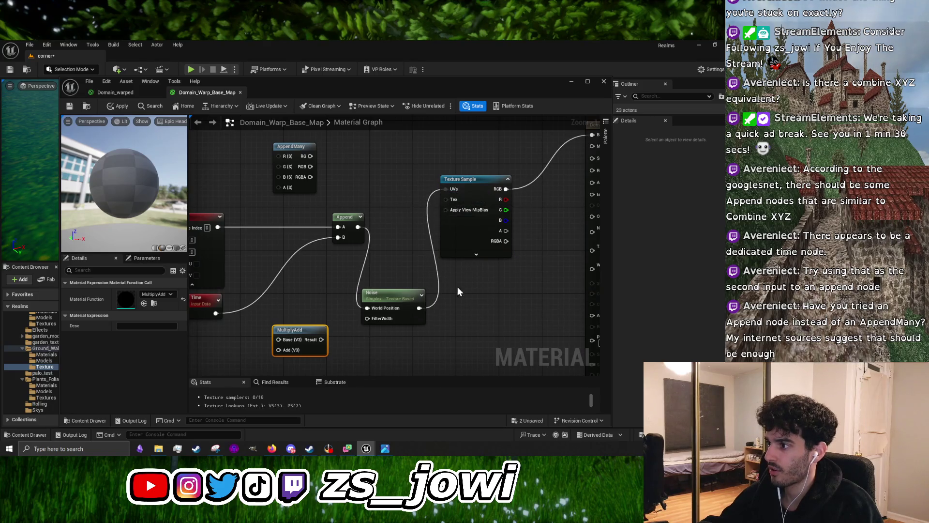
left_click_drag(346, 217, 302, 232)
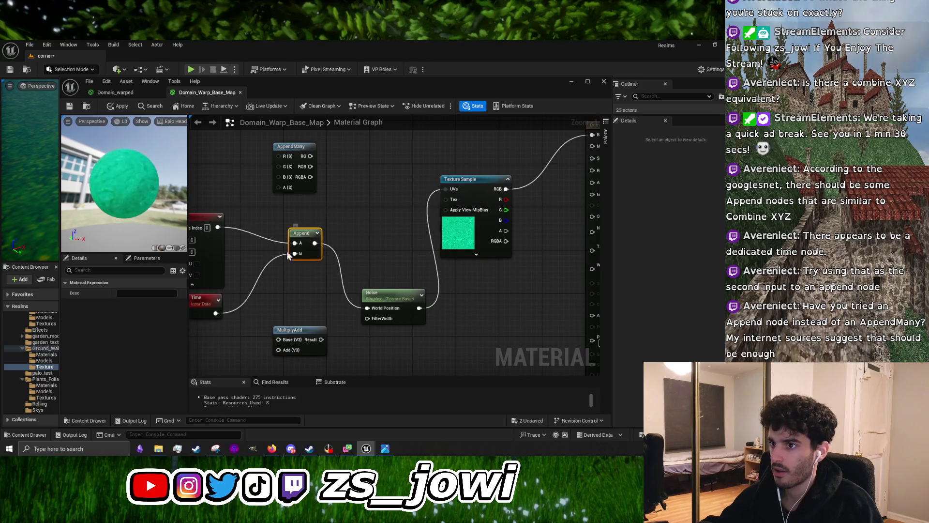
left_click_drag(139, 191, 121, 188)
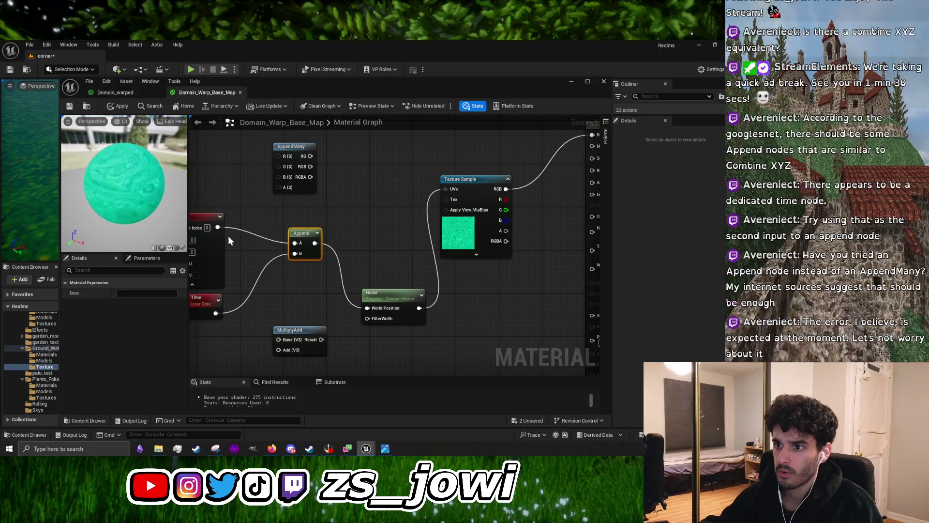
left_click(382, 294)
left_click_drag(382, 293, 379, 228)
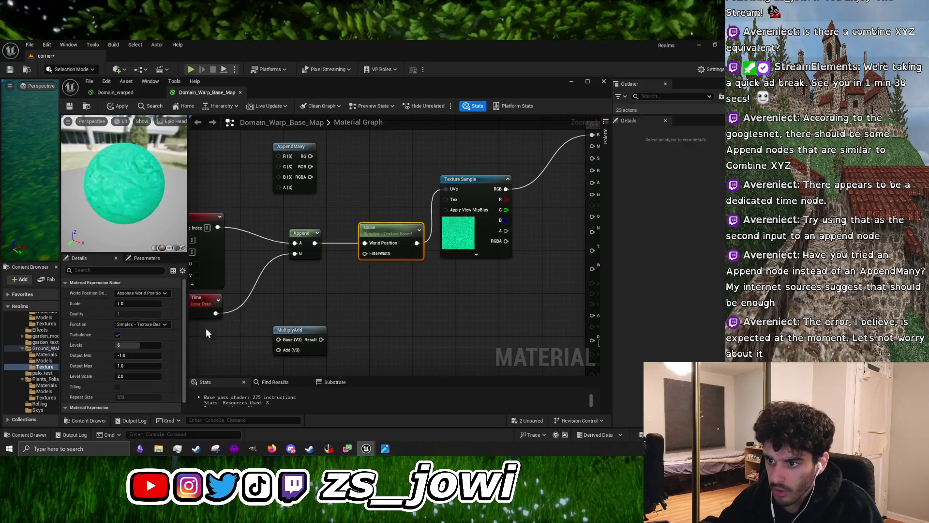
left_click(150, 325)
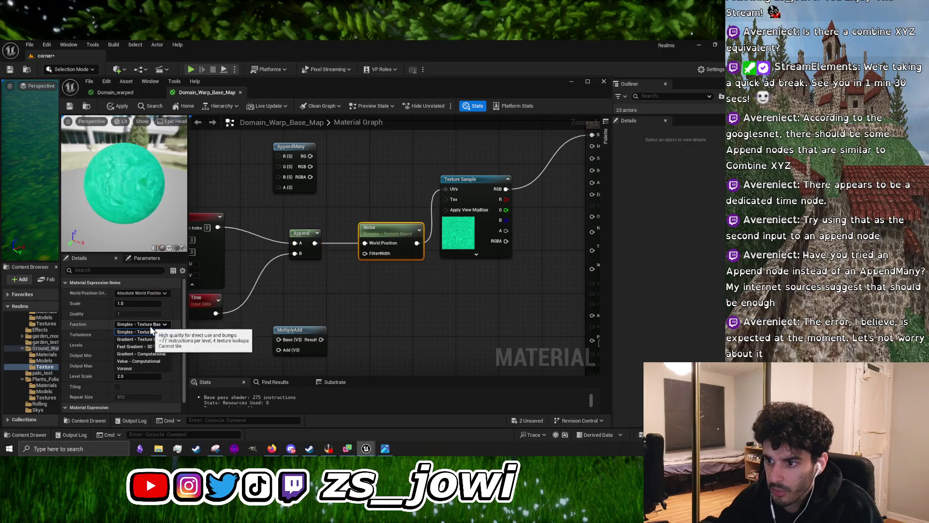
left_click(162, 347)
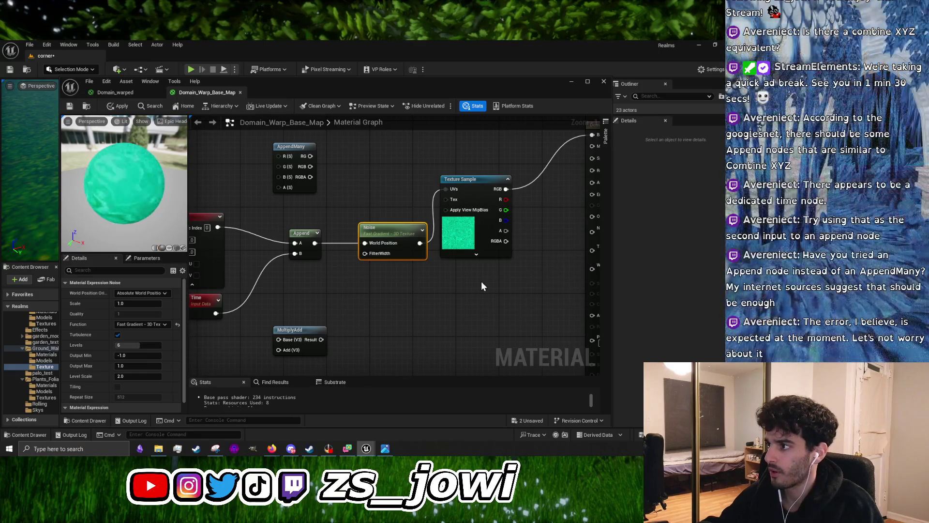
Tidy the graph, delete the unused AppendMany node, and move MultiplyAdd to the top
left_click_drag(481, 285, 419, 312)
mouse_move(339, 256)
left_mouse_down()
mouse_move(313, 290)
mouse_move(317, 260)
left_mouse_up()
left_click_drag(265, 301, 388, 299)
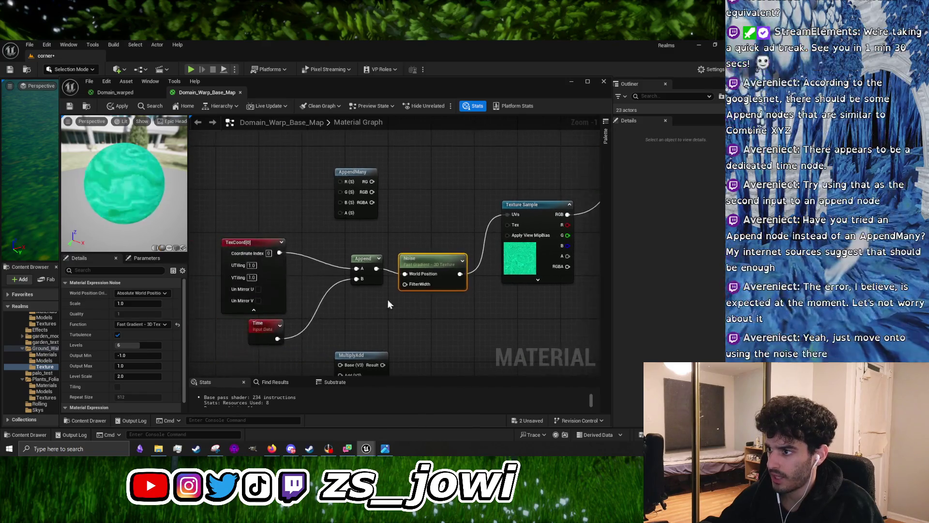
mouse_move(237, 213)
left_mouse_down()
mouse_move(297, 319)
mouse_move(345, 329)
left_mouse_up()
left_click(371, 173)
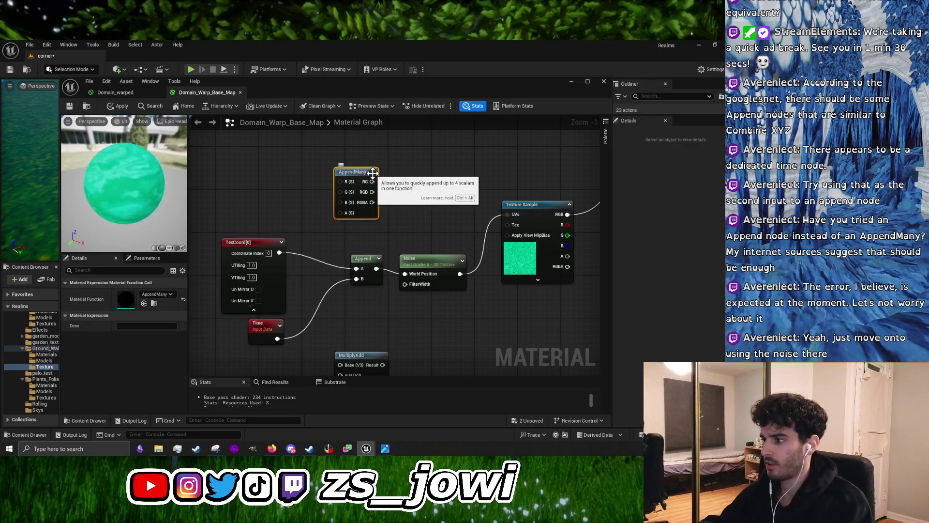
key("Delete")
mouse_move(381, 368)
left_mouse_down()
mouse_move(424, 153)
mouse_move(445, 160)
left_mouse_up()
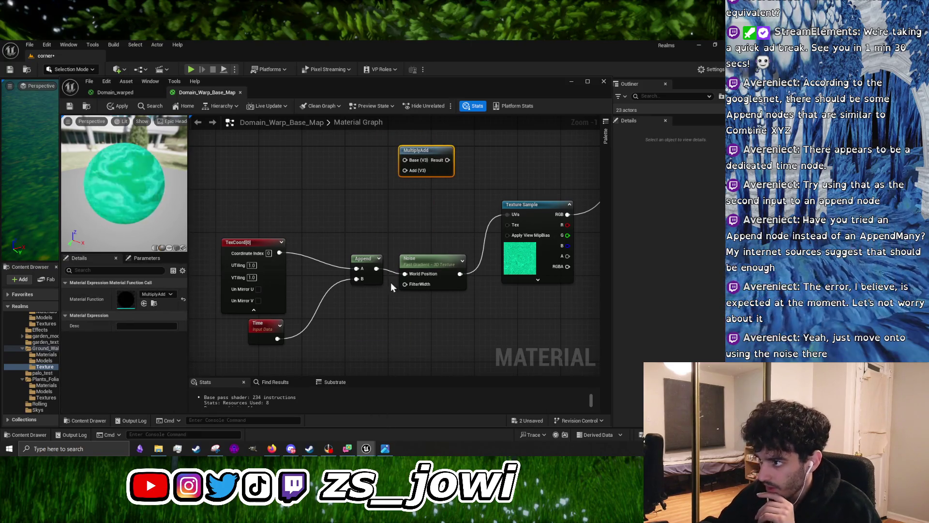
left_click(415, 263)
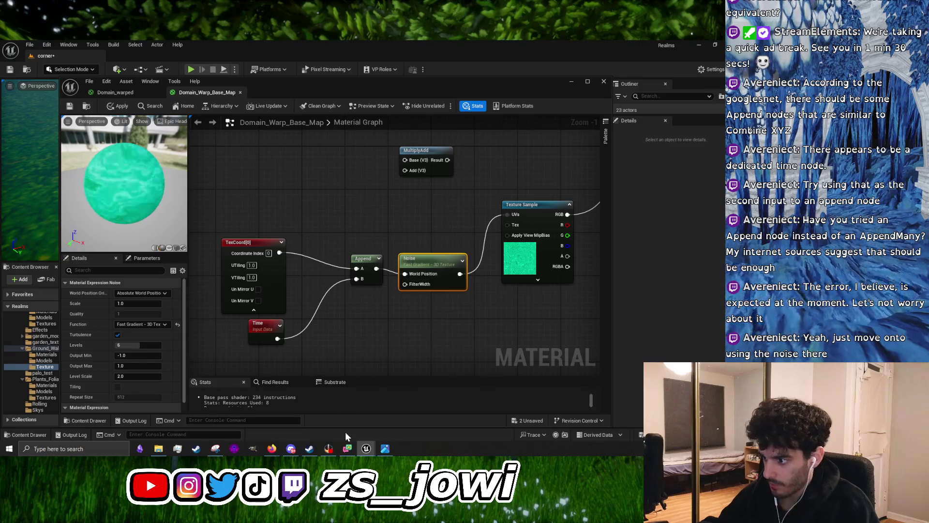
left_click(393, 450)
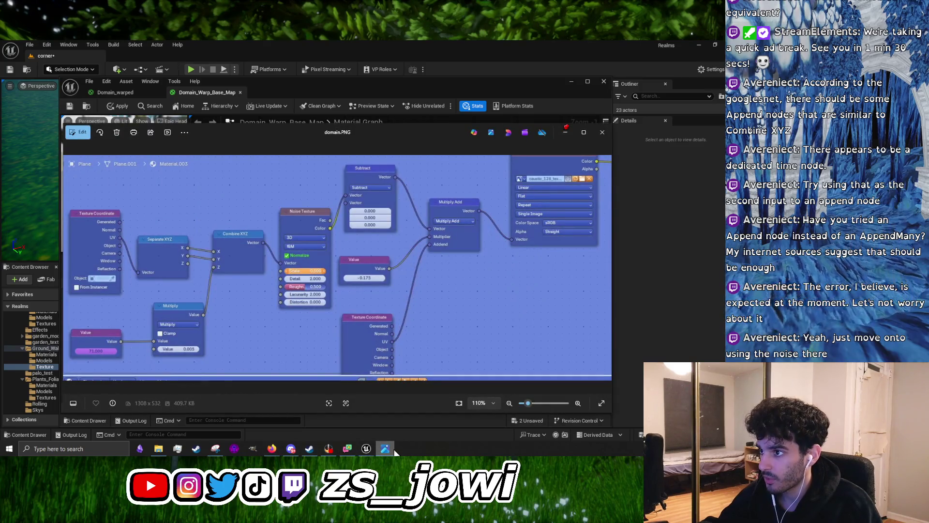
left_click(395, 451)
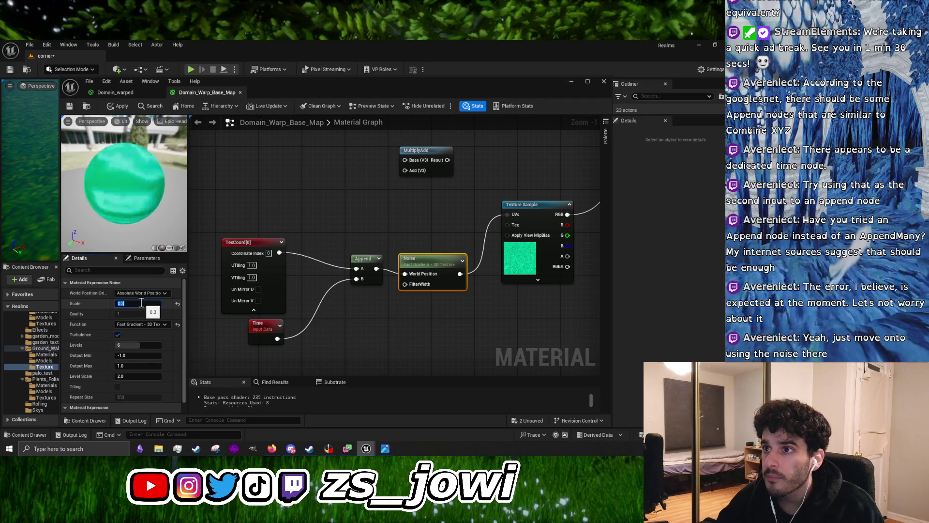
Commit the noise Scale of 0.3 and keep the Fast Gradient - 3D Texture function
left_click(406, 417)
left_click(386, 449)
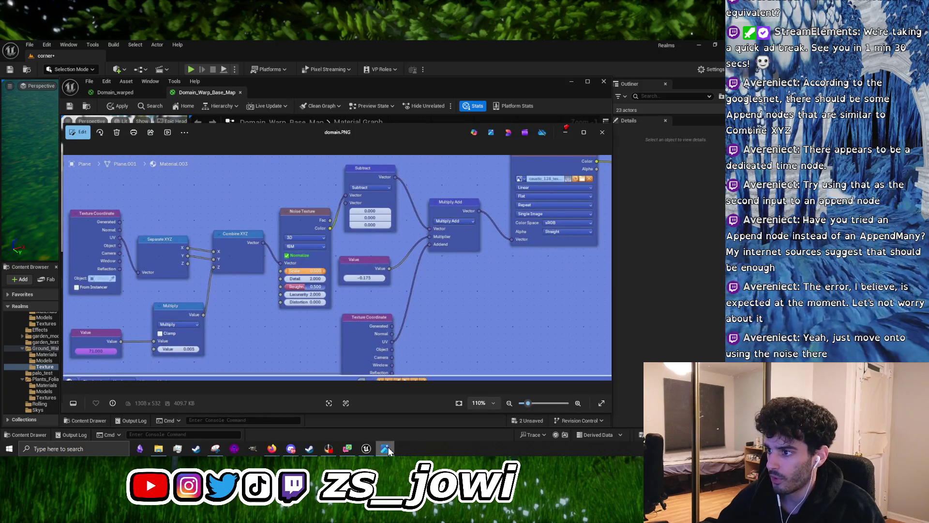
left_click(386, 448)
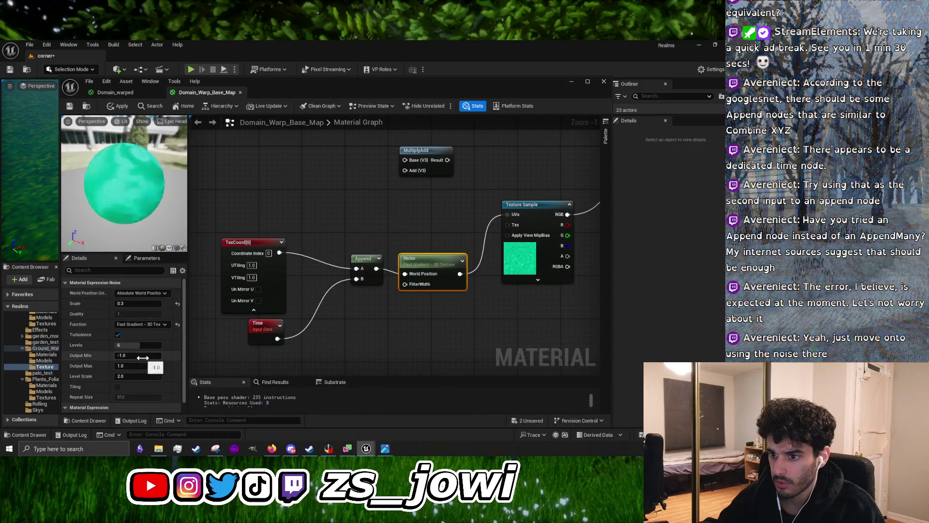
left_click(146, 324)
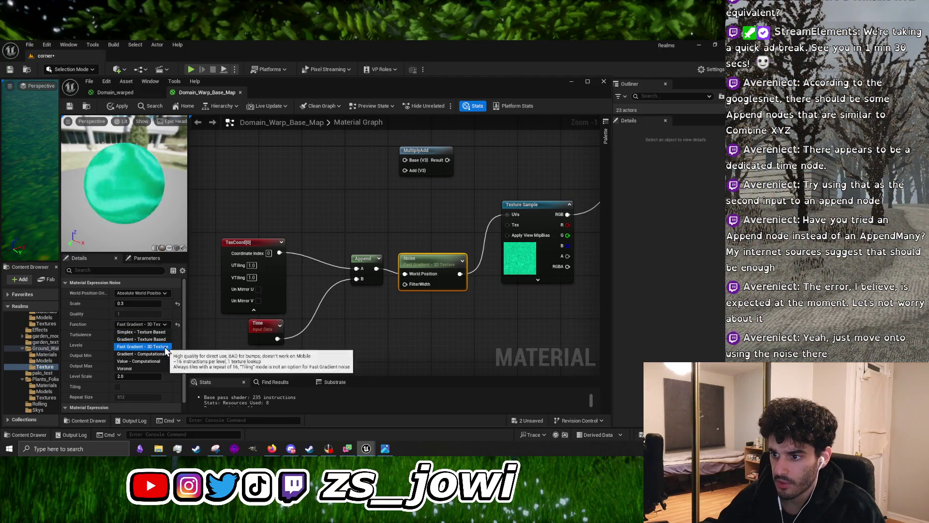
left_click(162, 311)
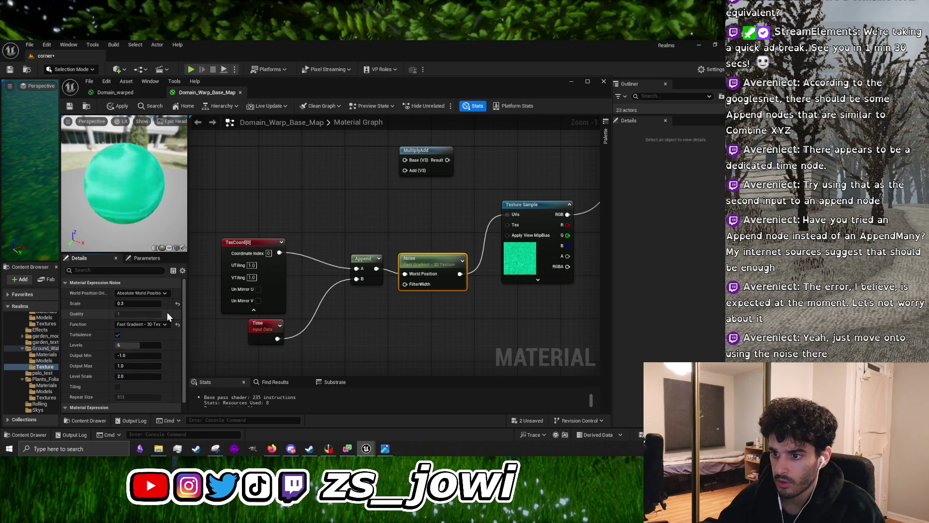
scroll(164, 321, "down", 1)
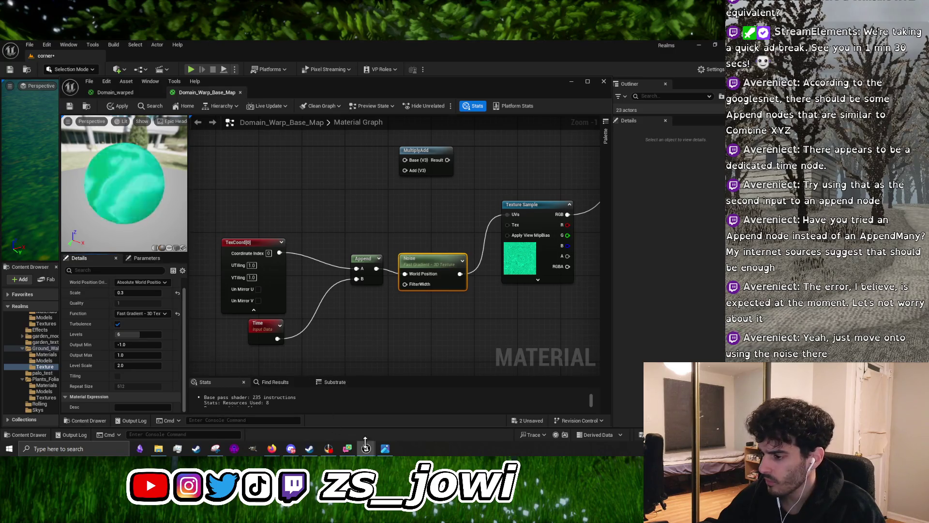
Compare the graph against the domain.PNG reference image a few times
left_click(384, 449)
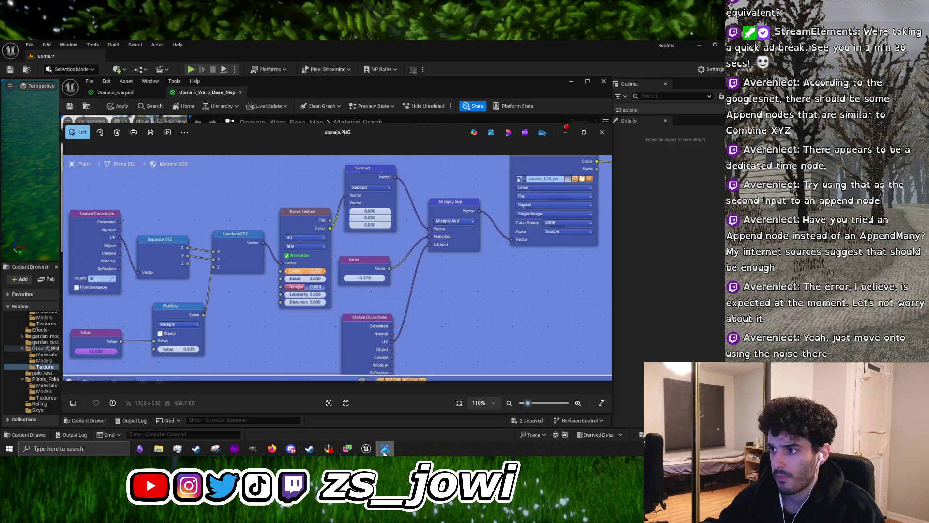
left_click(385, 451)
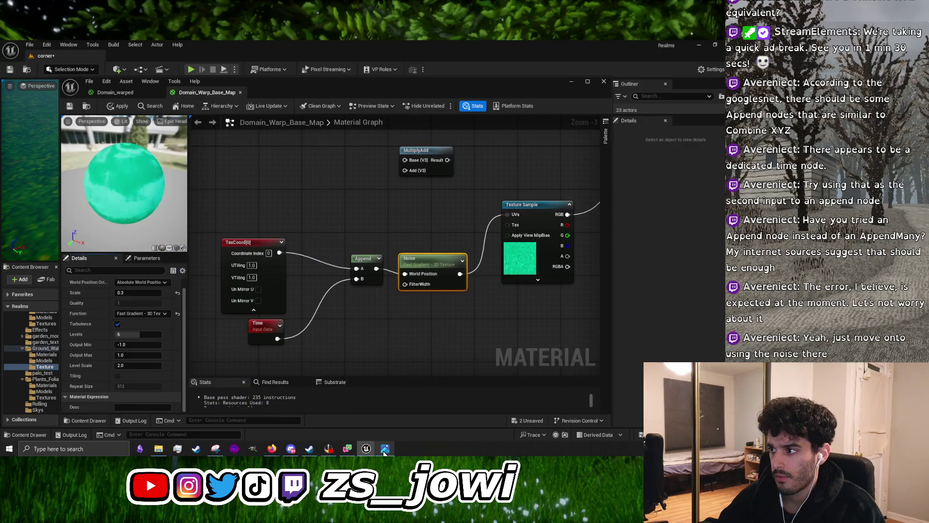
left_click(385, 450)
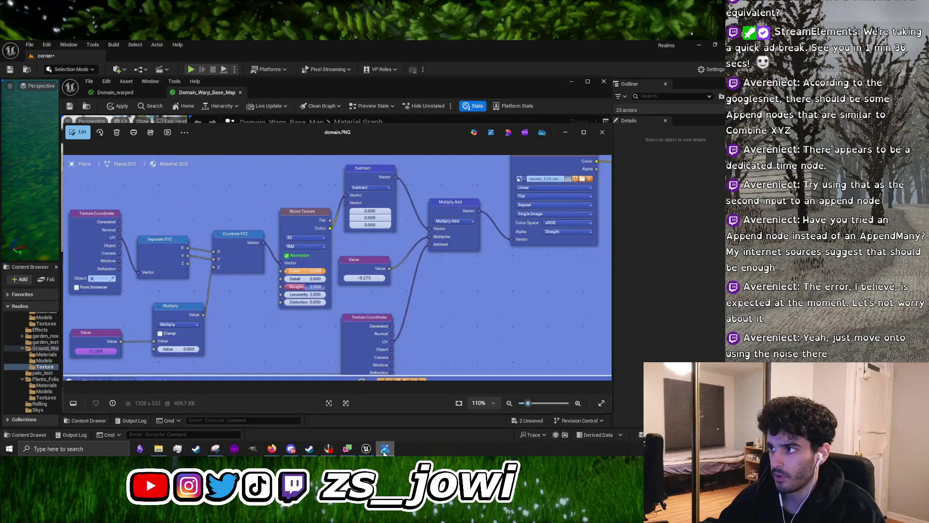
left_click(385, 450)
Add a Subtract math node, with A and B at 1.0, below the Texture Sample
left_click_drag(514, 300, 330, 312)
right_click(347, 314)
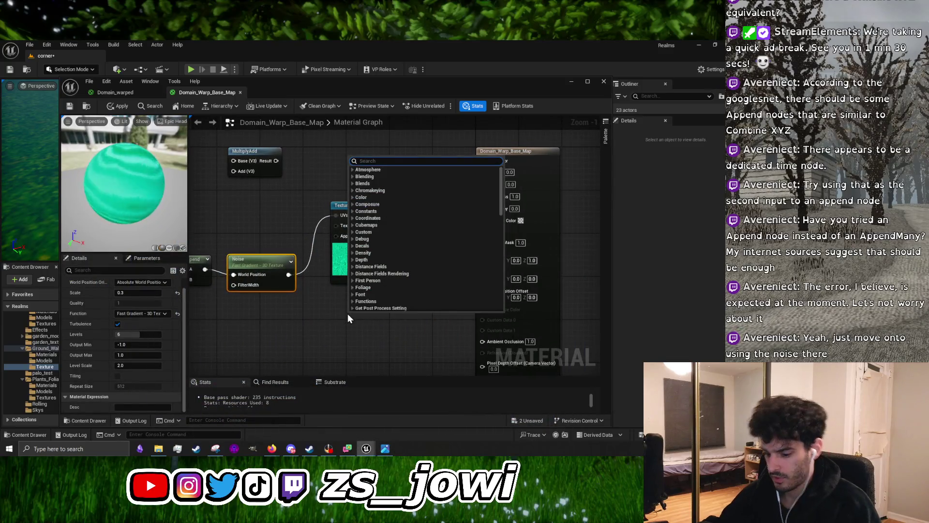
type("subtract")
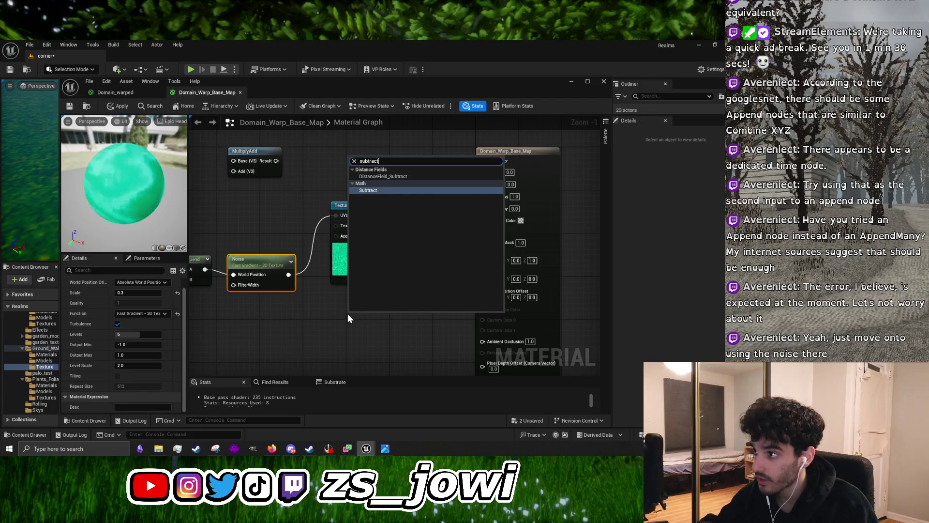
left_click(375, 190)
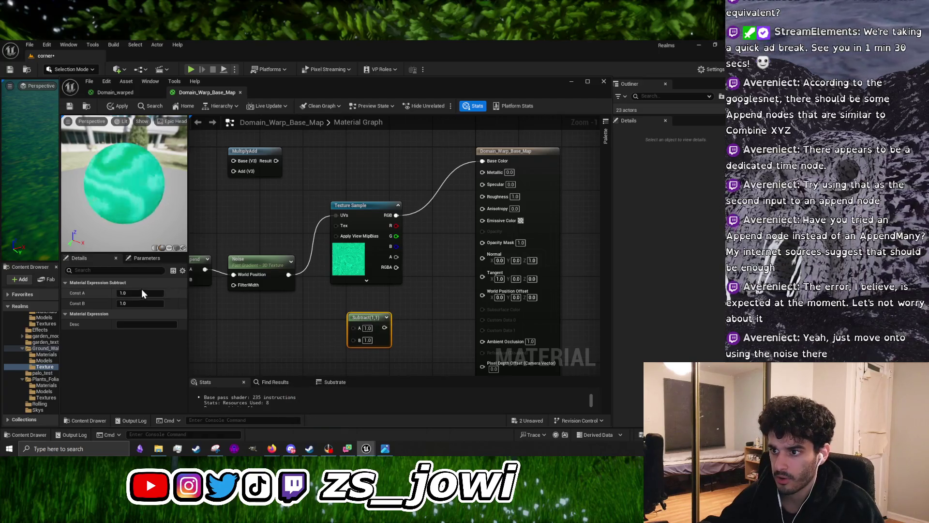
left_click(183, 271)
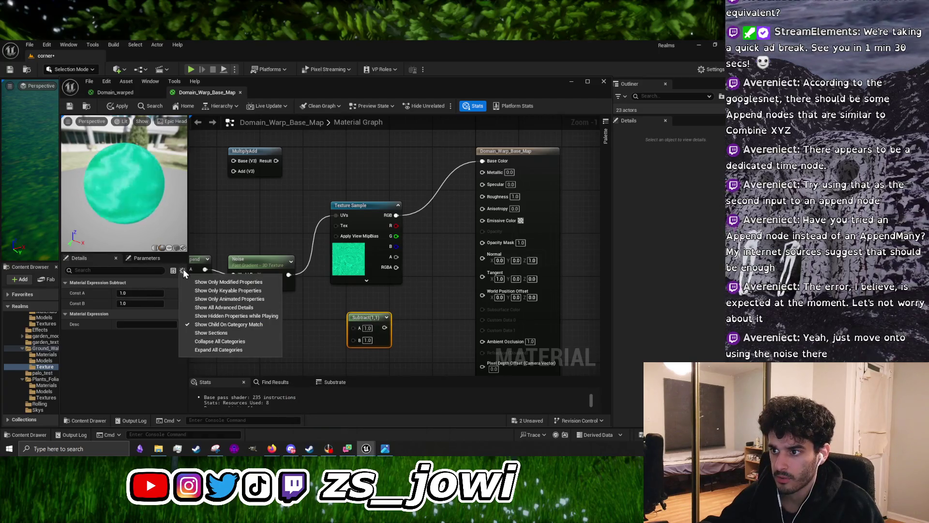
Check the graph against the reference image and nudge the Texture Sample node into place
right_click(373, 319)
left_click(366, 419)
left_click(383, 450)
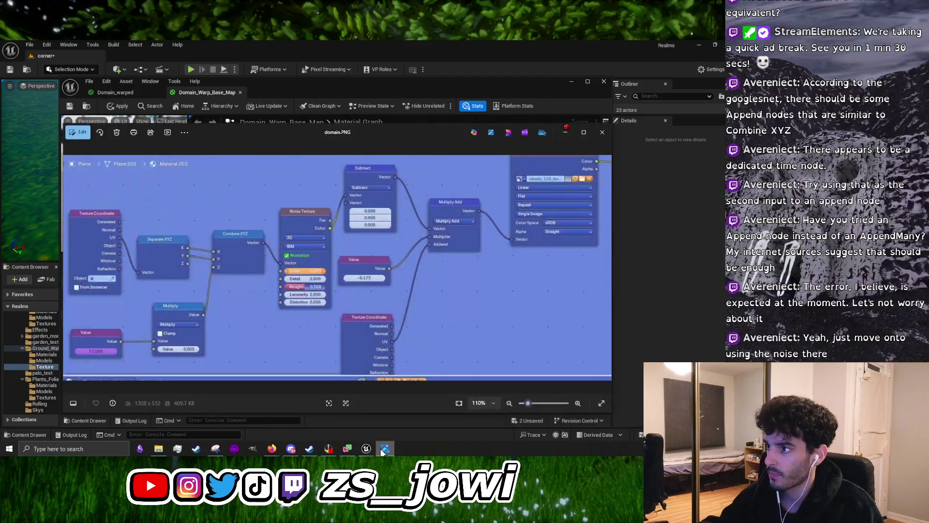
left_click(384, 449)
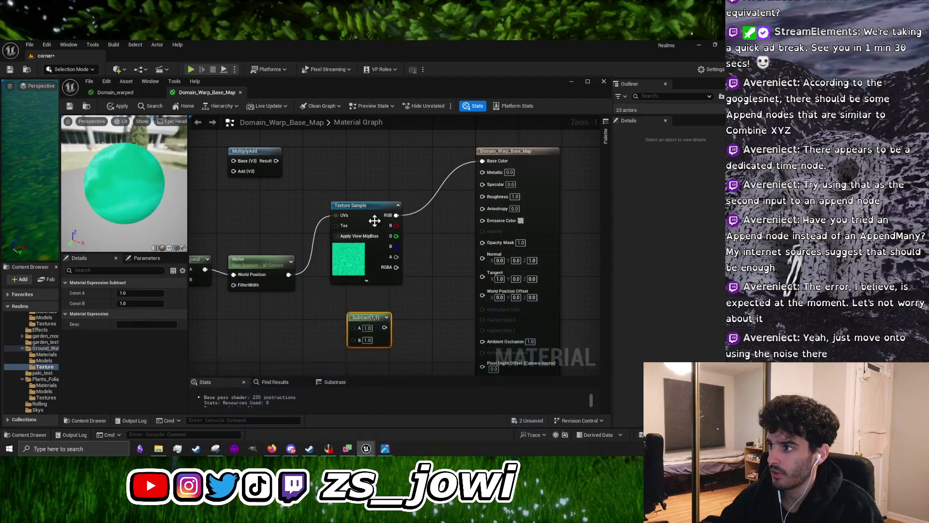
mouse_move(316, 263)
left_mouse_down()
mouse_move(288, 256)
mouse_move(271, 299)
left_mouse_up()
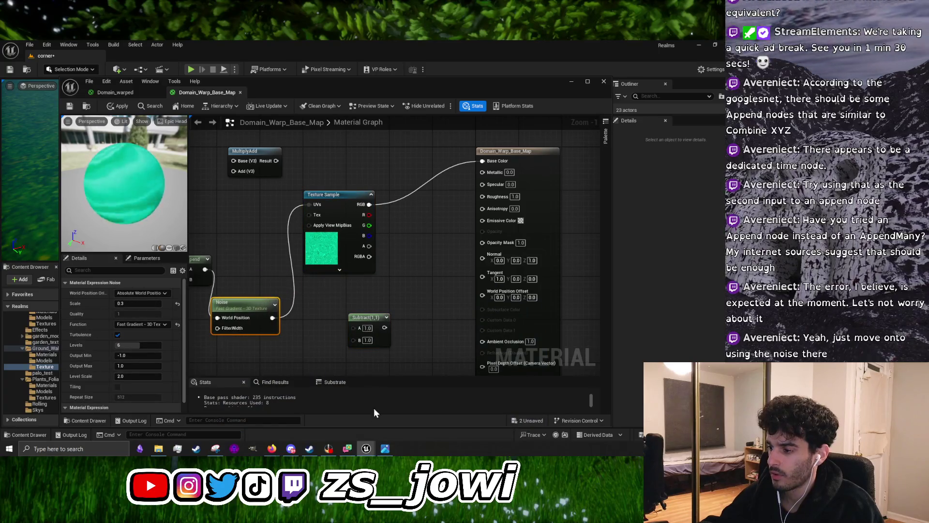
left_click(384, 449)
left_click(384, 449)
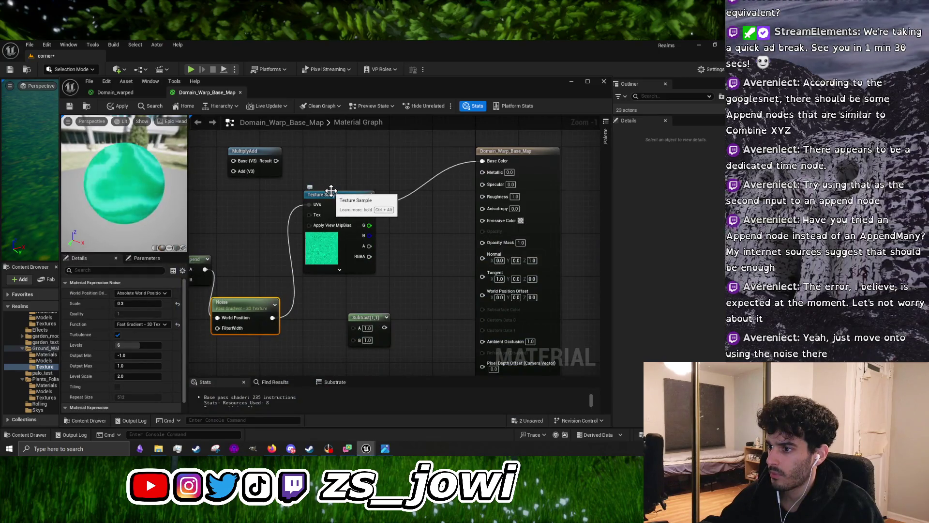
left_click_drag(331, 190, 395, 169)
Shift the Texture Sample right, then place Subtract beside Noise and wire Noise into Subtract A
scroll(398, 274, "down", 3)
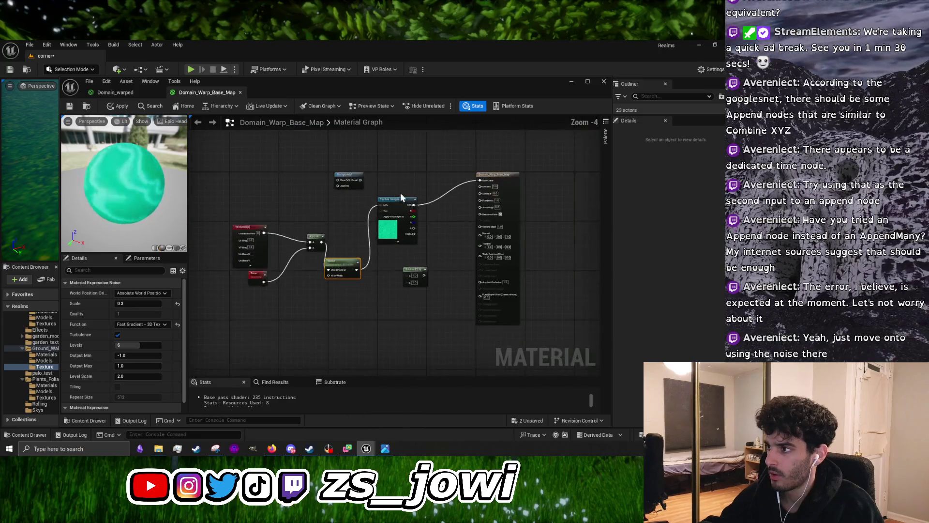
left_click(400, 167)
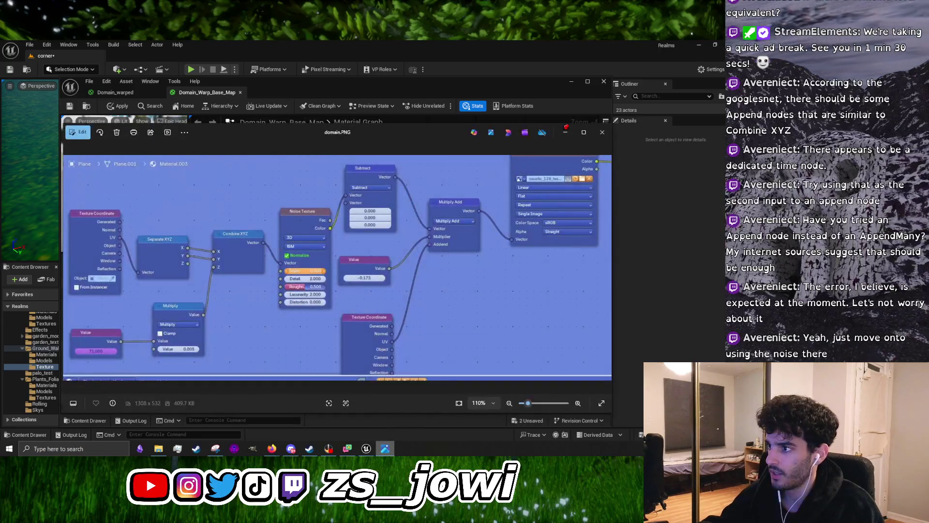
key("alt+Tab")
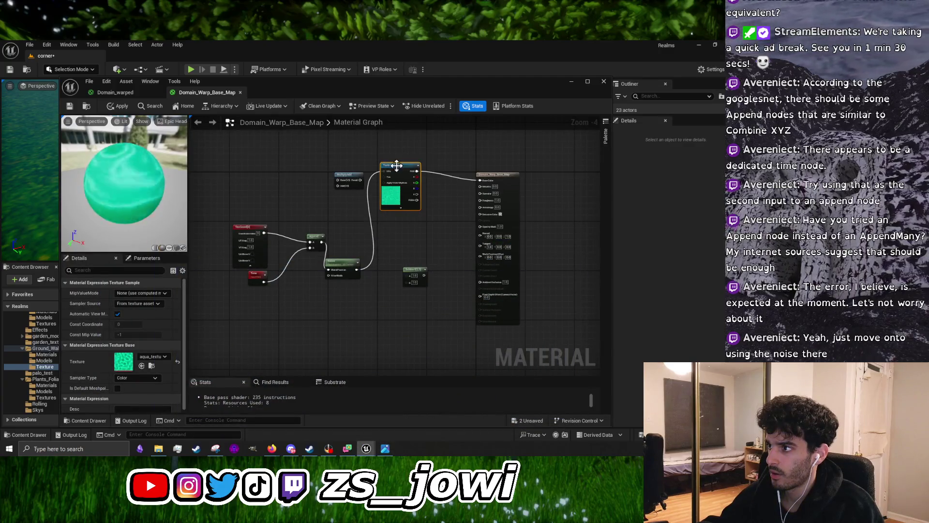
left_click_drag(397, 166, 431, 166)
left_click_drag(412, 267, 391, 242)
left_click_drag(357, 270, 384, 248)
left_click(385, 448)
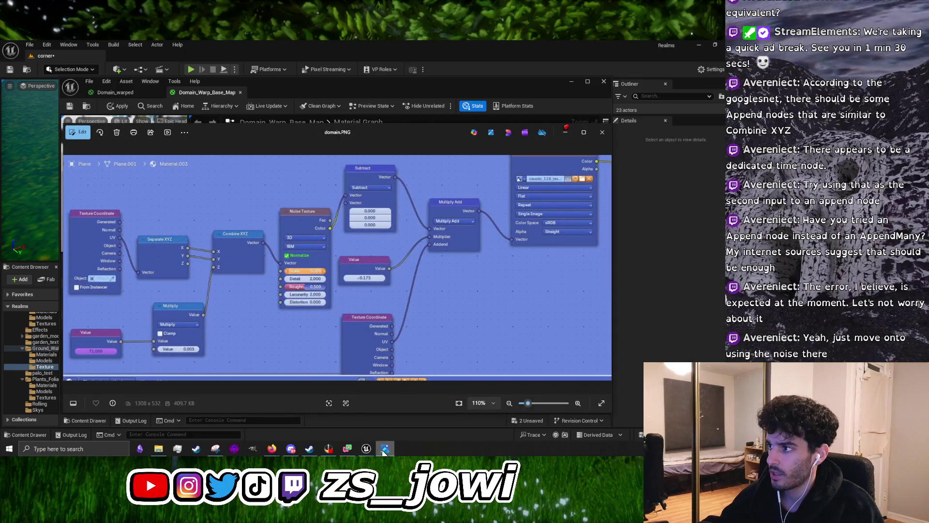
left_click(385, 448)
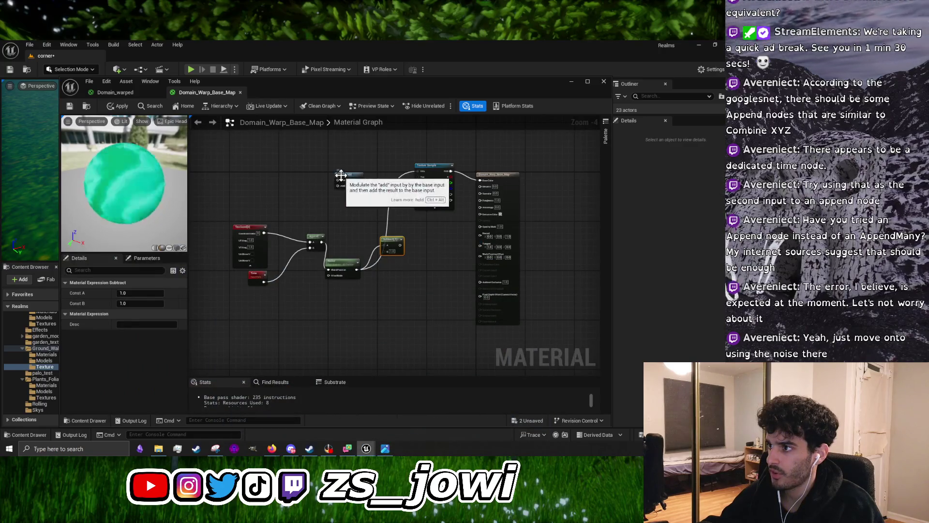
Connect the Subtract output to MultiplyAdd's Base input
left_click(420, 229)
scroll(419, 230, "up", 5)
mouse_move(336, 278)
left_mouse_down()
mouse_move(378, 296)
mouse_move(373, 263)
mouse_move(339, 279)
mouse_move(370, 259)
left_mouse_up()
left_click(356, 280)
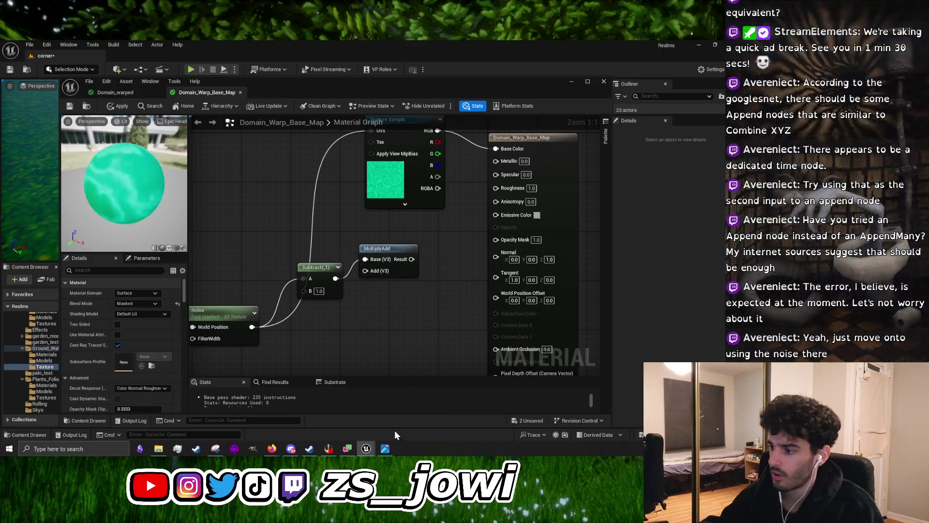
left_click(386, 449)
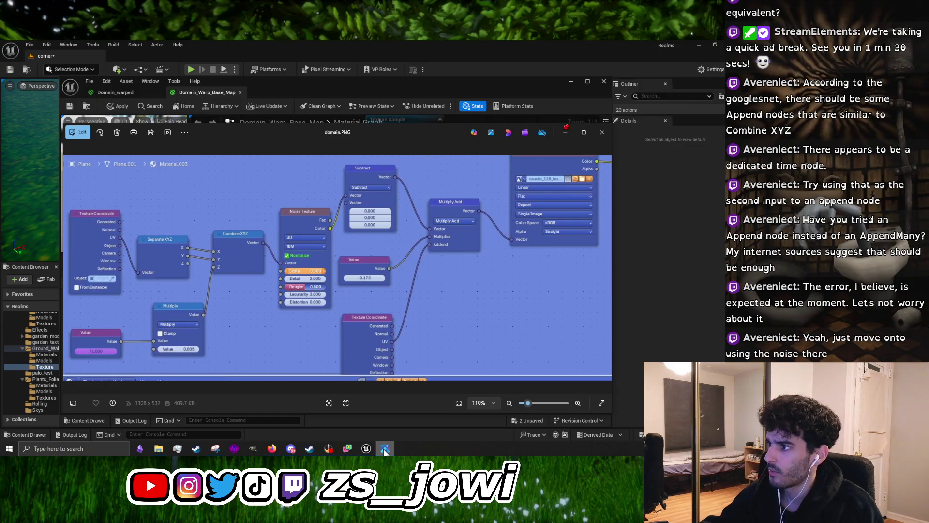
left_click(386, 449)
Feed MultiplyAdd's Result into the Texture Sample UVs and move Subtract next to MultiplyAdd
left_click_drag(435, 309, 356, 353)
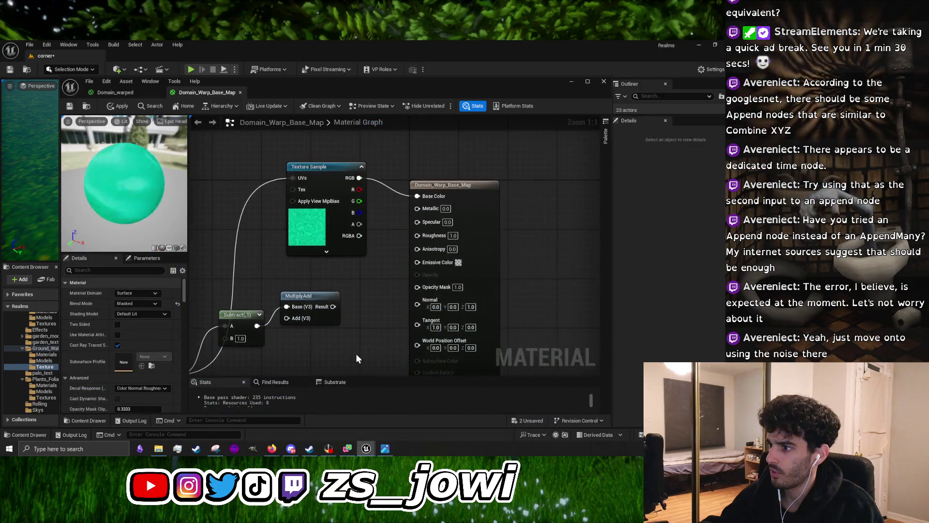
mouse_move(333, 307)
left_mouse_down()
mouse_move(334, 257)
mouse_move(295, 181)
mouse_move(363, 124)
left_mouse_up()
left_click_drag(302, 247, 265, 222)
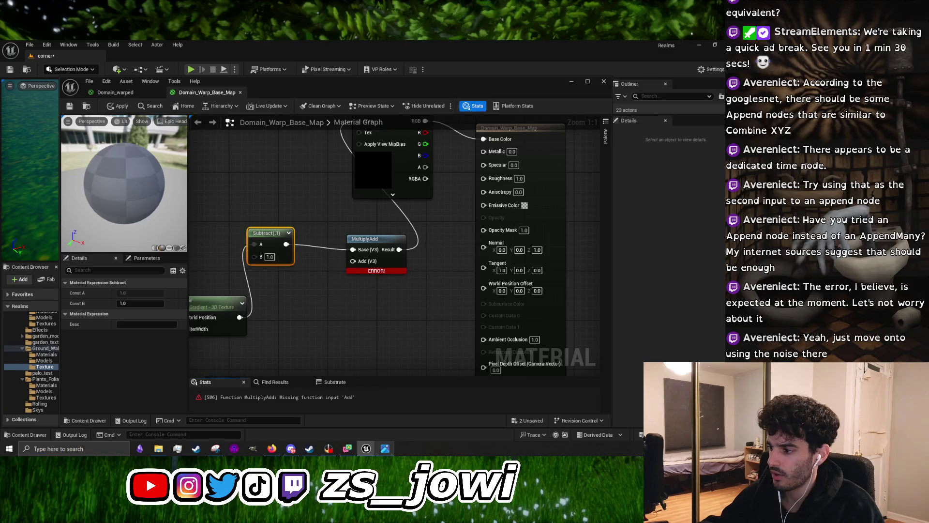
left_click(393, 452)
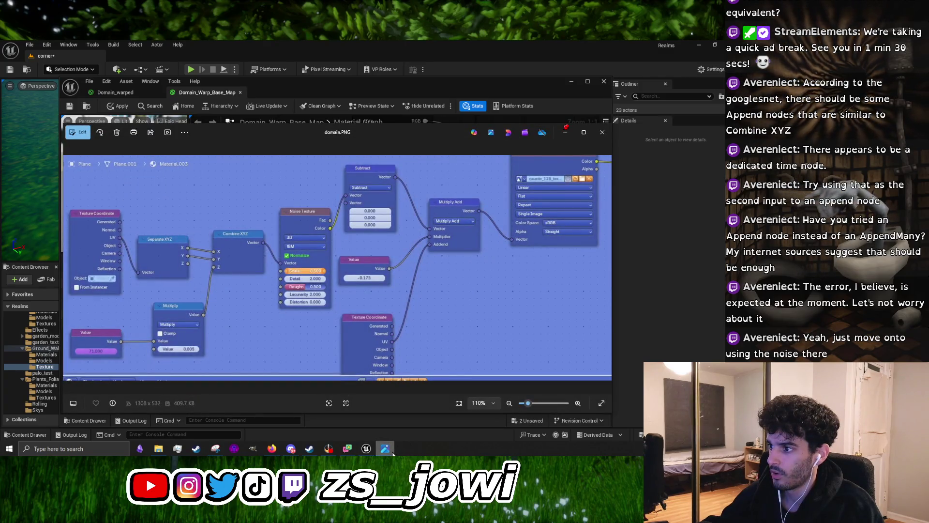
left_click(393, 453)
Add a TexCoord[0] node and wire it into MultiplyAdd's Add input
right_click(312, 343)
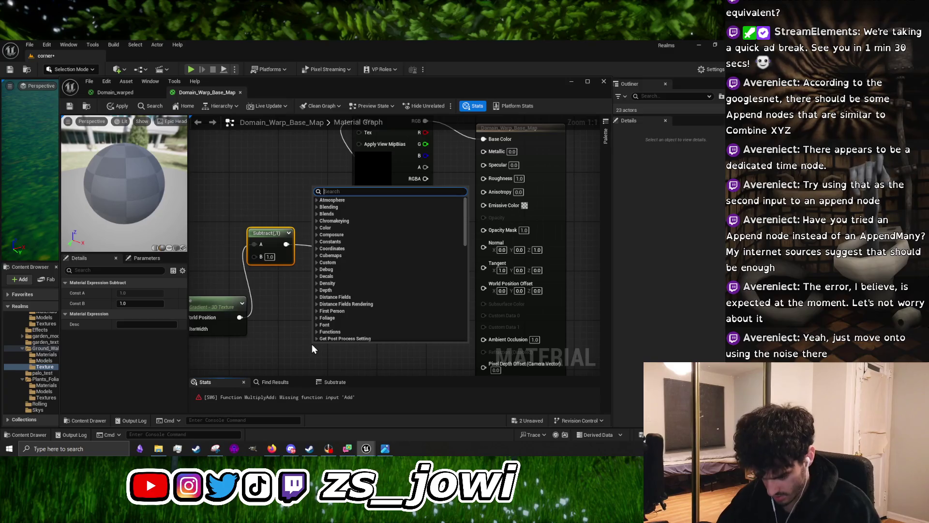
type("textu")
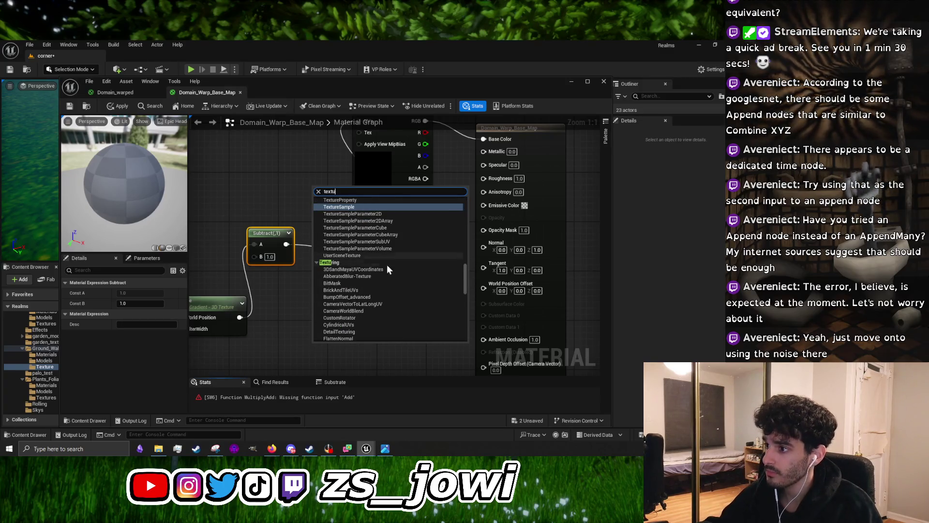
type("re")
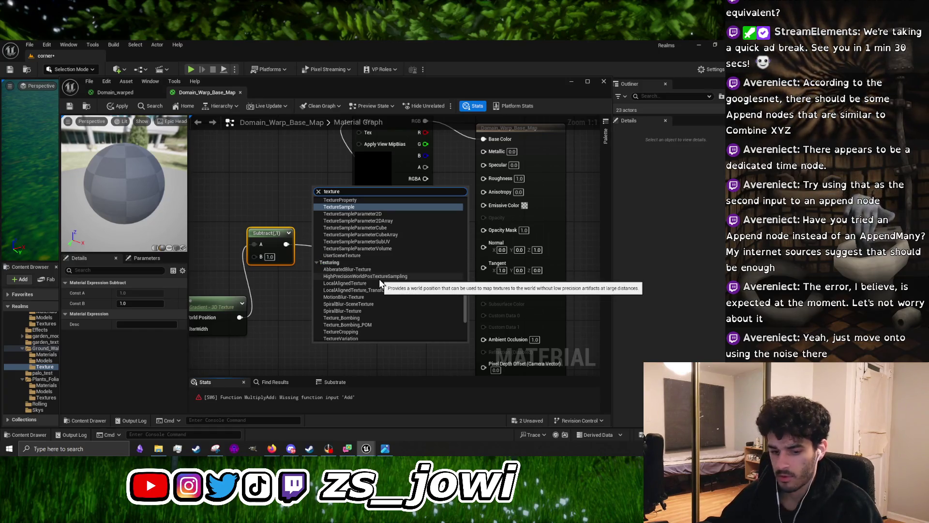
type(" c")
left_click(385, 208)
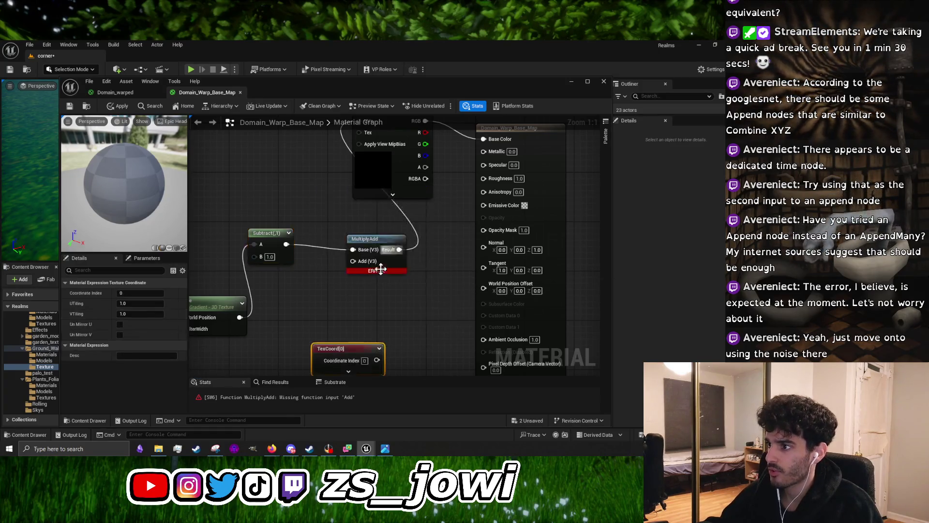
left_click_drag(353, 263, 353, 262)
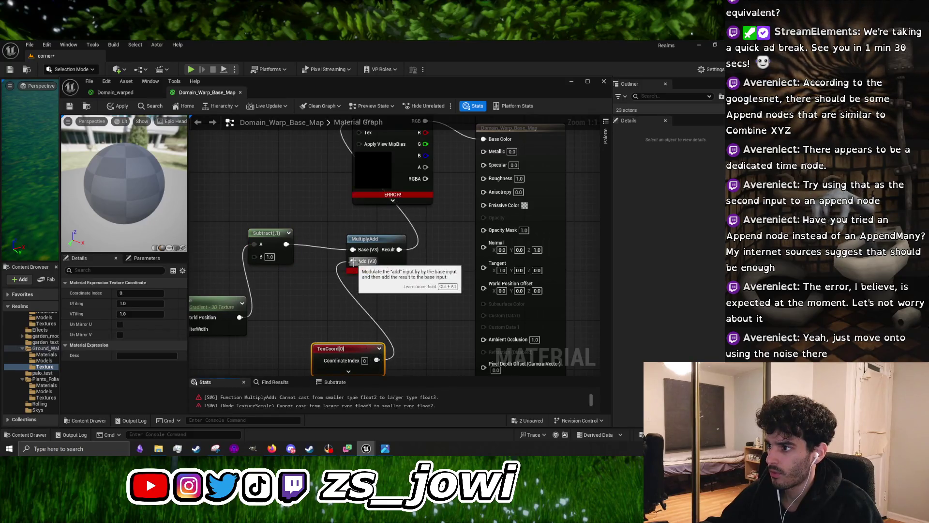
Compare with the domain.PNG reference and move the TexCoord[0] node further left
left_click(385, 449)
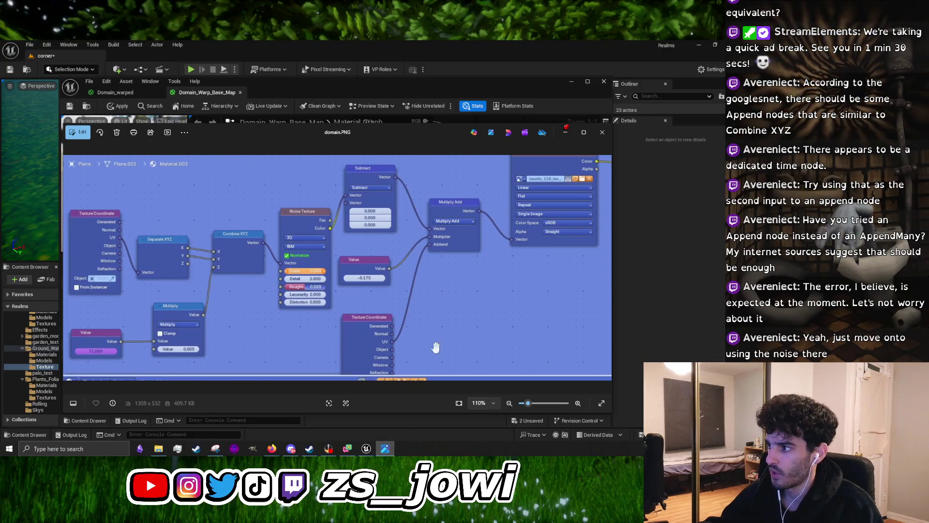
scroll(454, 249, "up", 3)
scroll(455, 226, "down", 5)
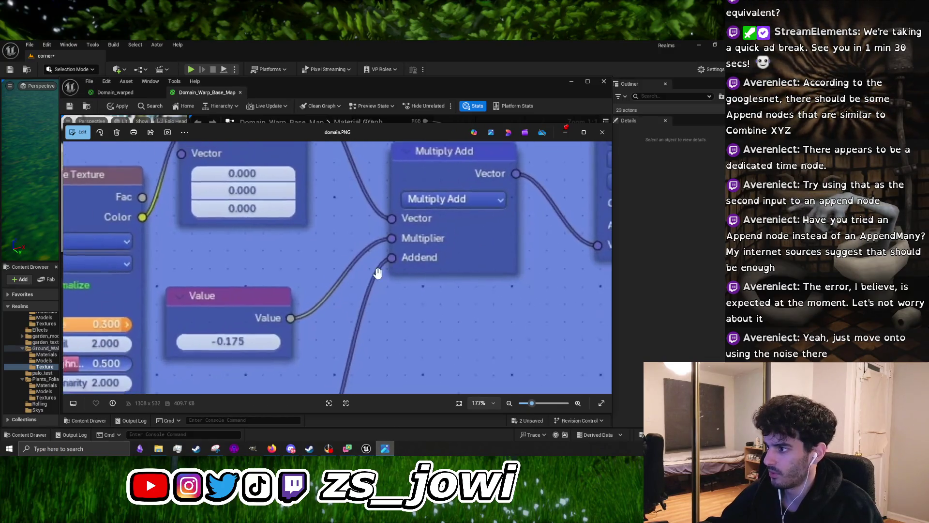
key("alt+Tab")
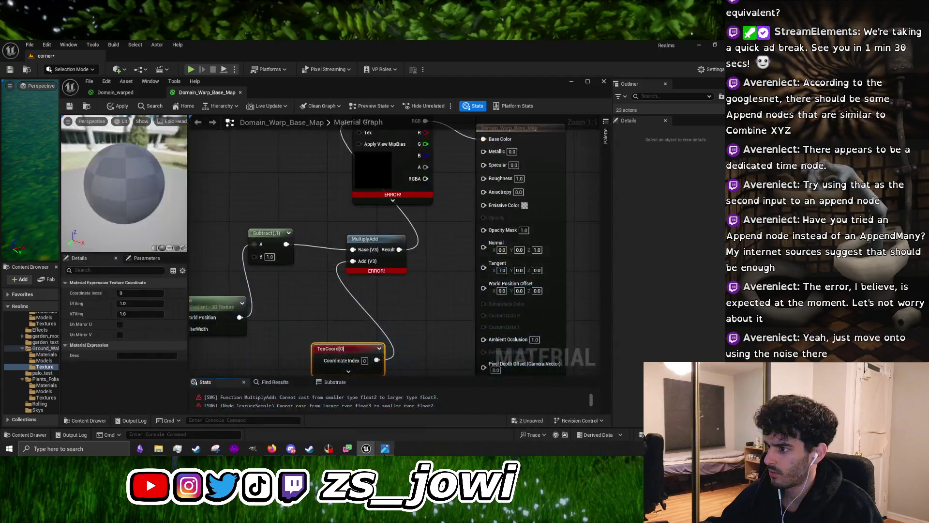
left_click_drag(358, 354, 294, 348)
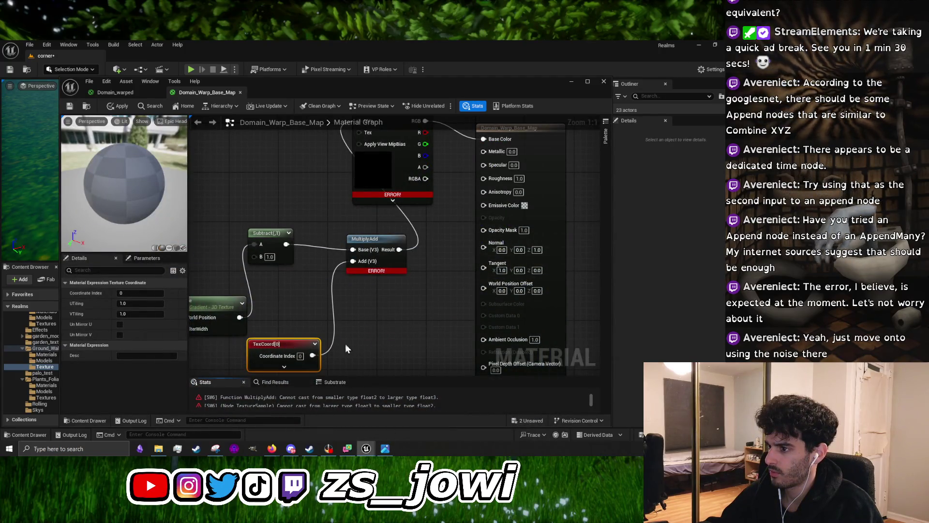
key("alt+Tab")
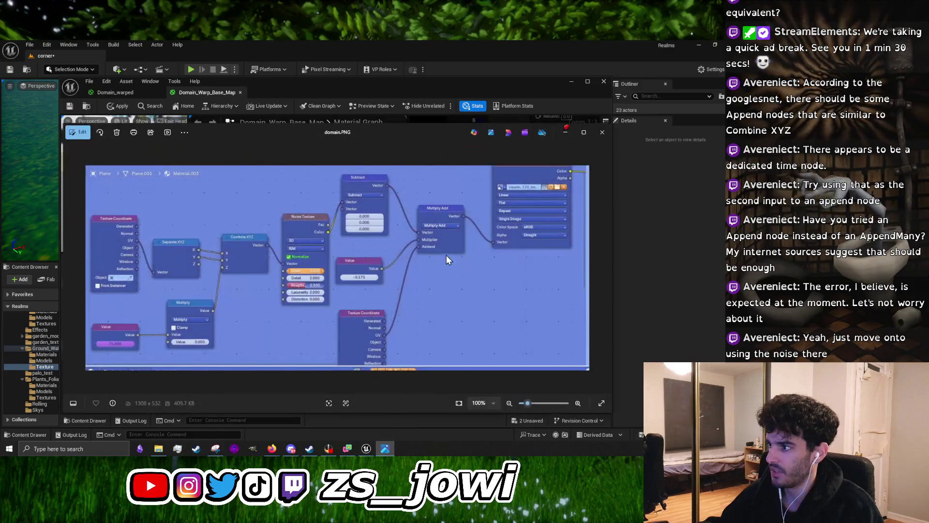
scroll(446, 255, "up", 5)
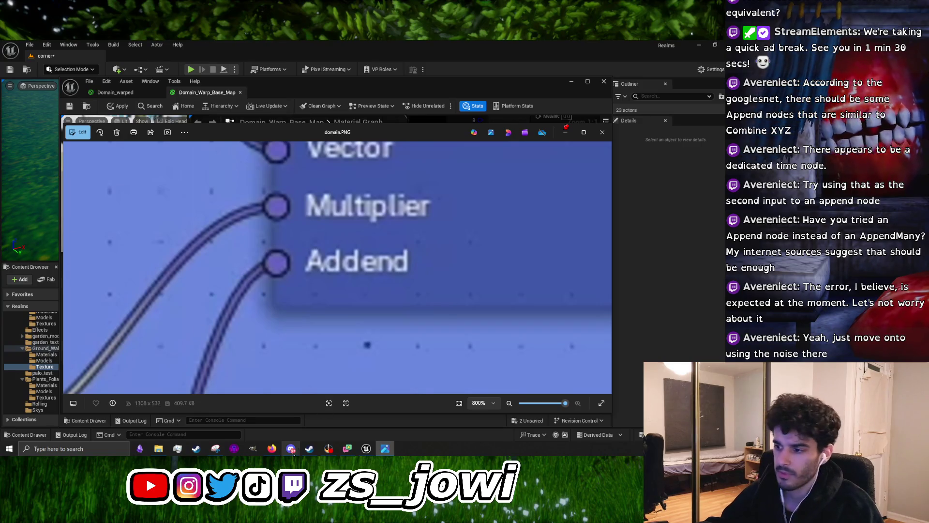
Run a Google search for 'addend'
mouse_move(272, 449)
left_click(362, 422)
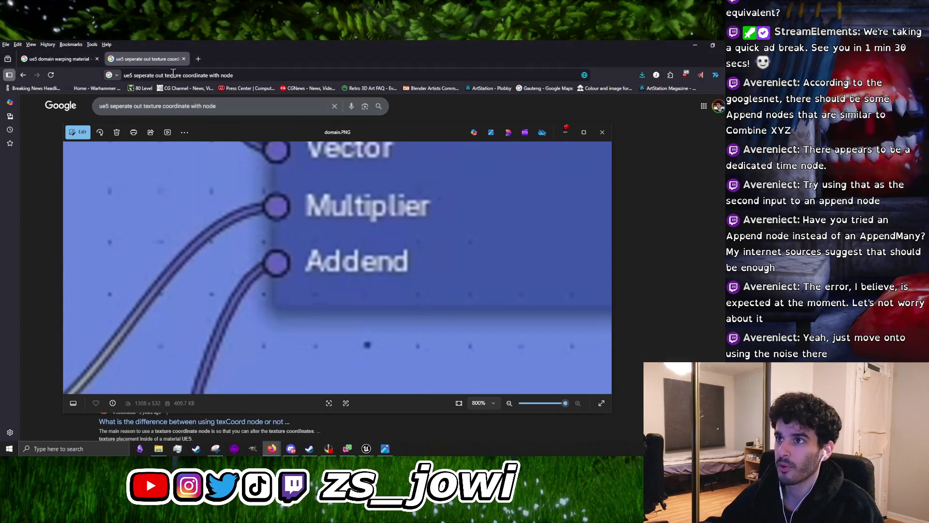
left_click(192, 71)
type("addend")
key("Return")
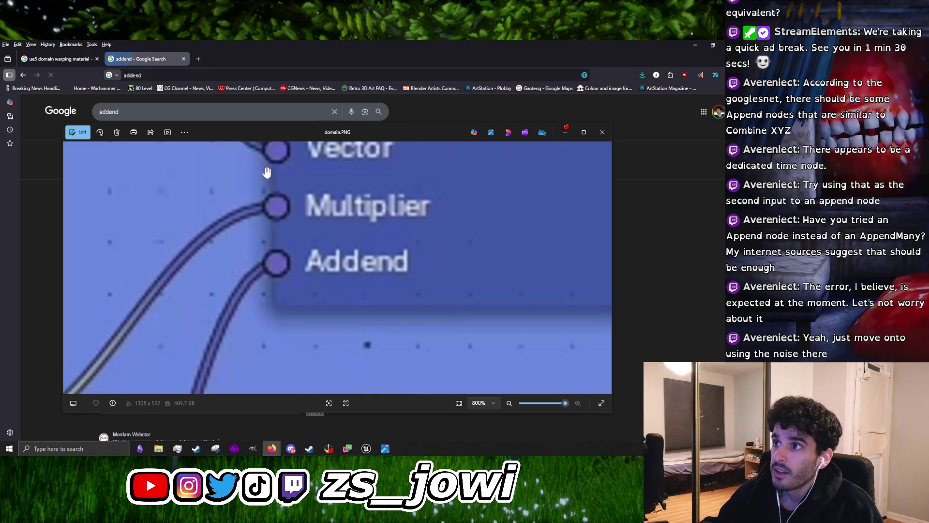
Read the addend definition, then return to the Unreal material graph
left_click_drag(267, 172, 311, 253)
mouse_move(311, 130)
left_mouse_down()
mouse_move(361, 415)
mouse_move(340, 268)
mouse_move(327, 317)
mouse_move(321, 148)
left_mouse_up()
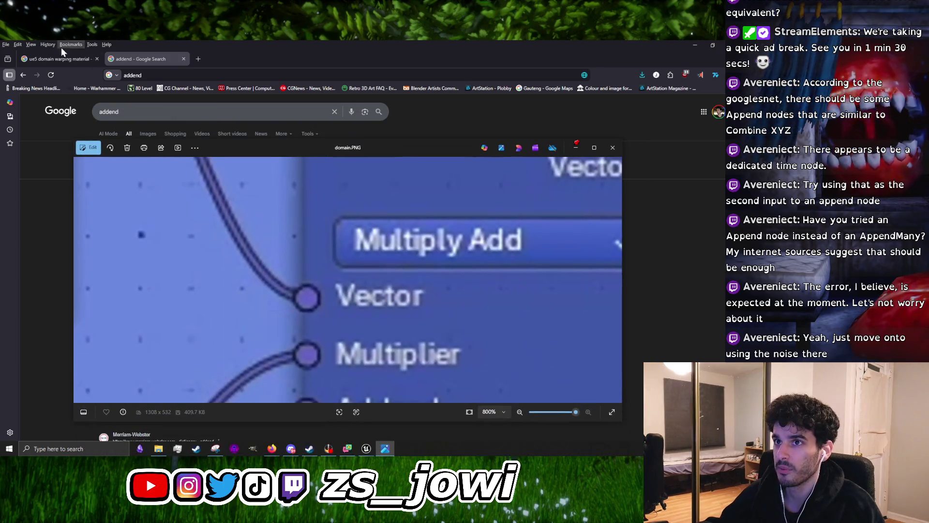
left_click(68, 62)
mouse_move(246, 147)
left_mouse_down()
mouse_move(269, 327)
mouse_move(241, 169)
mouse_move(265, 309)
mouse_move(246, 144)
left_mouse_up()
left_click(128, 60)
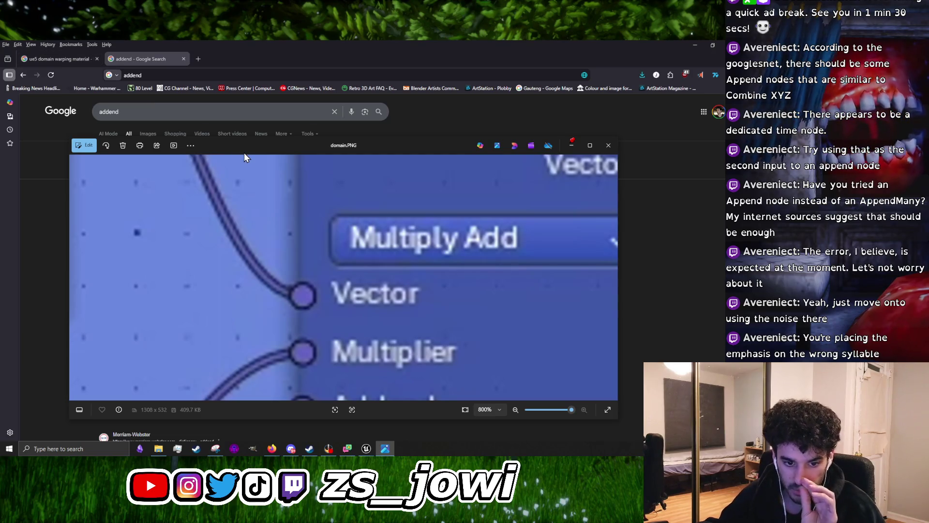
mouse_move(244, 155)
left_mouse_down()
mouse_move(286, 358)
mouse_move(260, 223)
mouse_move(227, 287)
mouse_move(236, 332)
mouse_move(246, 158)
left_mouse_up()
scroll(228, 272, "down", 3)
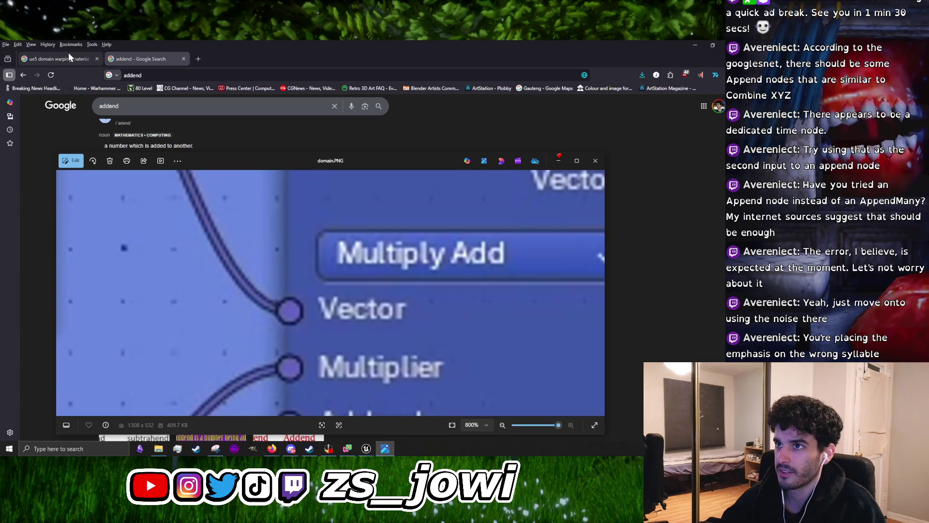
key("alt+Tab")
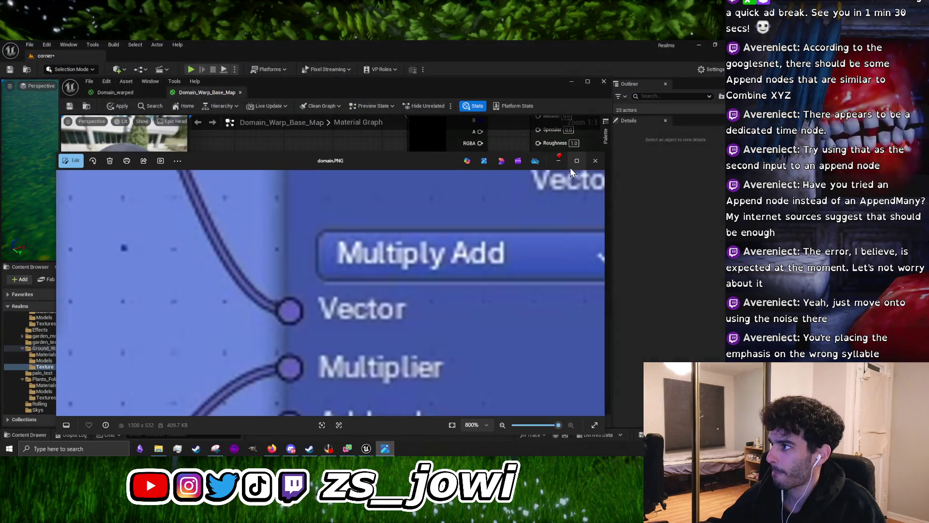
left_click(561, 162)
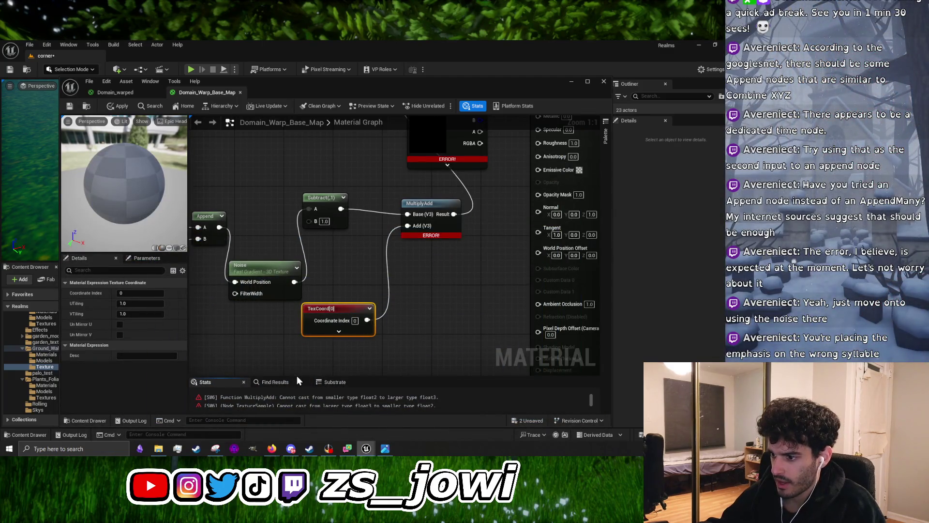
Enlarge the error message area, then shrink it back and glance at domain.PNG
left_click_drag(297, 376, 303, 303)
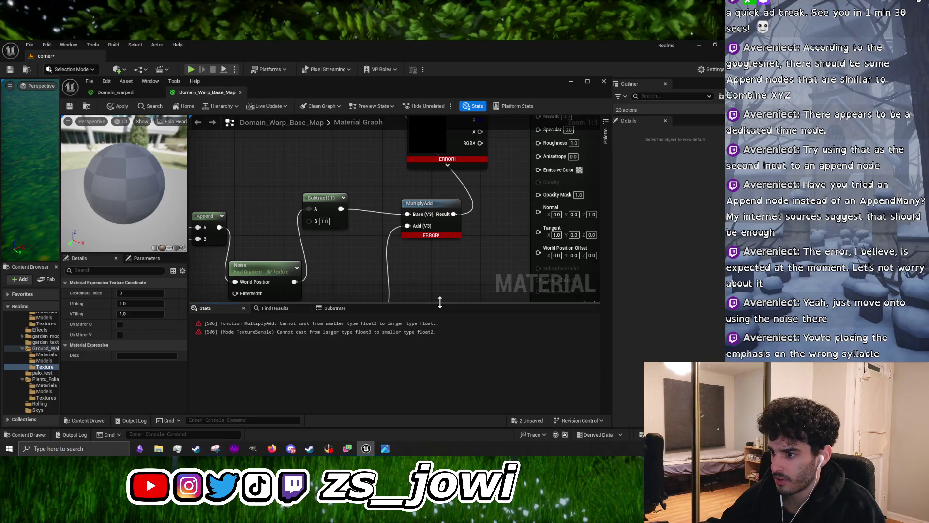
left_click_drag(440, 303, 440, 385)
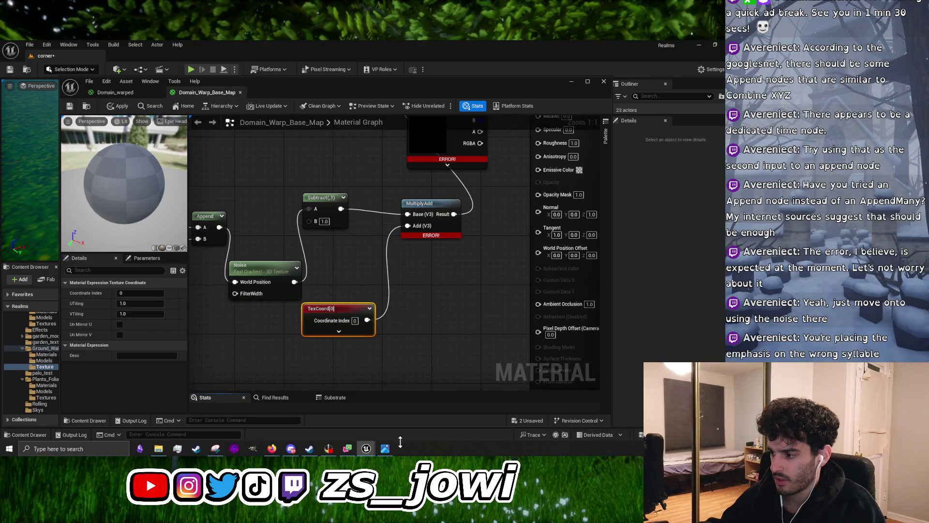
left_click(387, 450)
scroll(346, 324, "down", 10)
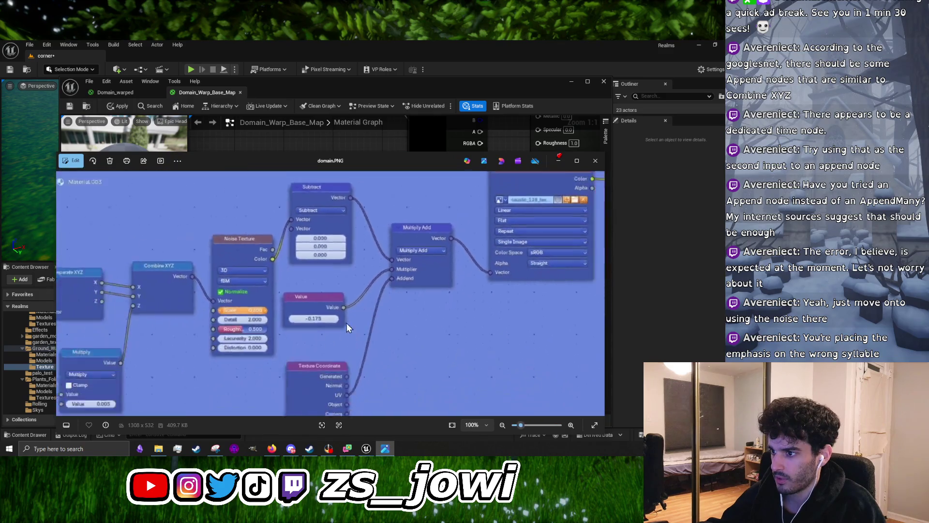
scroll(227, 297, "up", 2)
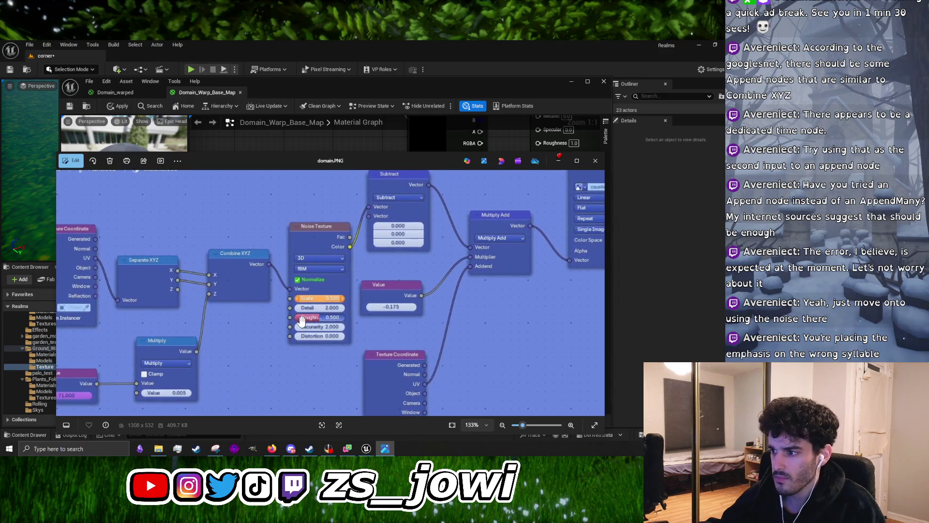
scroll(301, 321, "down", 2)
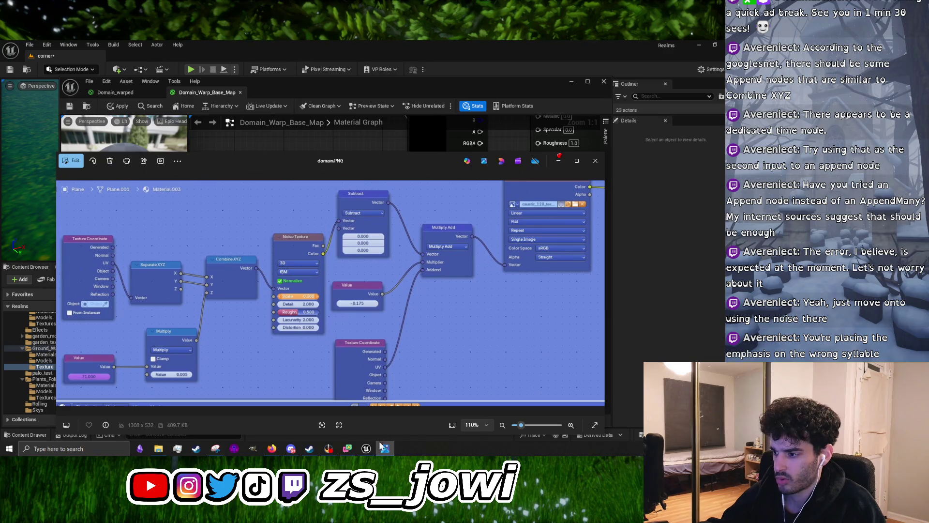
mouse_move(386, 452)
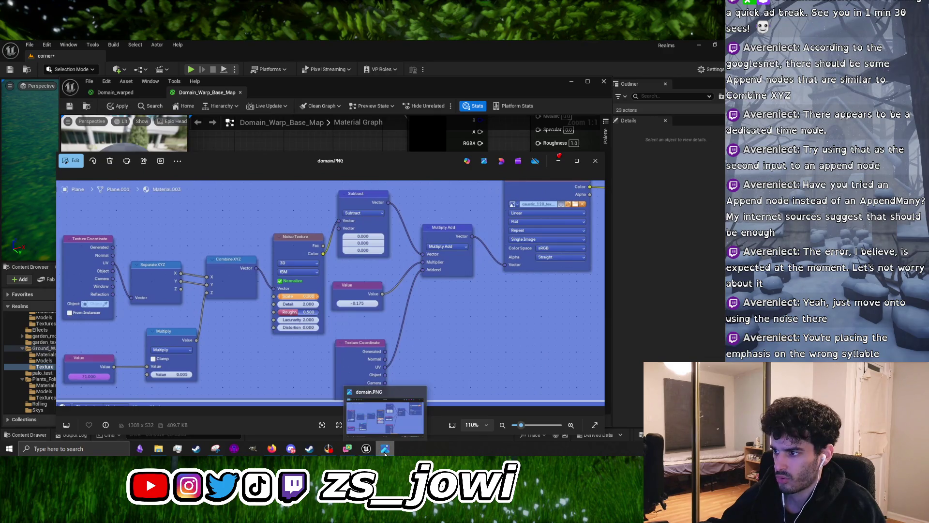
left_click(385, 452)
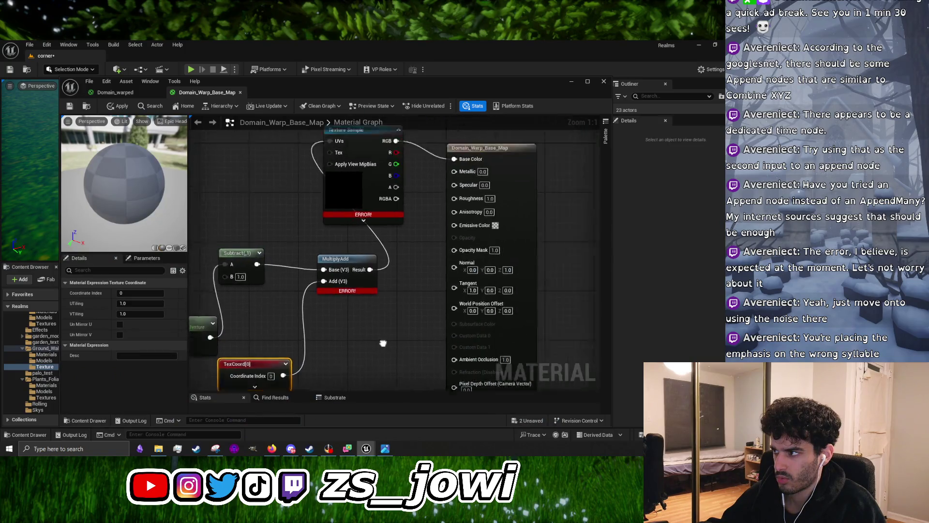
Wire Texture Sample RGB into Base Color and tidy the warp nodes beside it
left_click_drag(360, 161, 419, 179)
left_click_drag(372, 291, 344, 290)
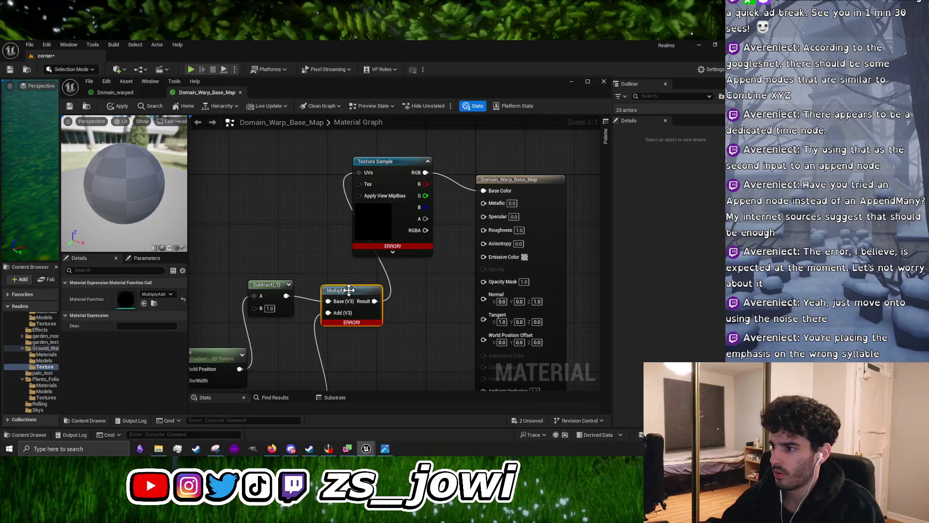
scroll(385, 289, "down", 3)
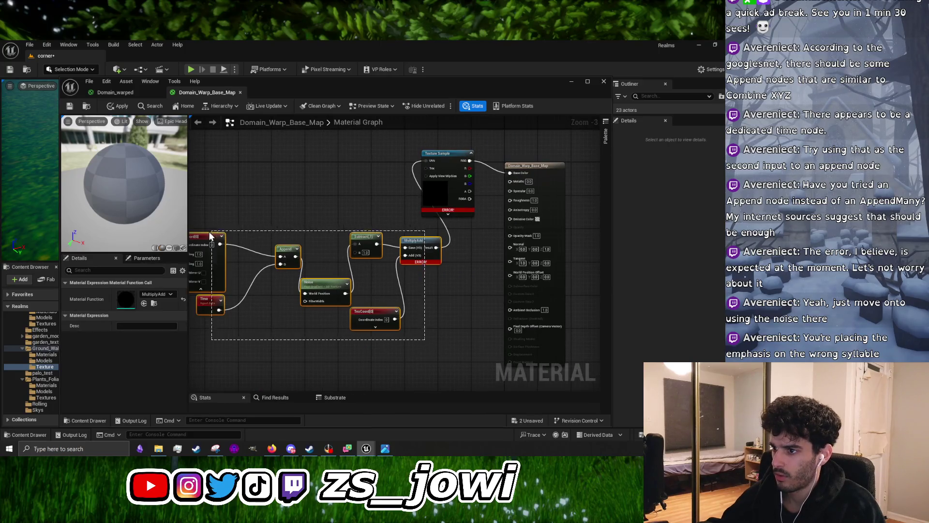
left_click_drag(271, 223, 233, 178)
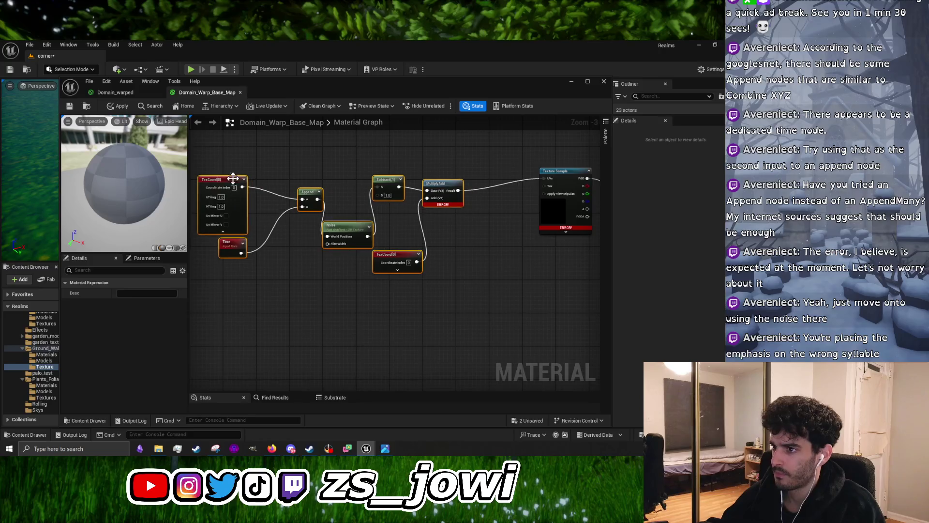
left_click(482, 293)
scroll(376, 243, "up", 4)
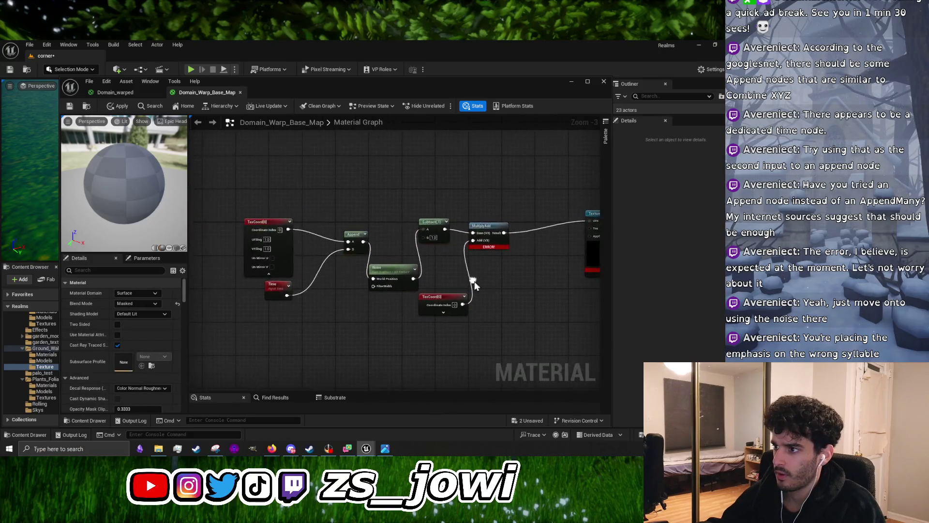
left_click(269, 216)
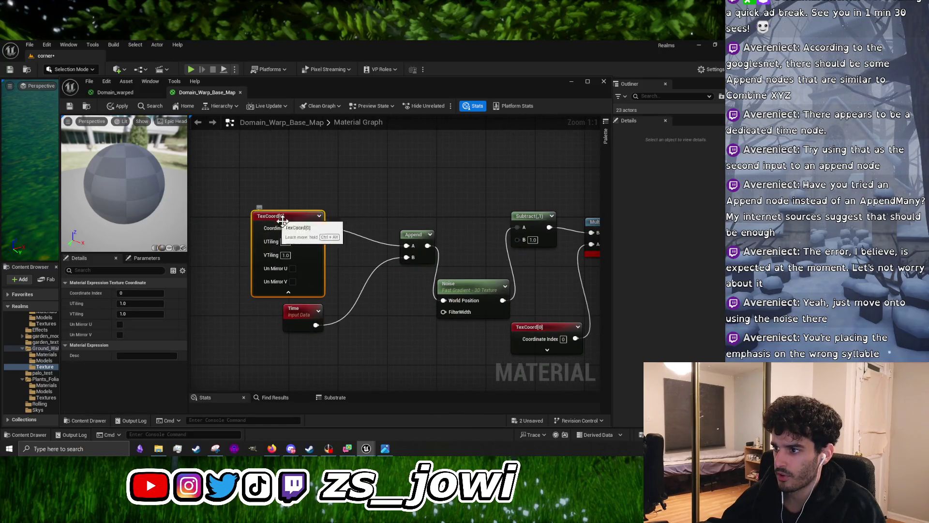
Select the Time node and compare the graph against the domain.PNG reference
left_click(306, 315)
left_click_drag(434, 300, 340, 290)
left_click(385, 449)
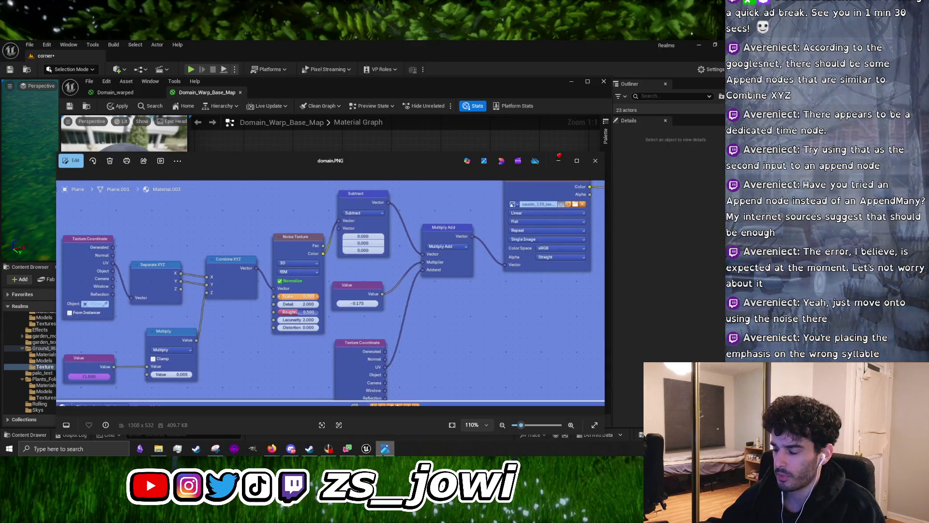
key("alt+Tab")
key("alt+Tab")
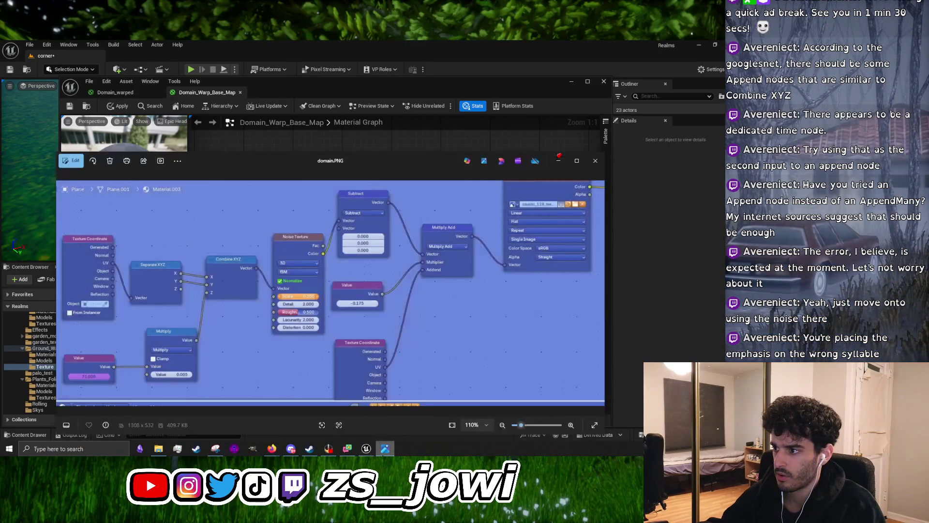
key("alt+Tab")
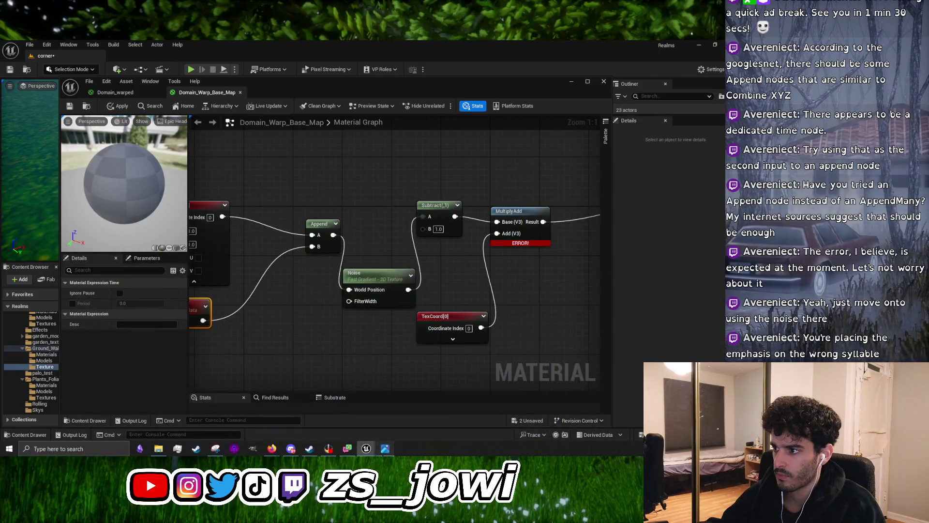
key("alt+Tab")
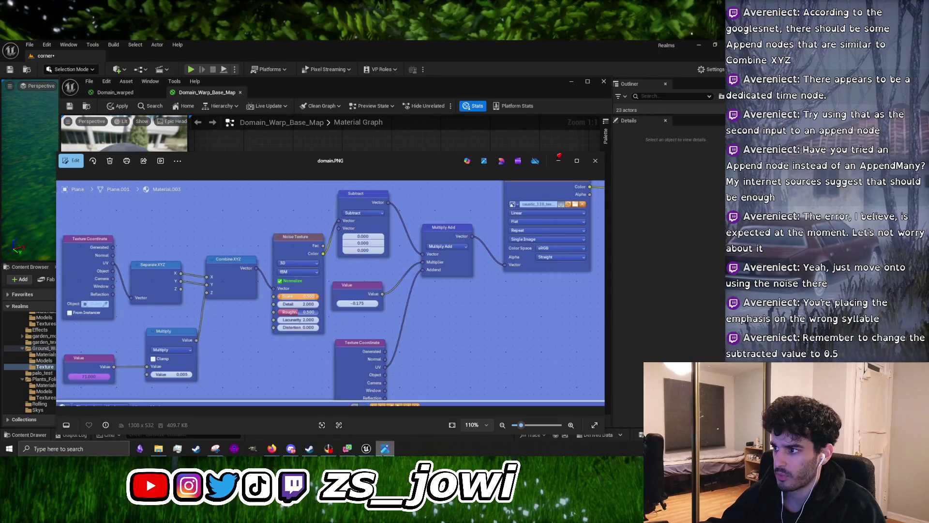
key("alt+Tab")
left_click_drag(391, 348, 221, 342)
Move MultiplyAdd aside, wire Subtract's output into the Texture Sample UVs, and apply
left_click(385, 448)
left_click(385, 448)
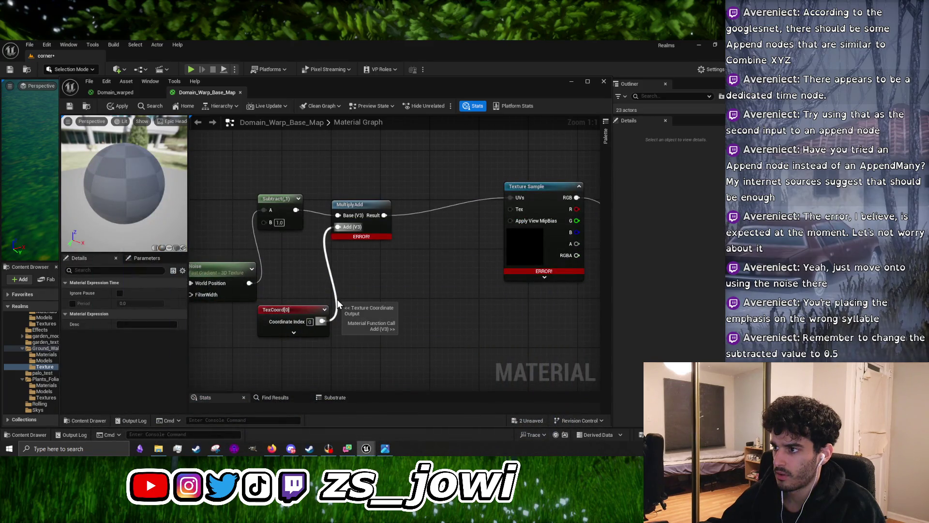
left_click_drag(361, 205, 391, 272)
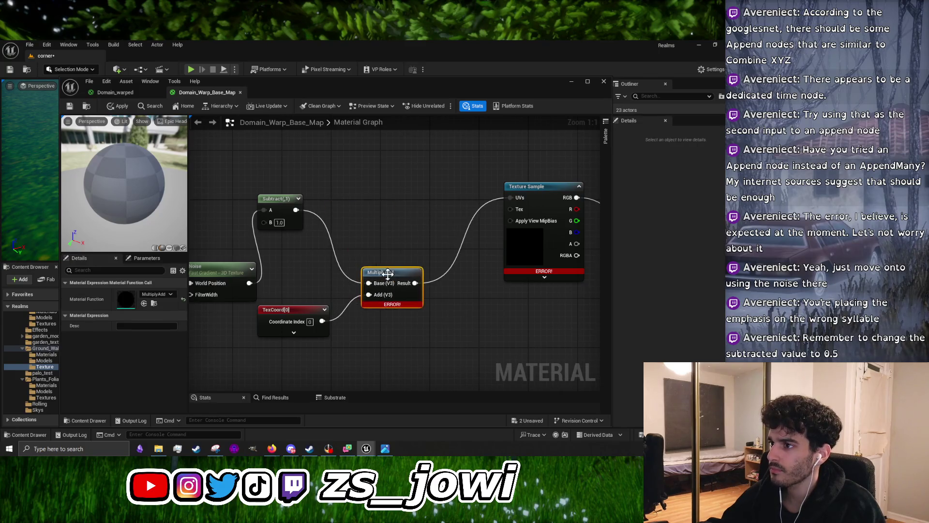
left_click_drag(296, 210, 512, 198)
left_click_drag(306, 266, 434, 251)
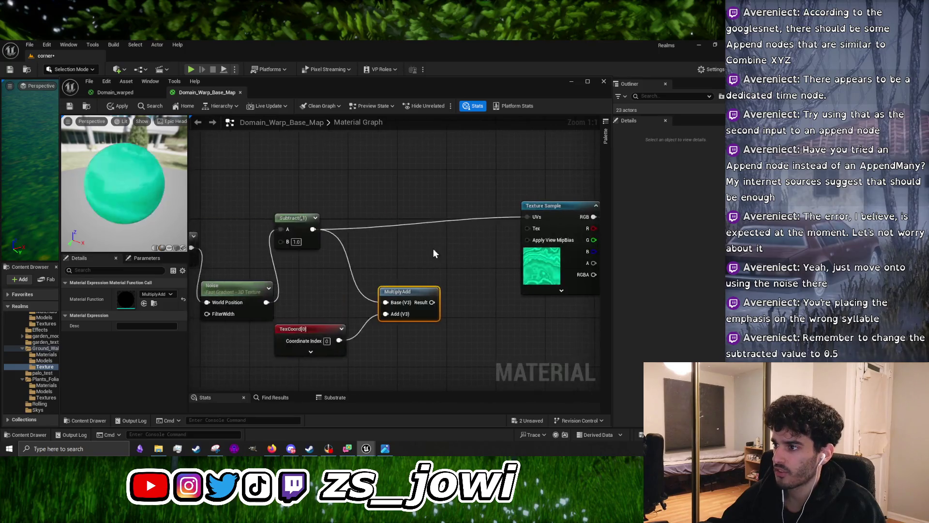
left_click(123, 106)
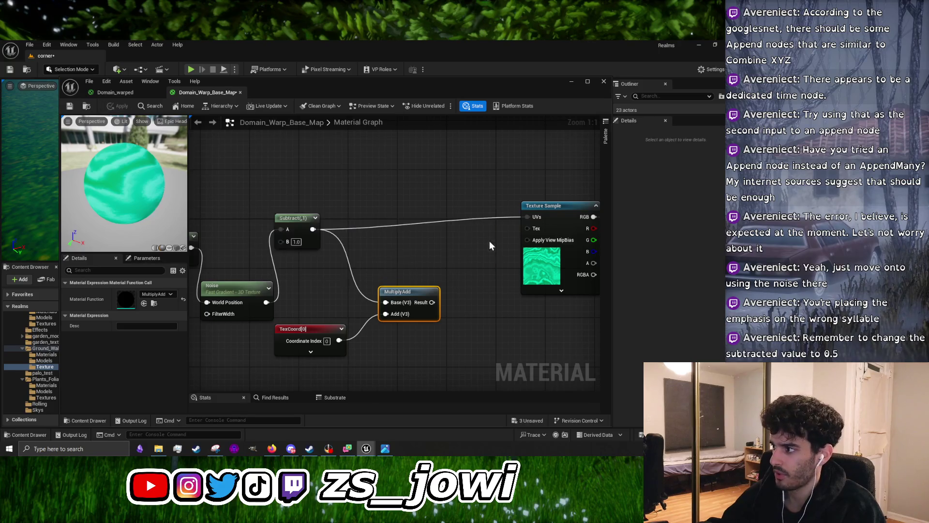
Enable Turbulence on the Noise node
left_click_drag(500, 256, 400, 259)
left_click(447, 213)
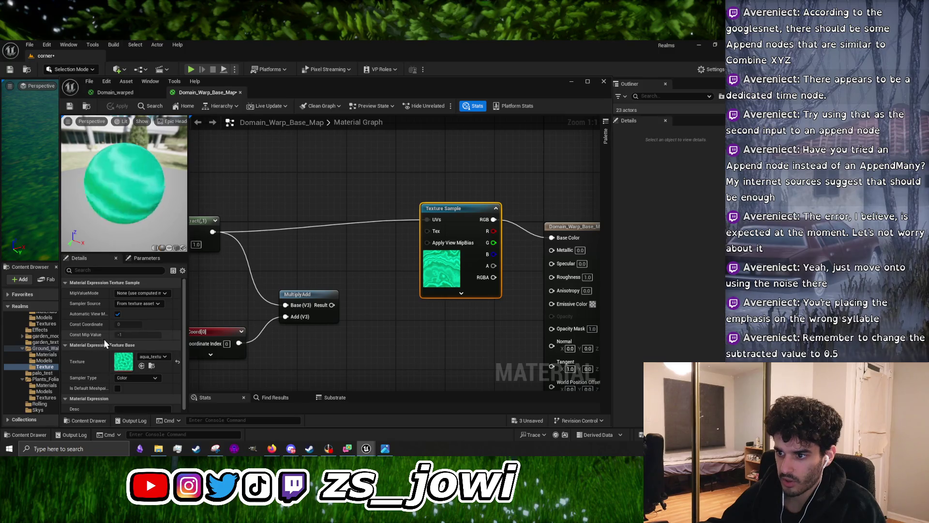
left_click_drag(301, 262, 445, 248)
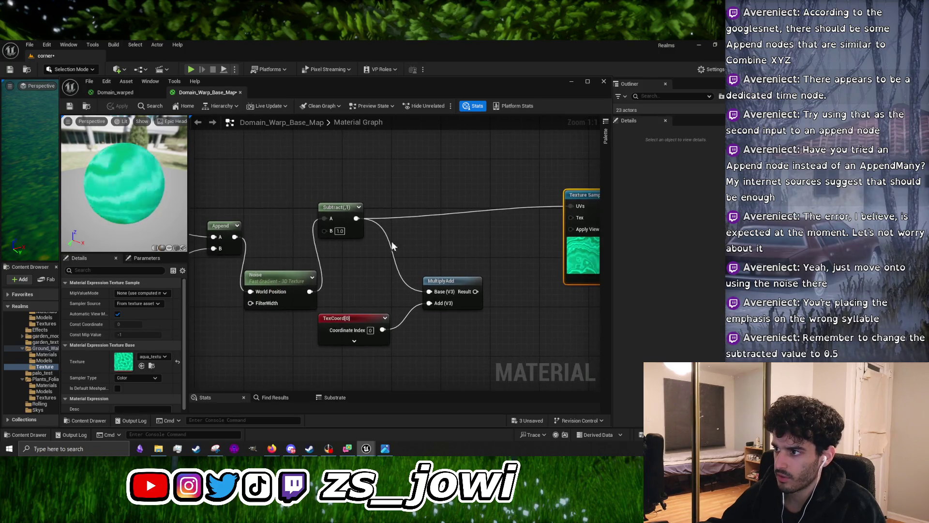
left_click(281, 277)
left_click(117, 335)
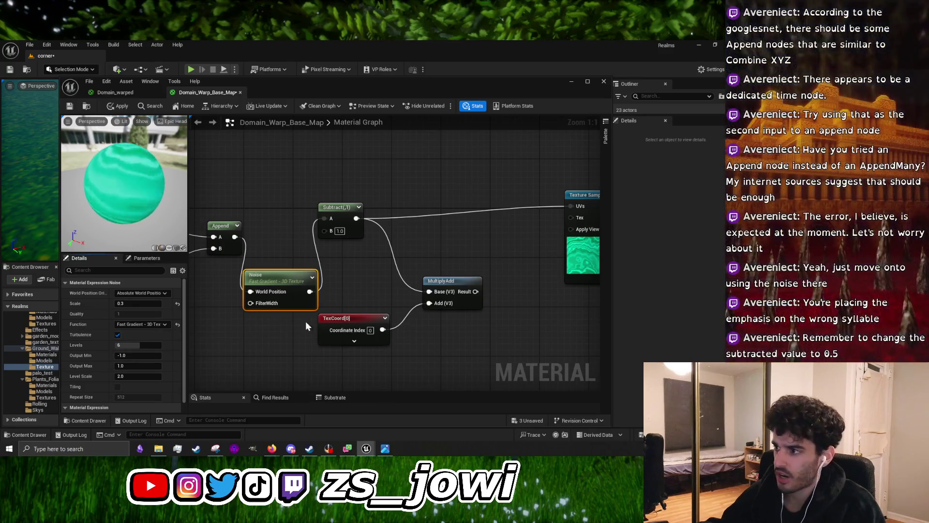
Set the Subtract node's B to 0.5 and apply the material
double_click(340, 231)
type("0.5")
key("Return")
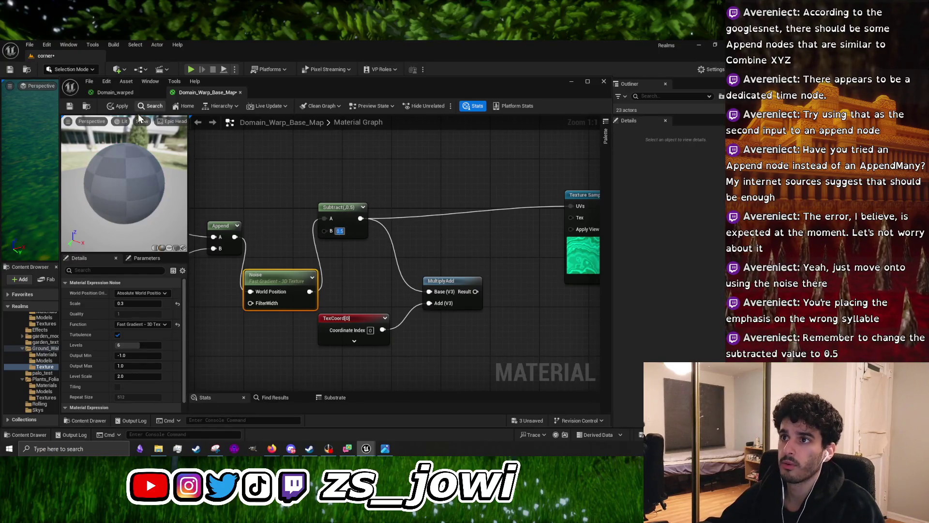
left_click(121, 105)
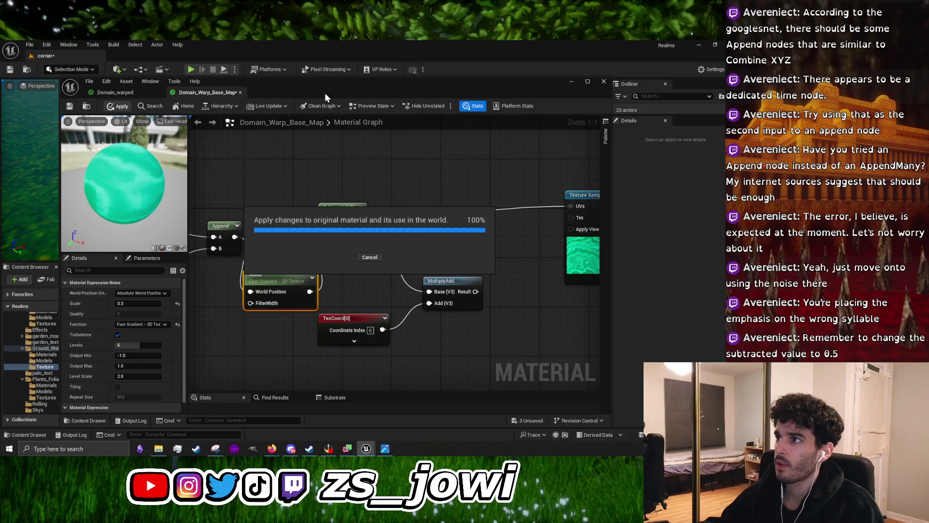
Add a Plane to the level, focus on it, lower it and scale it up
mouse_move(284, 88)
left_mouse_down()
mouse_move(686, 100)
mouse_move(628, 103)
left_mouse_up()
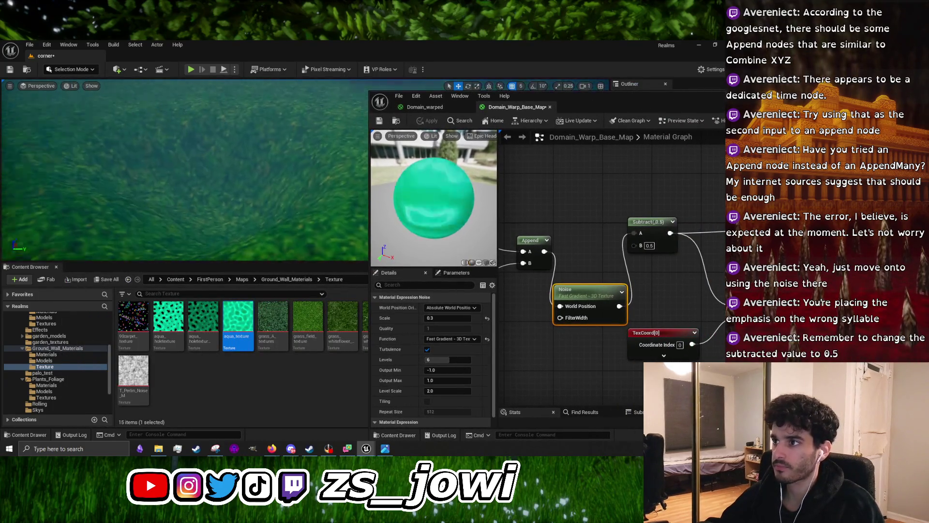
left_click(119, 69)
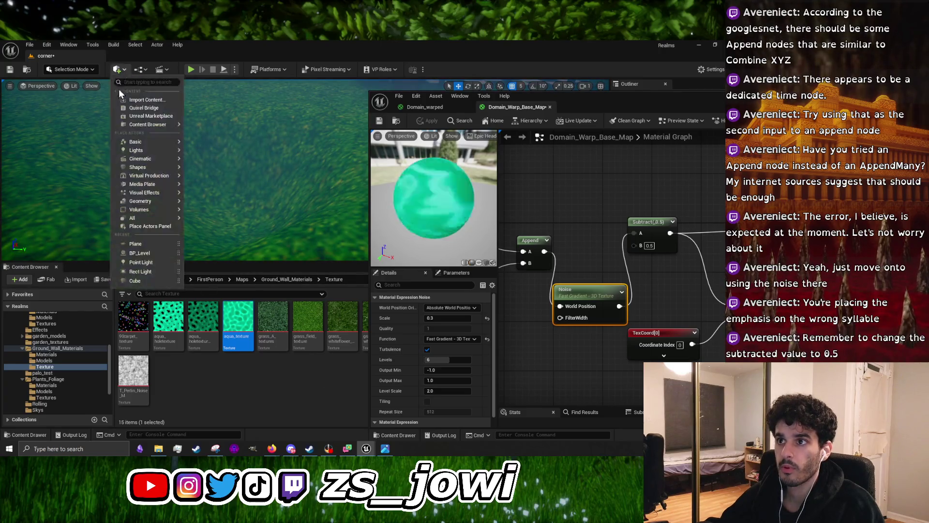
mouse_move(143, 167)
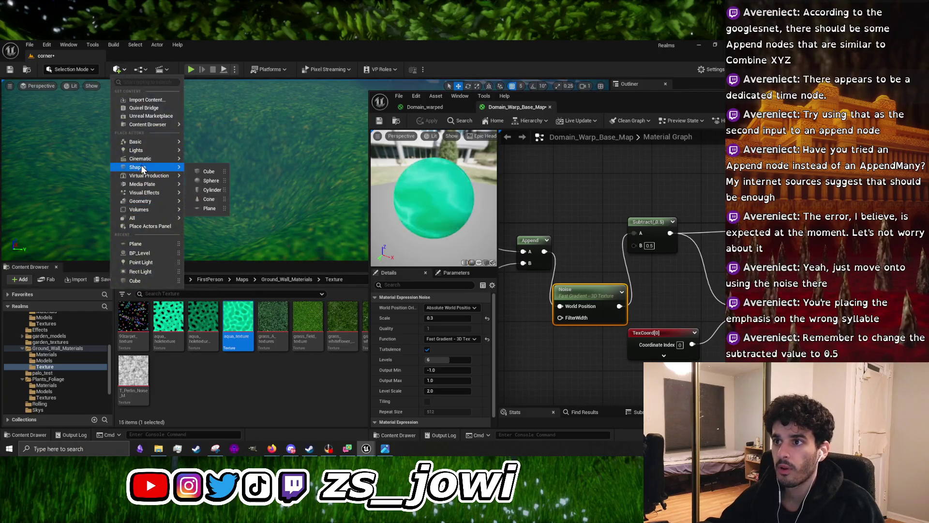
left_click(209, 208)
key("f")
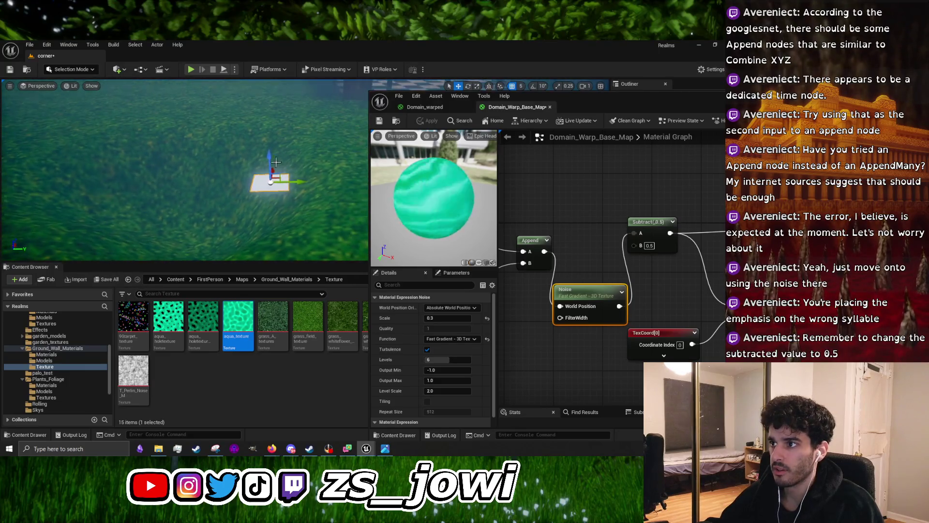
mouse_move(267, 156)
left_mouse_down()
mouse_move(294, 257)
mouse_move(178, 244)
mouse_move(190, 189)
mouse_move(228, 155)
left_mouse_up()
key("r")
key("w")
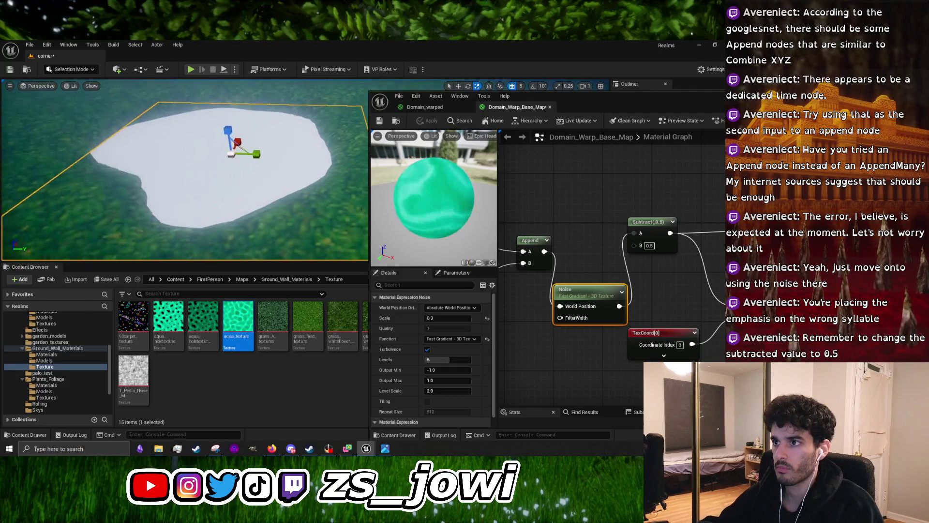
scroll(273, 196, "down", 5)
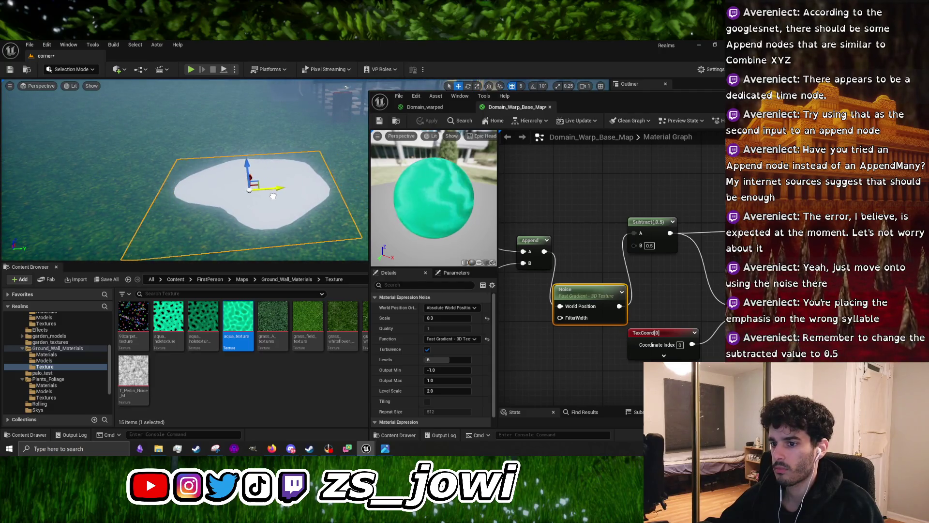
Drag Domain_Warp_Base_Map from Materials onto the plane and drop Noise Levels from 6 to 2
left_click(47, 354)
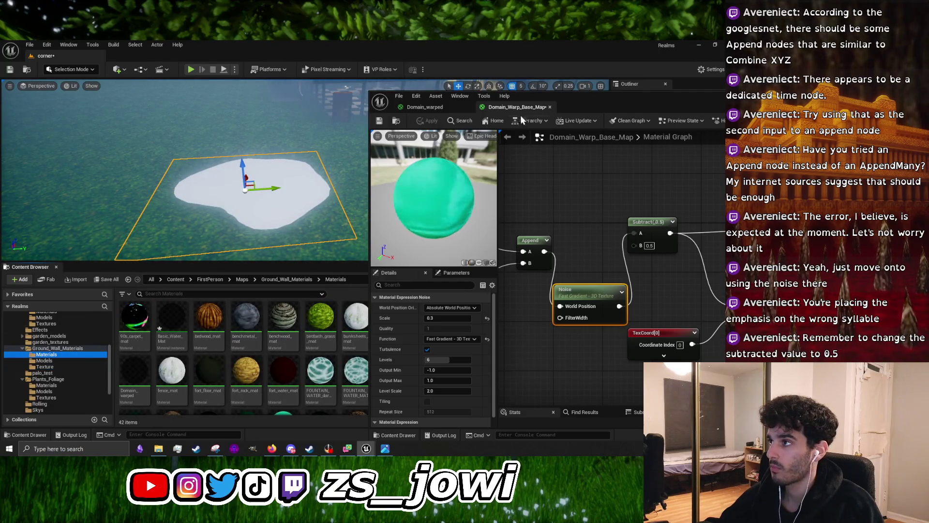
mouse_move(578, 104)
left_mouse_down()
mouse_move(606, 419)
mouse_move(612, 401)
left_mouse_up()
mouse_move(578, 309)
left_mouse_down()
mouse_move(278, 194)
mouse_move(251, 199)
left_mouse_up()
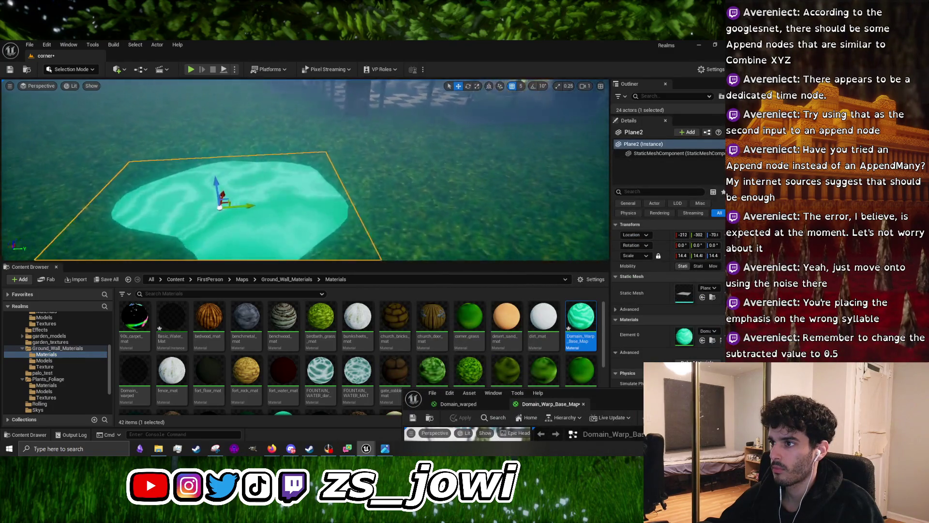
mouse_move(612, 393)
left_mouse_down()
mouse_move(609, 113)
mouse_move(550, 80)
mouse_move(532, 100)
left_mouse_up()
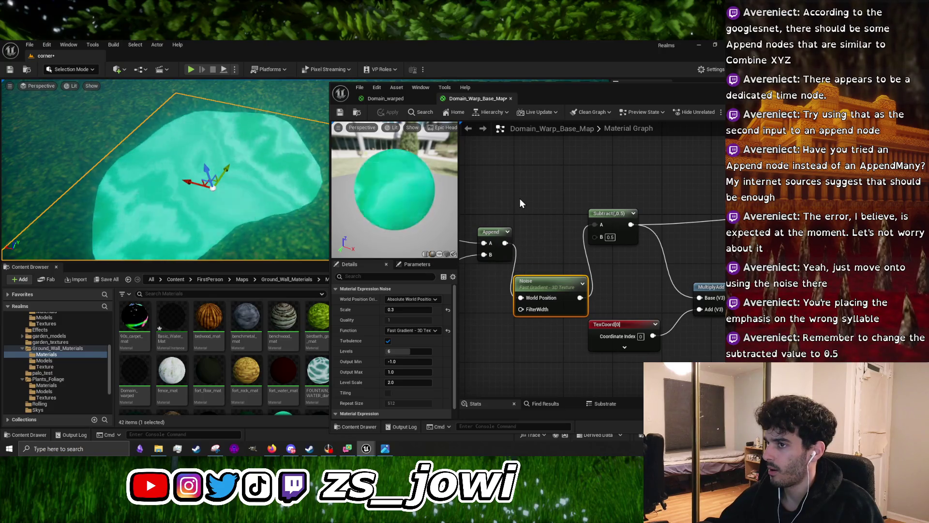
left_click_drag(418, 351, 412, 351)
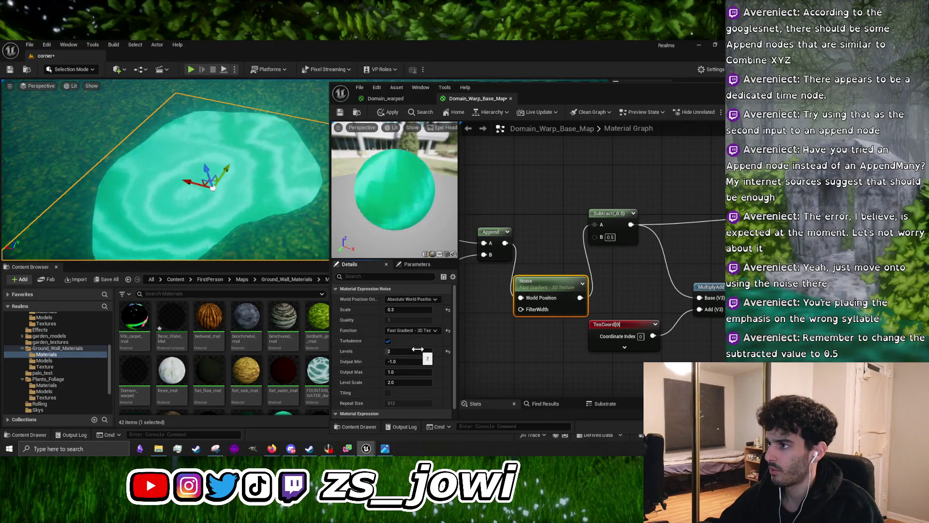
Raise the Noise Levels to 10 and apply the material
left_click(381, 114)
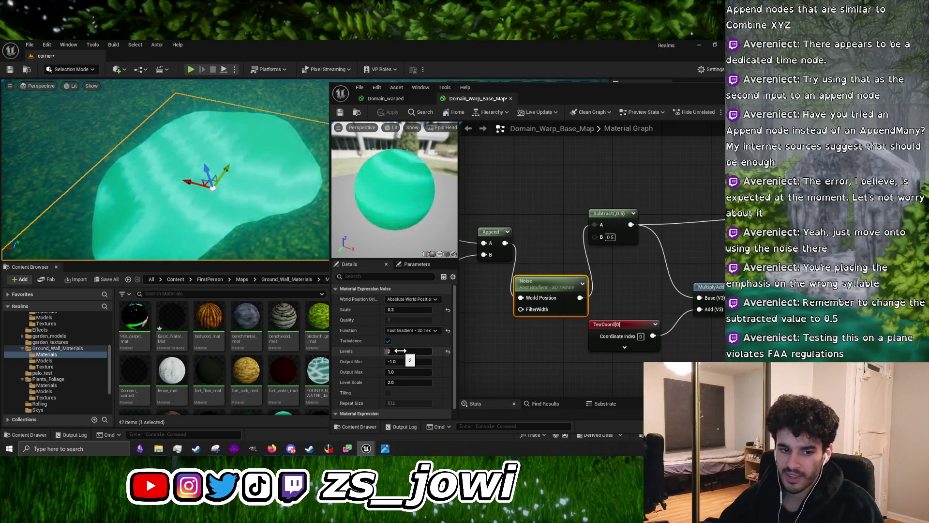
left_click(411, 309)
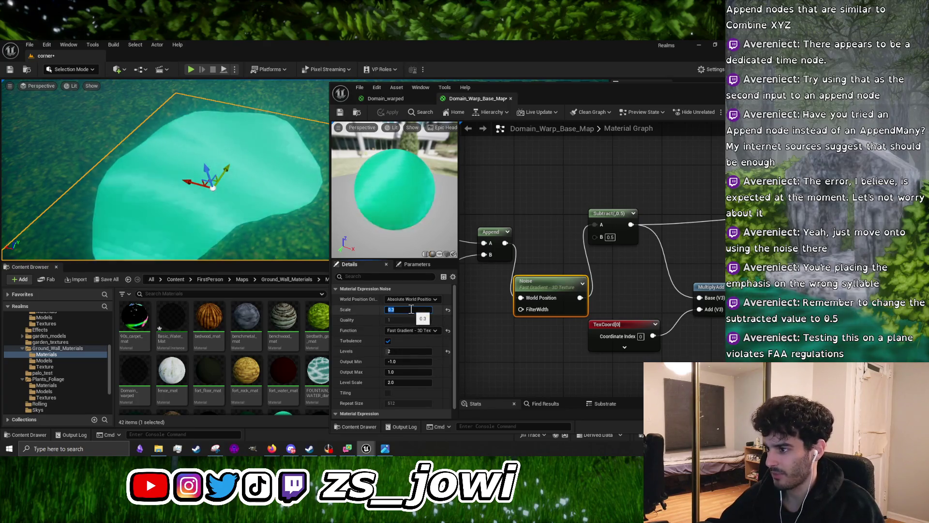
left_click_drag(409, 351, 428, 351)
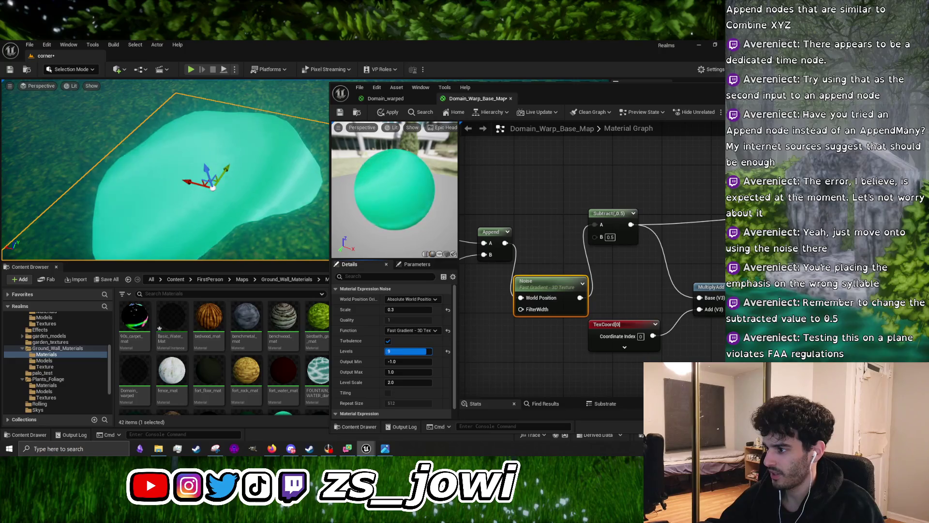
left_click(388, 115)
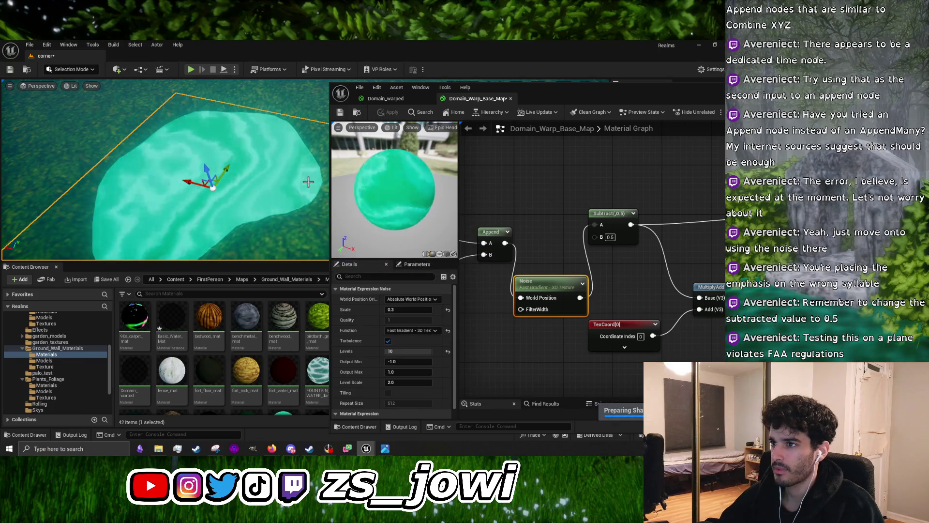
Dolly the level camera back to view the whole warped plane from above
left_click_drag(253, 178, 253, 177)
scroll(164, 169, "down", 5)
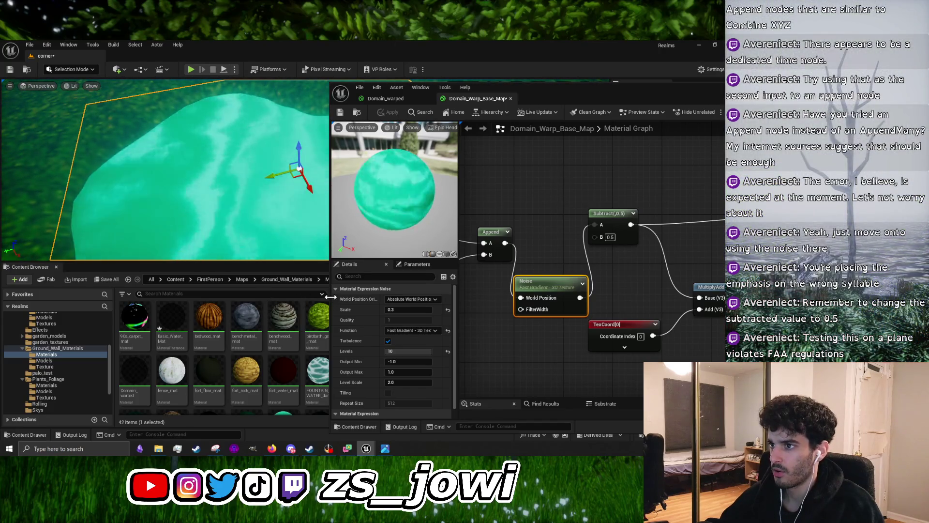
scroll(219, 222, "up", 5)
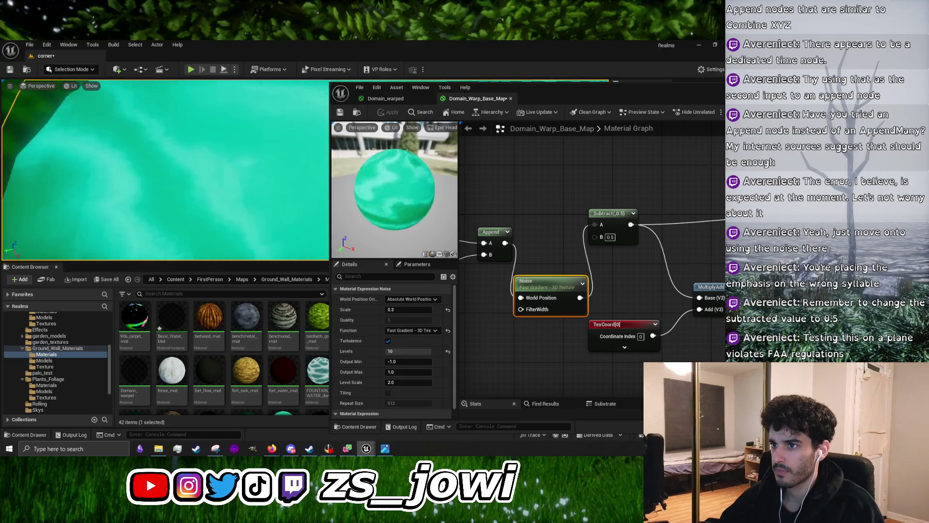
scroll(165, 170, "down", 2)
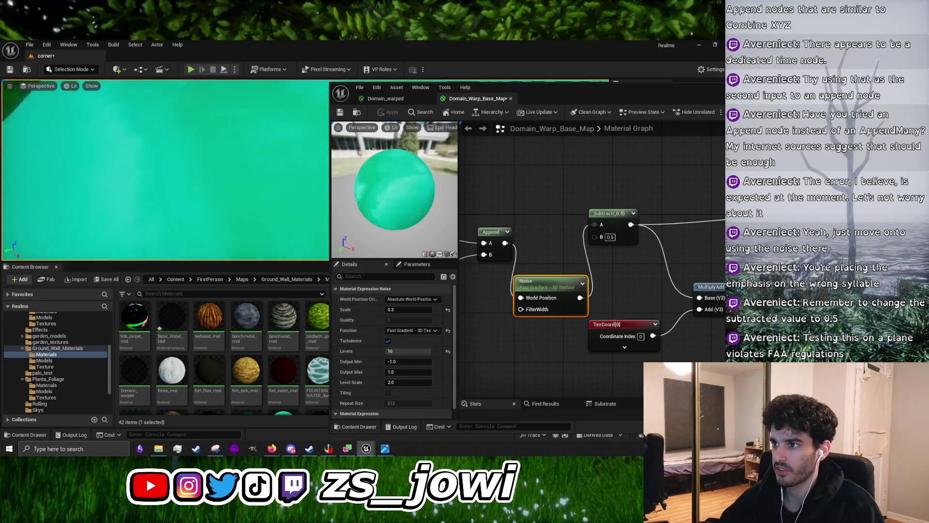
scroll(165, 170, "down", 2)
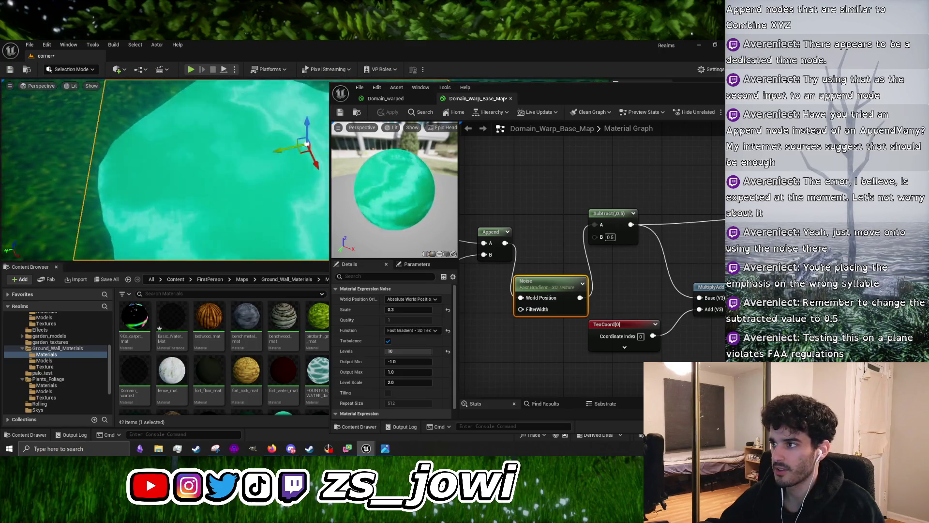
Keep Absolute World Position and Fast Gradient - 3D Texture, turn off Turbulence, Levels at 10
left_click(430, 299)
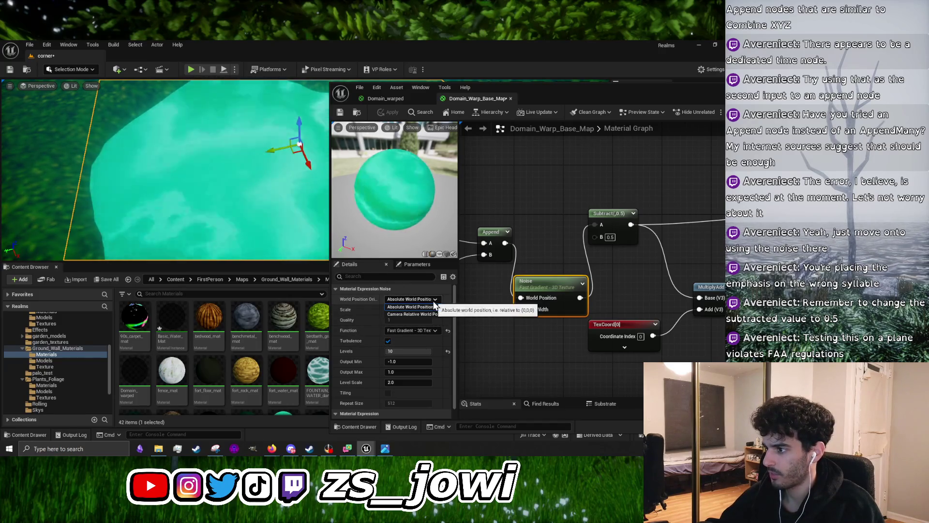
left_click(433, 307)
left_click(426, 331)
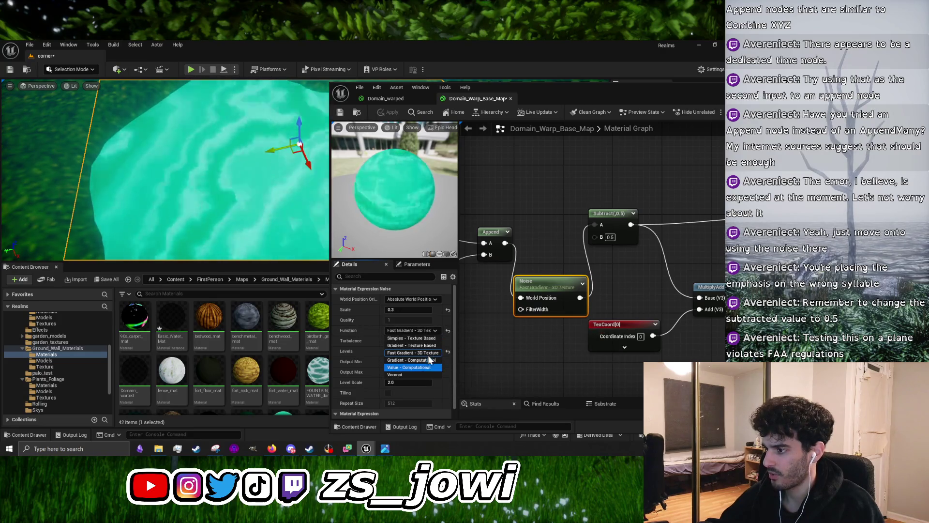
left_click(437, 329)
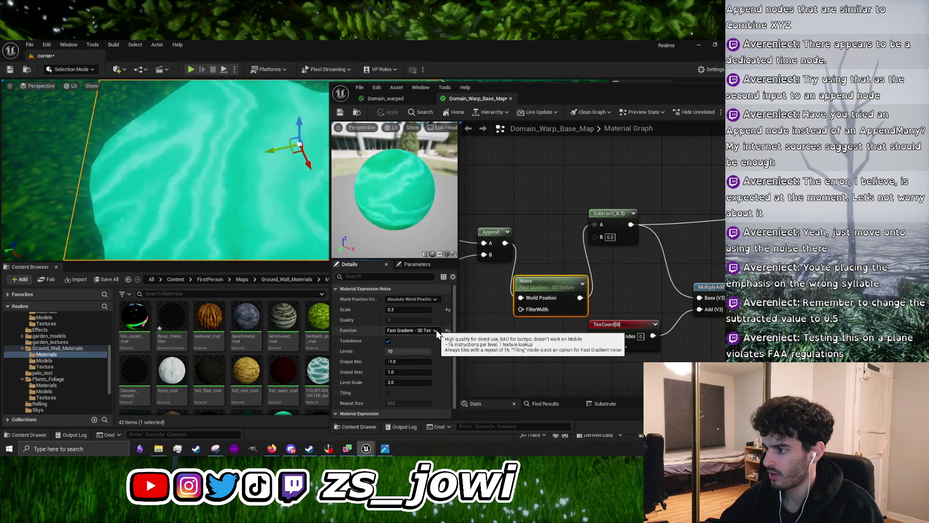
left_click(388, 340)
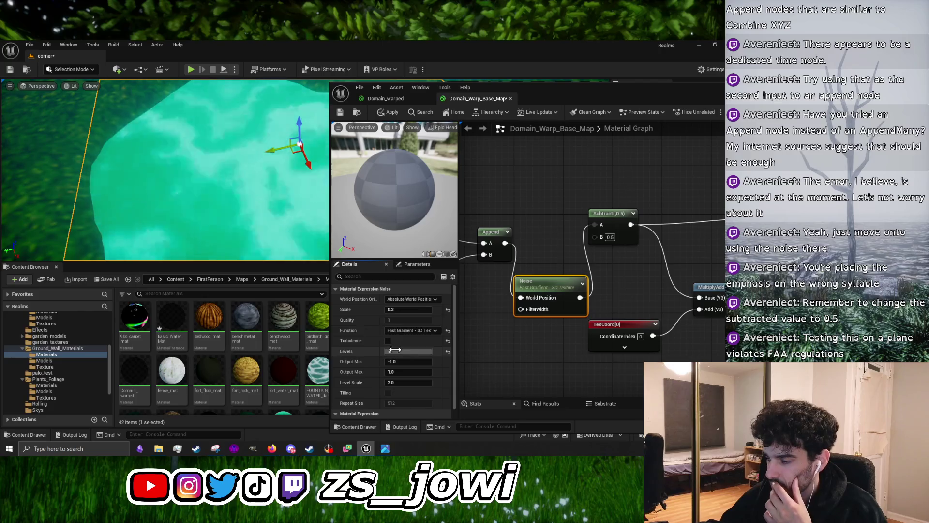
left_click_drag(396, 350, 412, 351)
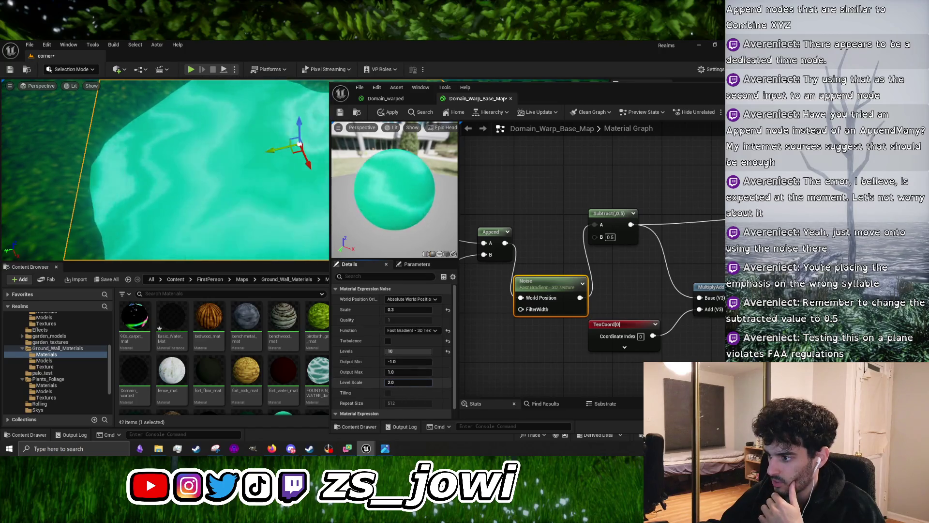
Set the Noise Level Scale to 1.0, apply, and view the plane's result
left_click(404, 383)
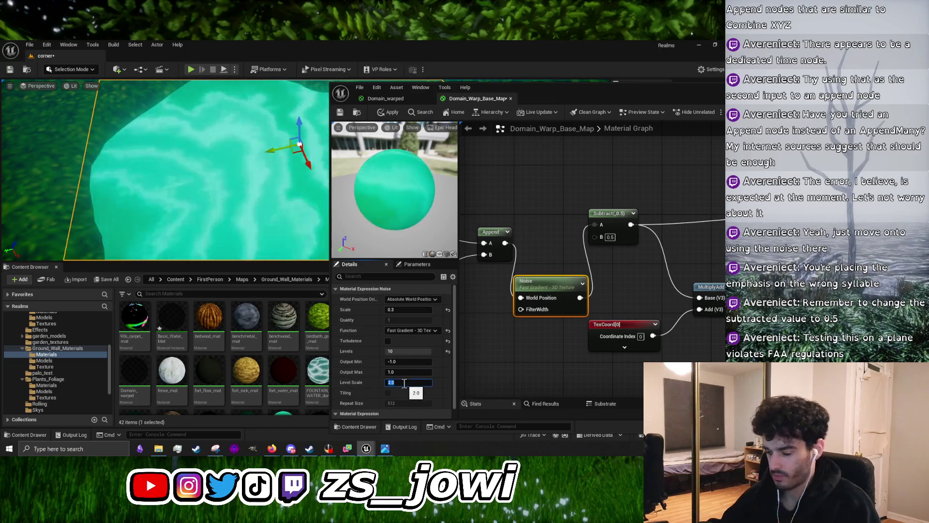
type("1")
key("Return")
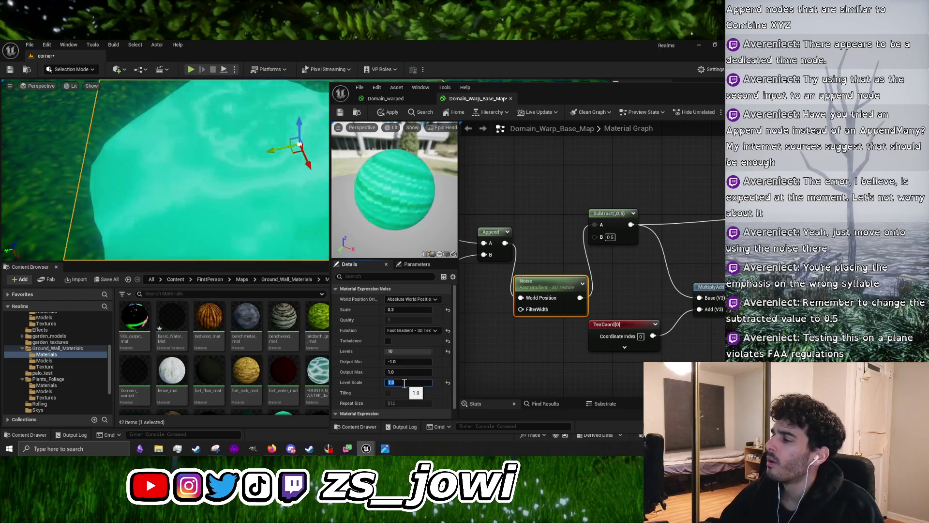
left_click(506, 369)
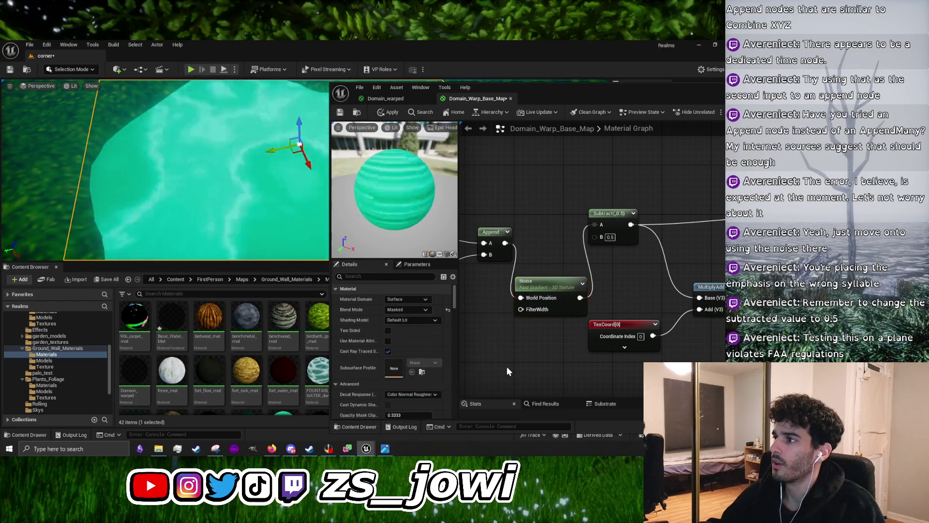
left_click(379, 114)
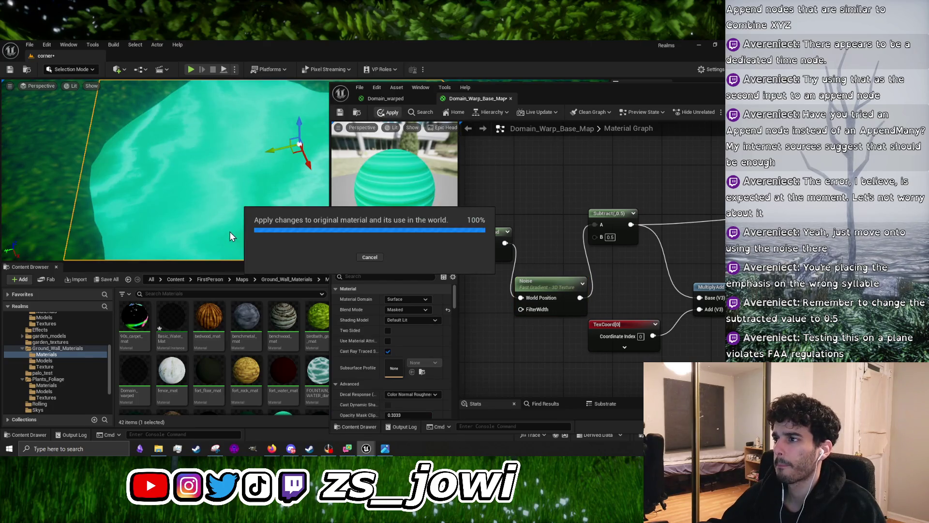
left_click_drag(230, 232, 230, 257)
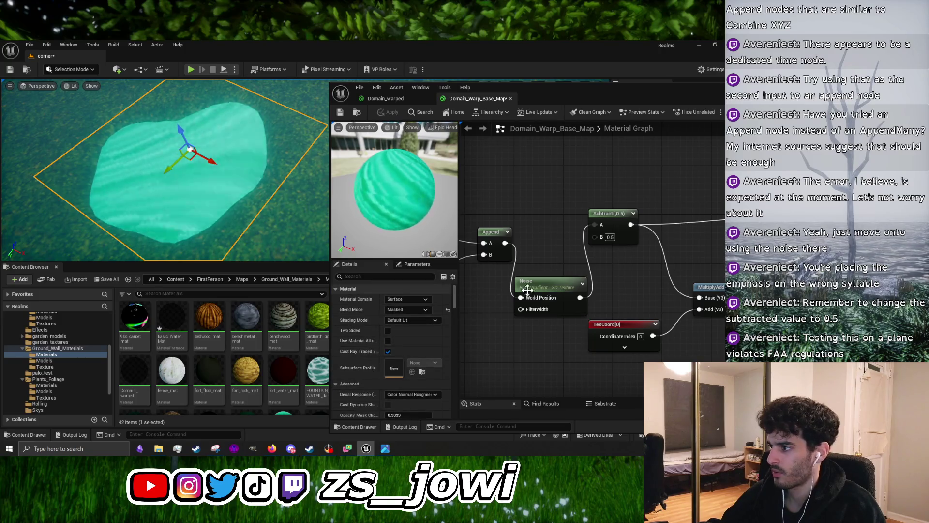
Set the Noise Level Scale to 10.0 and apply the material
left_click(547, 285)
left_click(405, 382)
type("10")
key("Return")
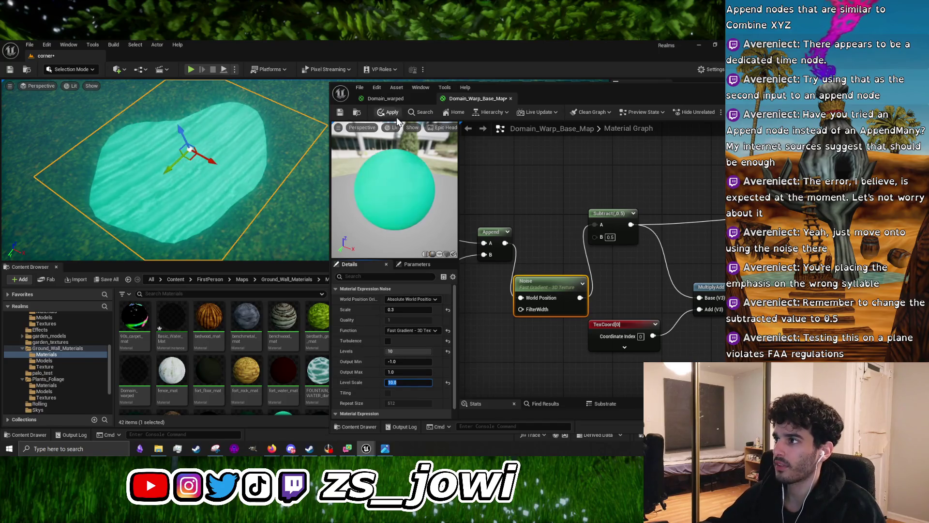
left_click(391, 113)
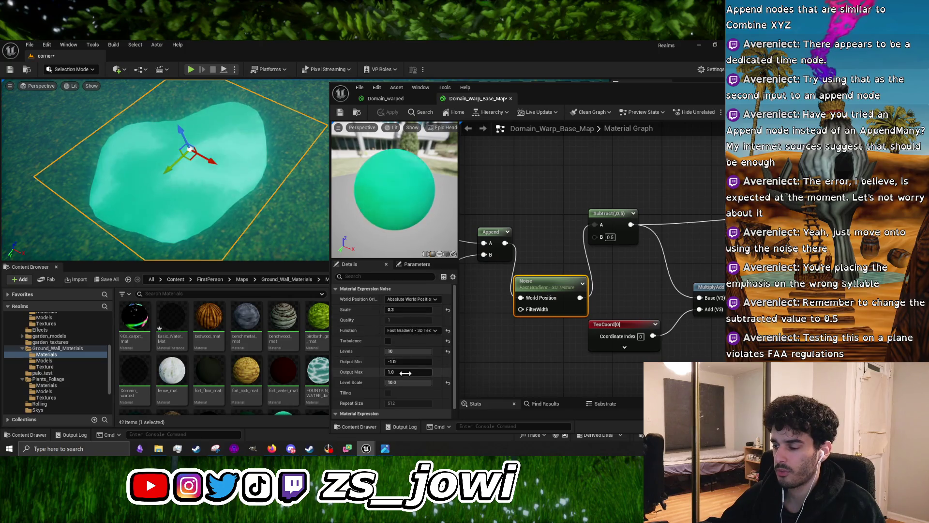
Lower the Noise Levels from 10 to 3 and apply the material
left_click_drag(417, 351, 394, 351)
left_click(390, 111)
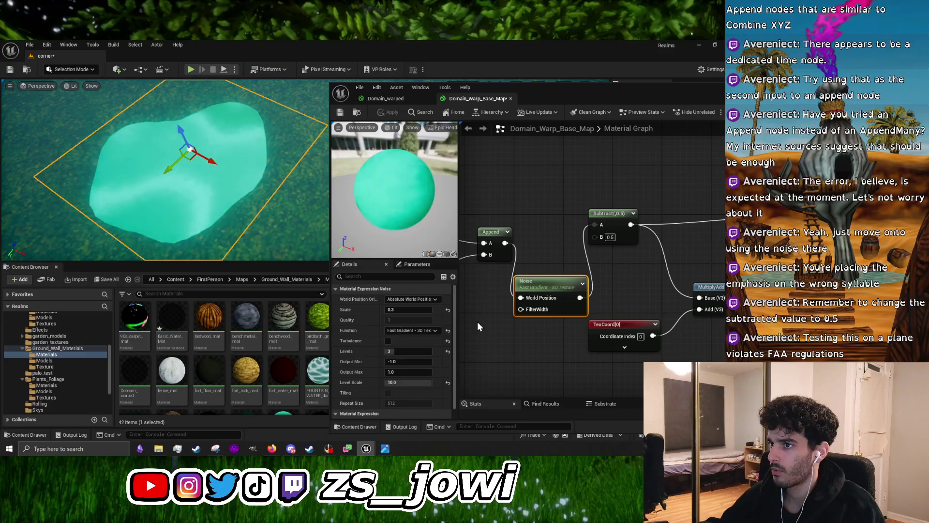
left_click_drag(477, 322, 457, 278)
Set TexCoord[0] UTiling and VTiling to 4 and apply the material
left_click_drag(653, 351, 617, 315)
left_click(564, 270)
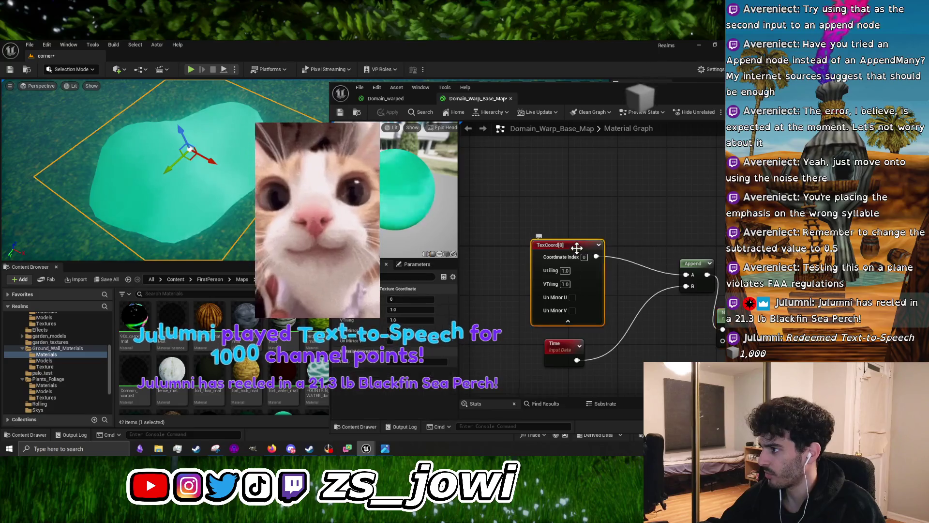
left_click(565, 270)
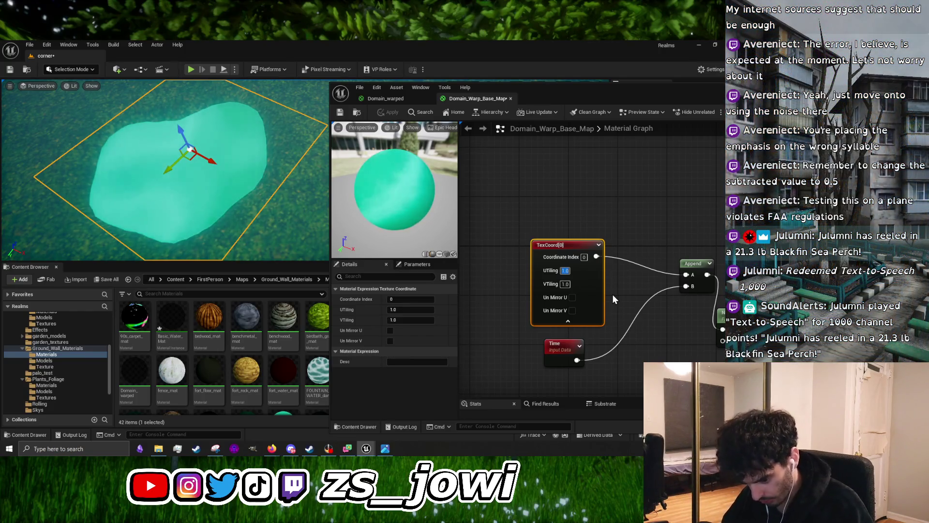
type("4")
left_click(567, 284)
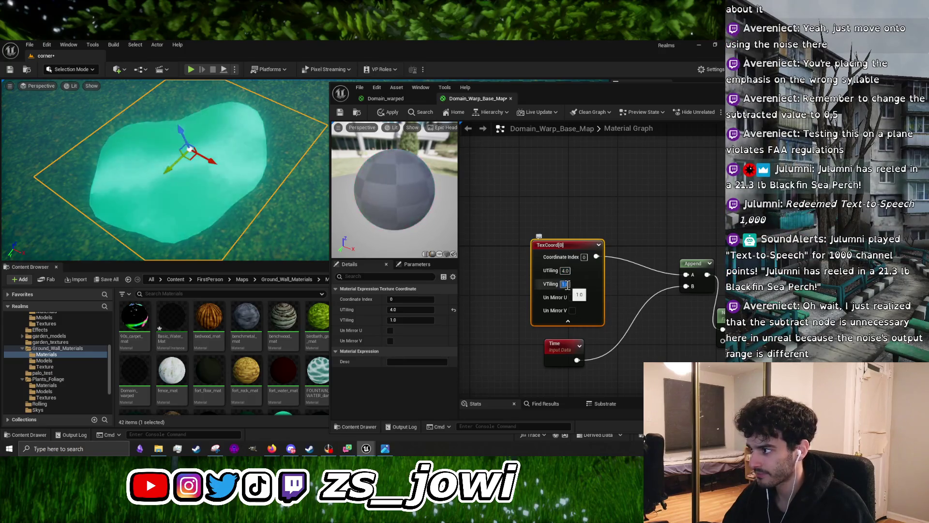
type("4")
key("Return")
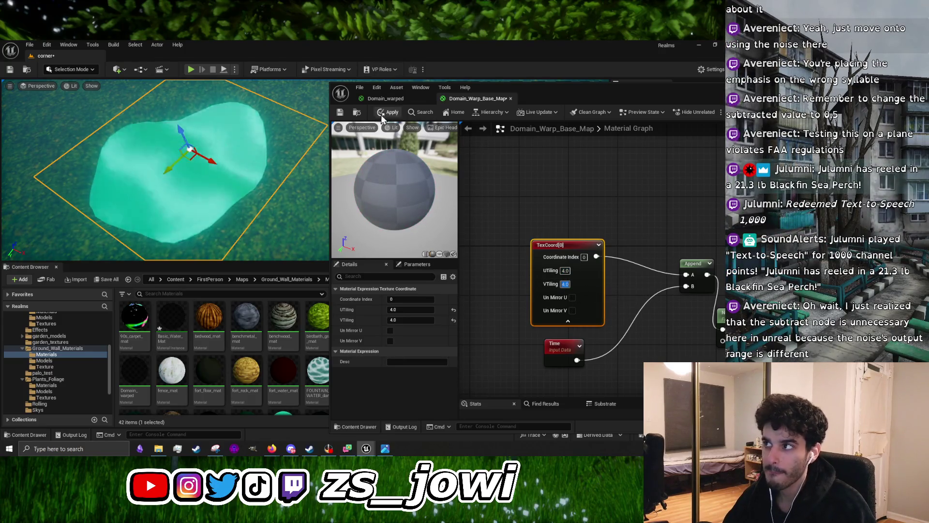
left_click(382, 115)
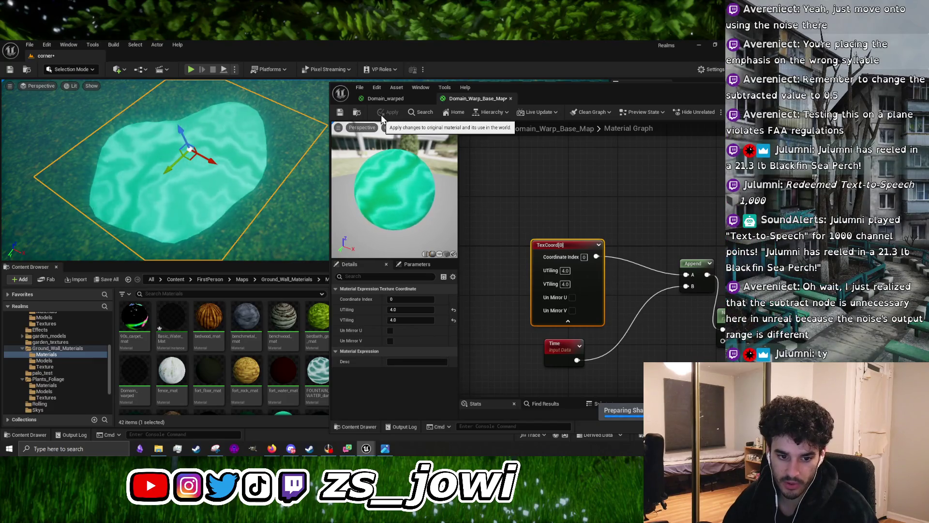
Delete the Subtract node from the material graph
left_click_drag(194, 170, 194, 141)
left_click_drag(191, 213, 191, 165)
left_click_drag(565, 199, 356, 190)
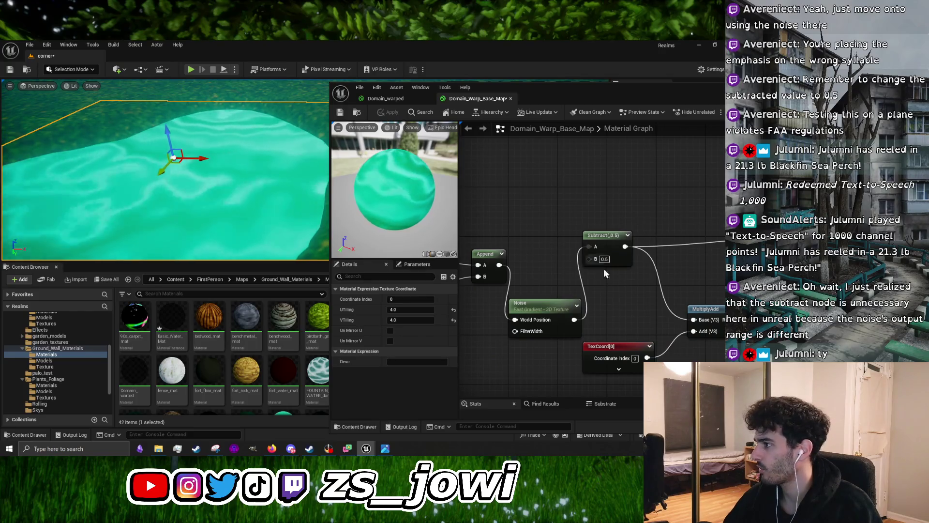
left_click_drag(637, 286, 567, 266)
left_click(549, 221)
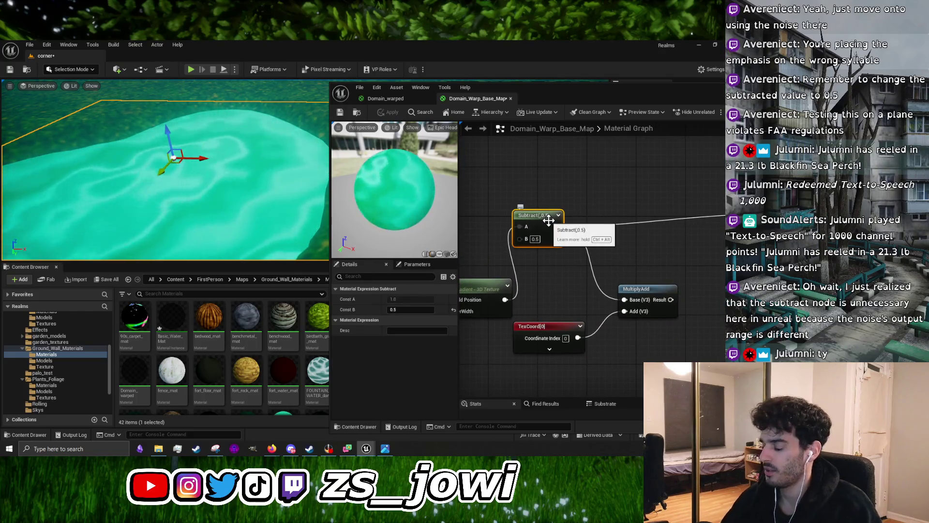
key("Delete")
Wire the Noise output directly into the Texture Sample and apply the material
scroll(549, 222, "down", 1)
left_click_drag(573, 246, 549, 272)
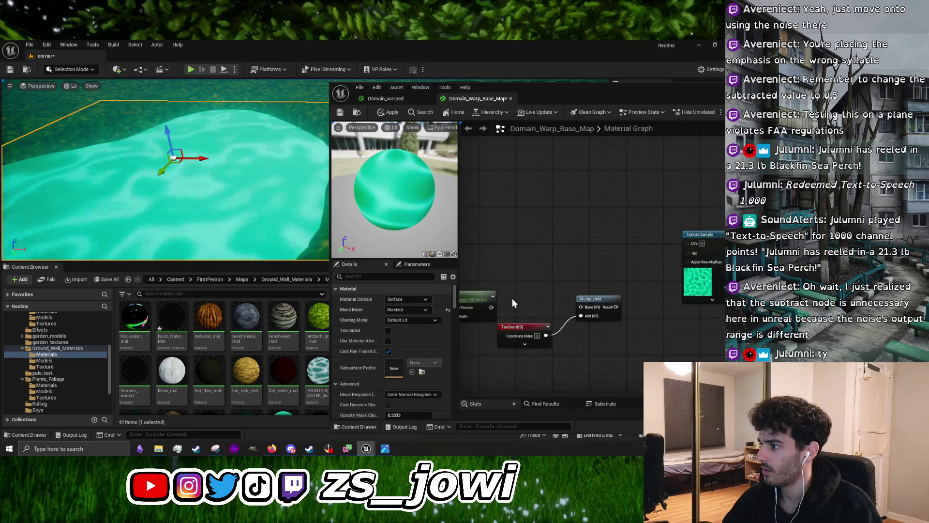
left_click_drag(491, 307, 698, 246)
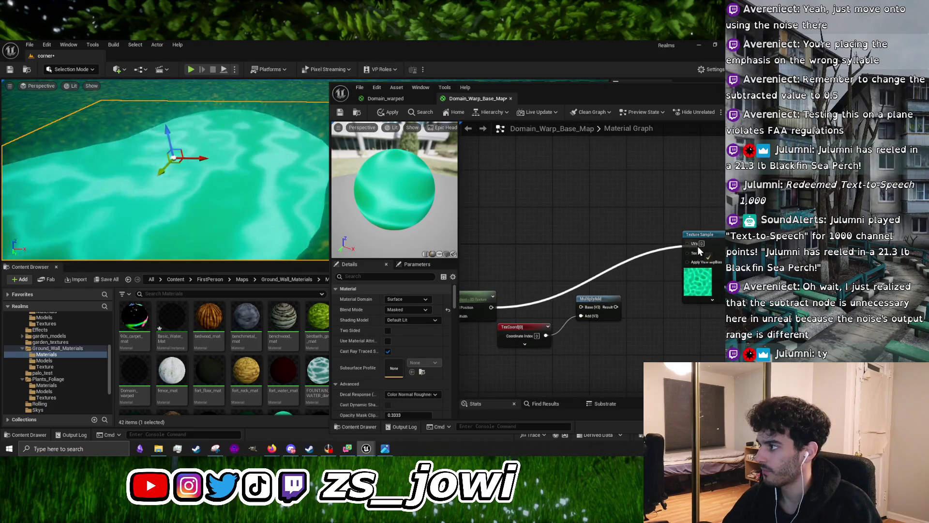
left_click(398, 116)
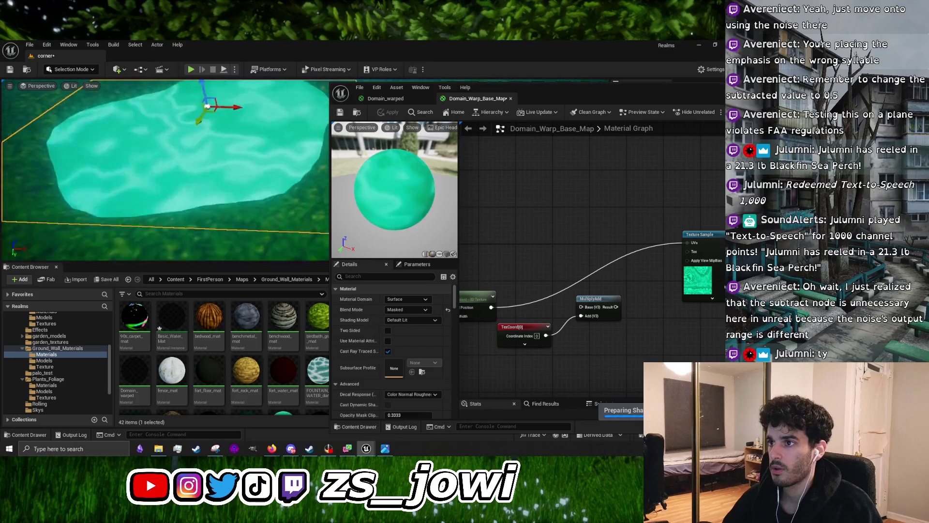
Reframe the level view on the water plane and bring up the domain.PNG reference
key("a")
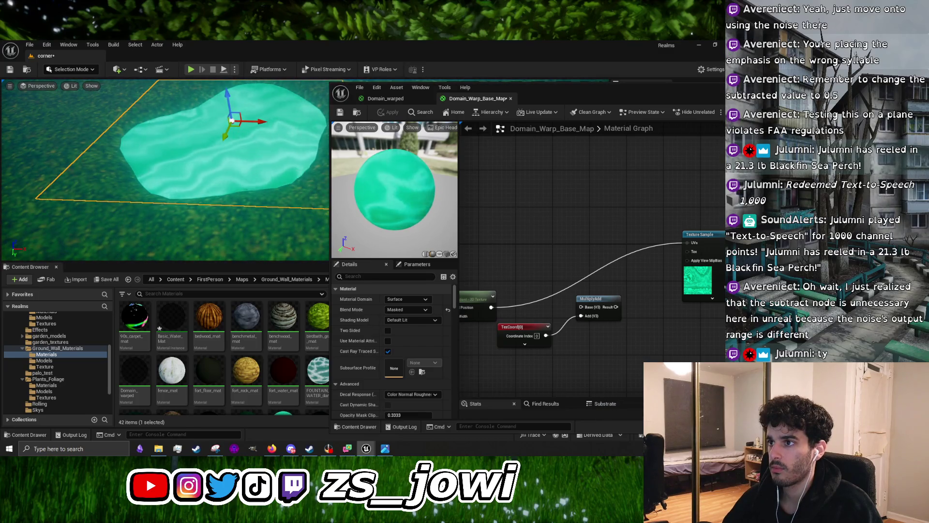
key("w")
key("s")
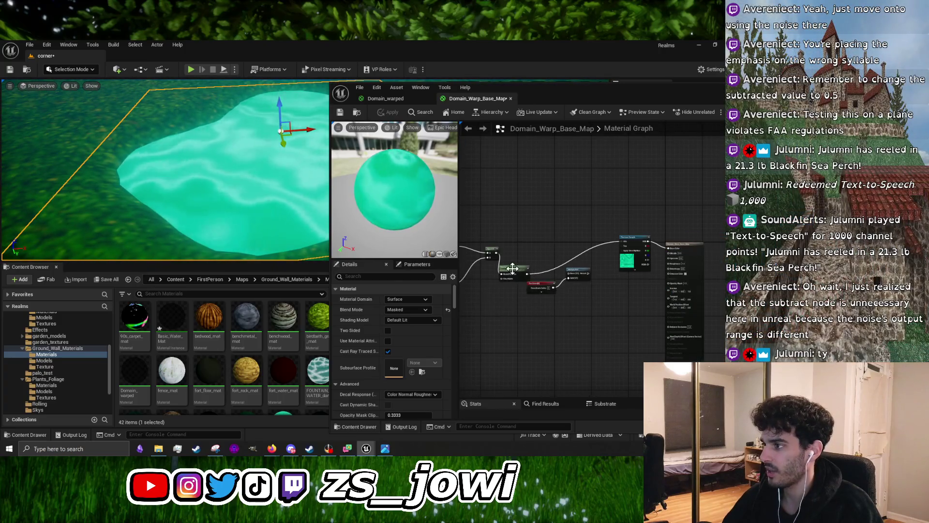
scroll(545, 254, "up", 2)
key("alt+Tab")
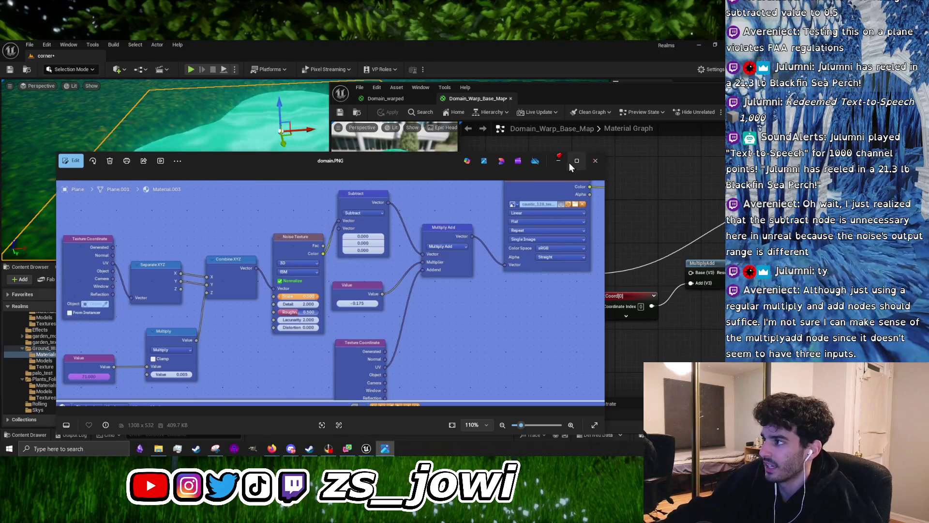
Narrow the domain.PNG reference image so the material preview shows
left_click_drag(440, 167, 332, 136)
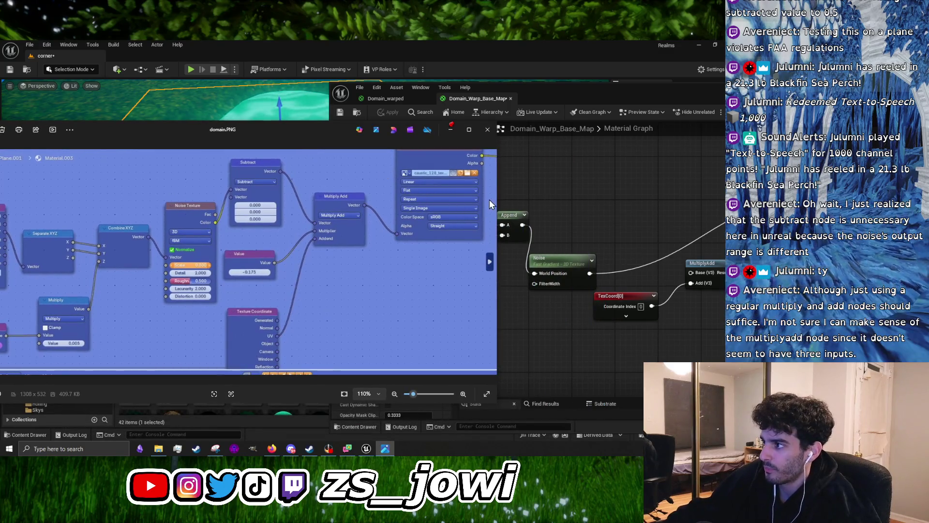
left_click_drag(498, 188, 332, 189)
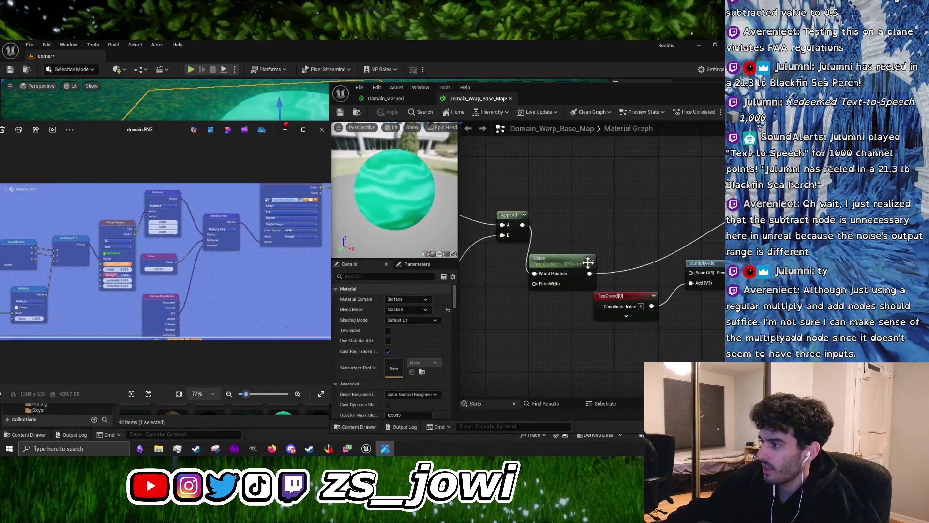
left_click_drag(523, 320, 556, 321)
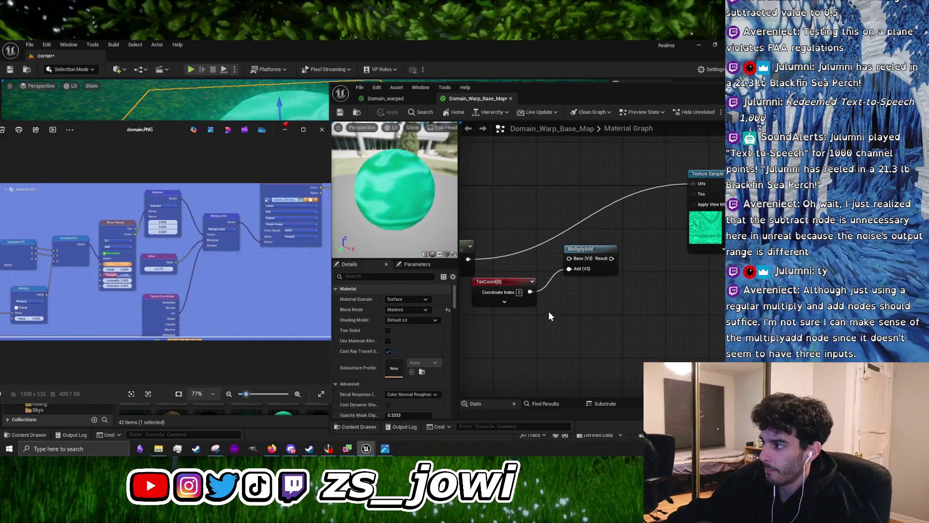
Move the TexCoord node down beneath MultiplyAdd
mouse_move(513, 286)
left_mouse_down()
mouse_move(519, 322)
mouse_move(545, 343)
left_mouse_up()
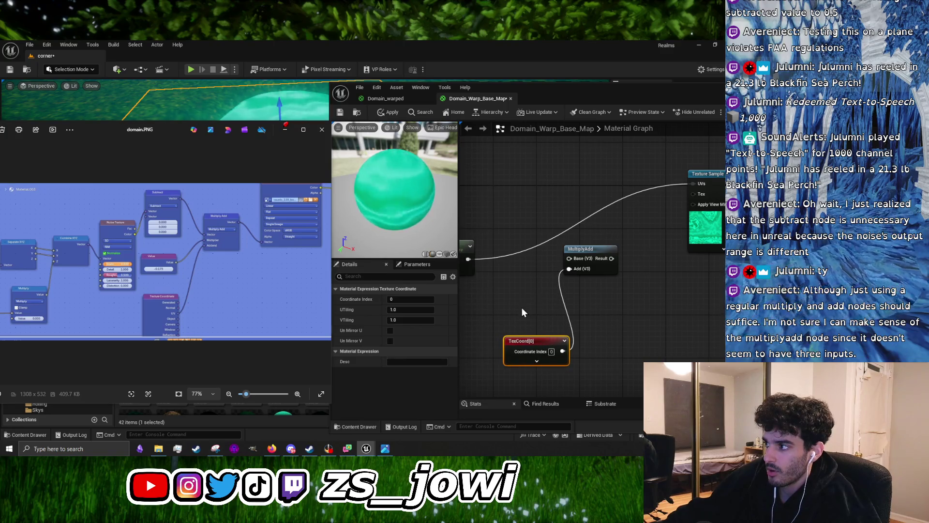
left_click_drag(522, 307, 579, 308)
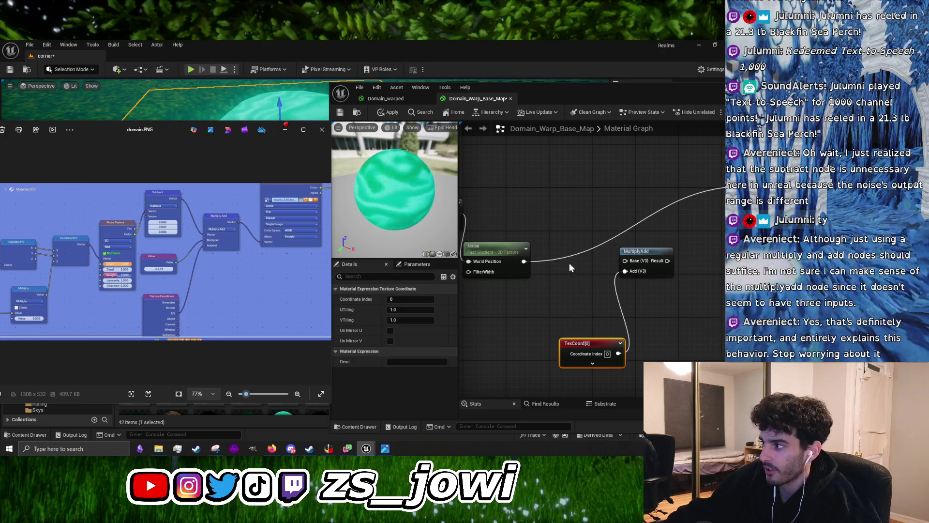
left_click_drag(599, 267, 530, 272)
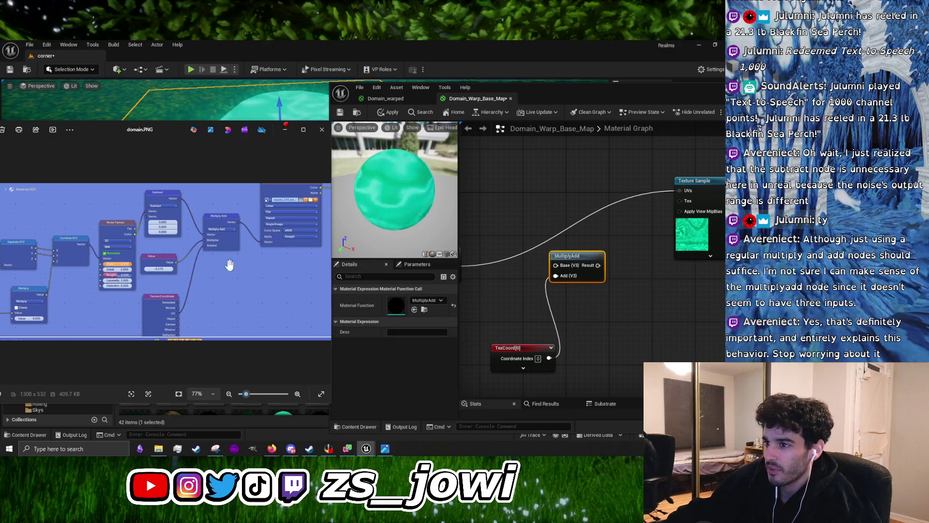
left_click_drag(650, 228, 565, 267)
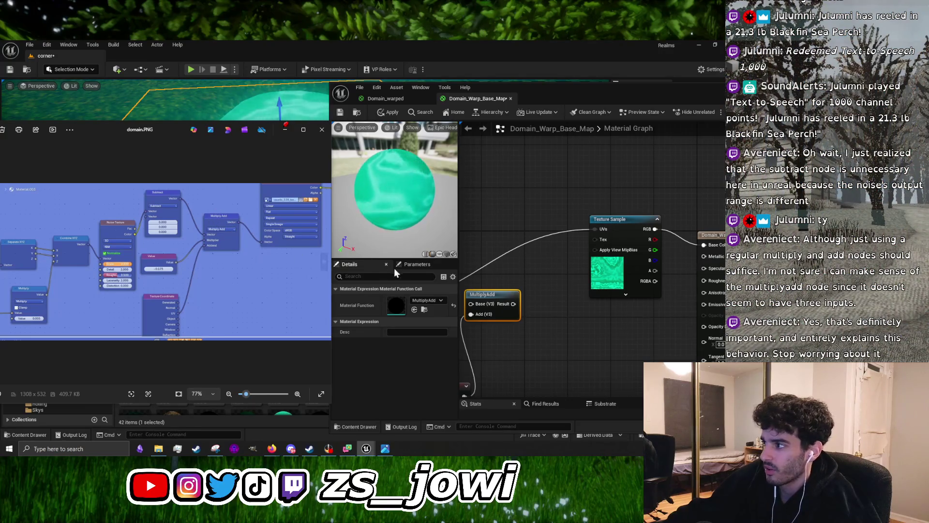
left_click_drag(483, 271, 644, 234)
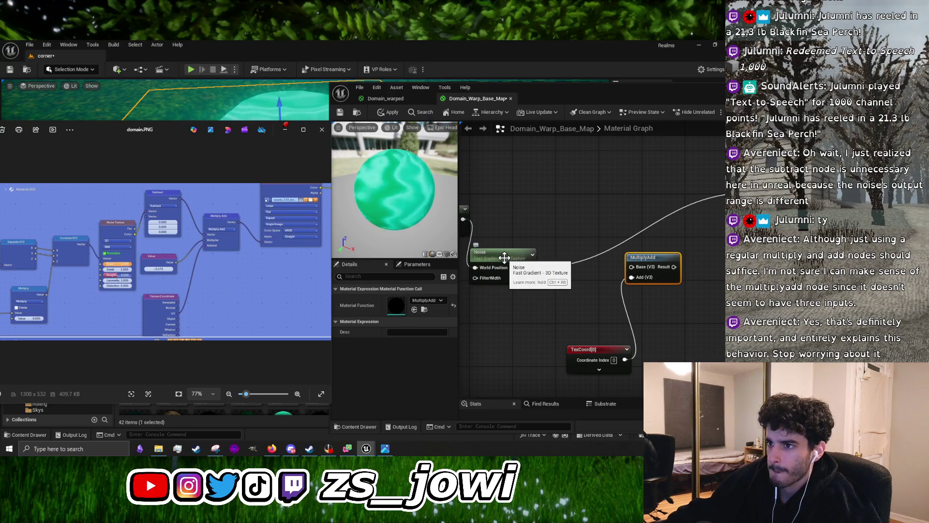
Add a Multiply node wired to MultiplyAdd's Base, then delete it
left_click(501, 322)
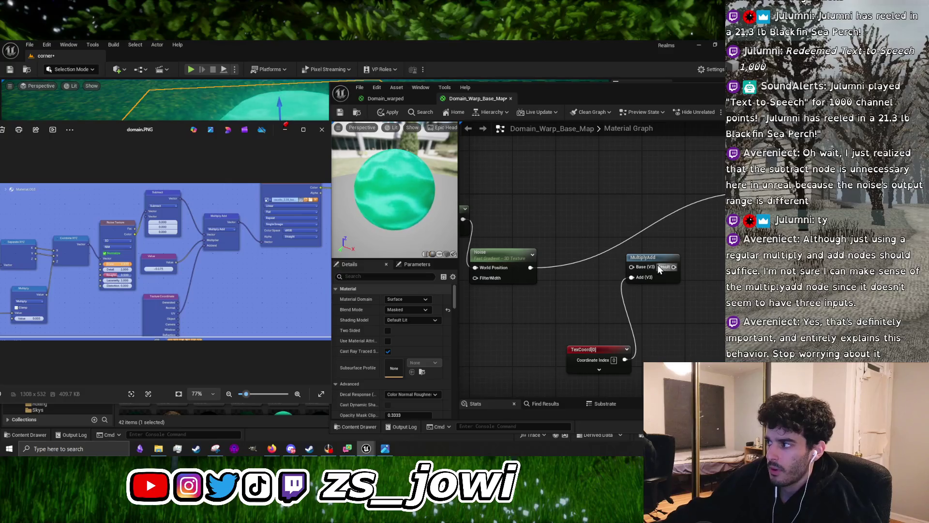
right_click(537, 309)
type("multip")
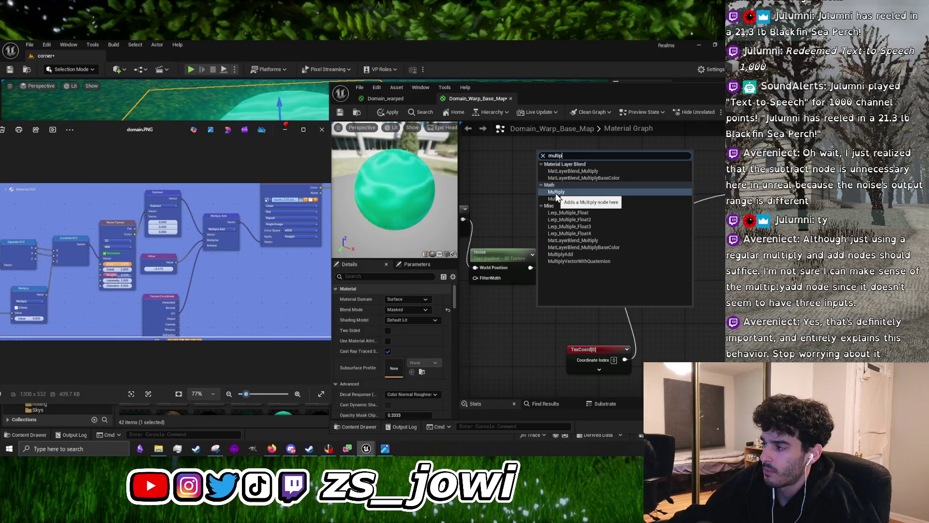
left_click(556, 193)
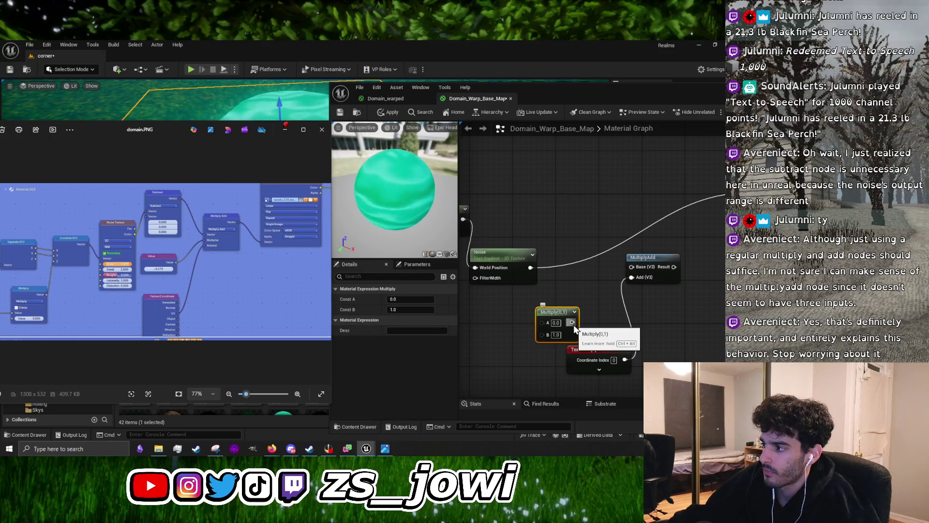
left_click_drag(574, 325, 634, 269)
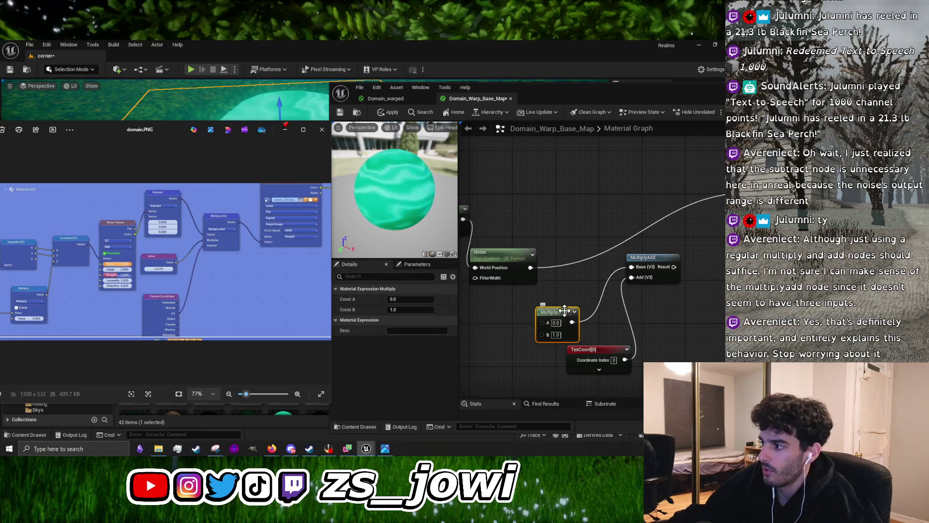
key("Delete")
Connect Noise to MultiplyAdd's Base and place a new Multiply node above MultiplyAdd
left_click_drag(530, 268, 631, 267)
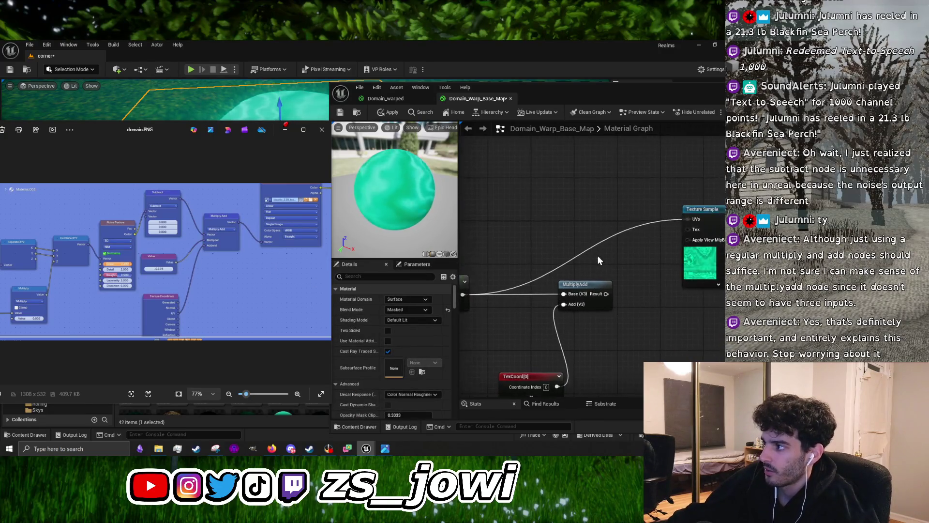
left_click_drag(691, 225, 576, 279)
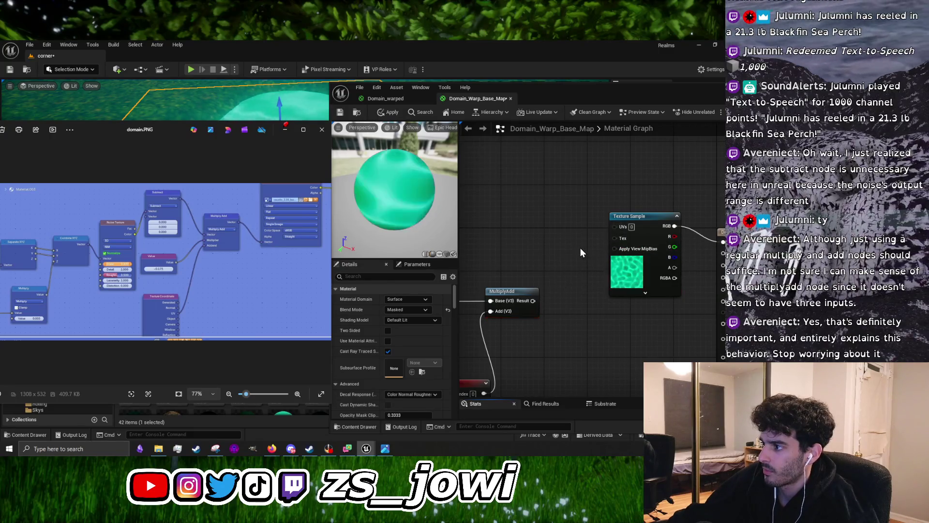
left_click_drag(542, 274, 616, 254)
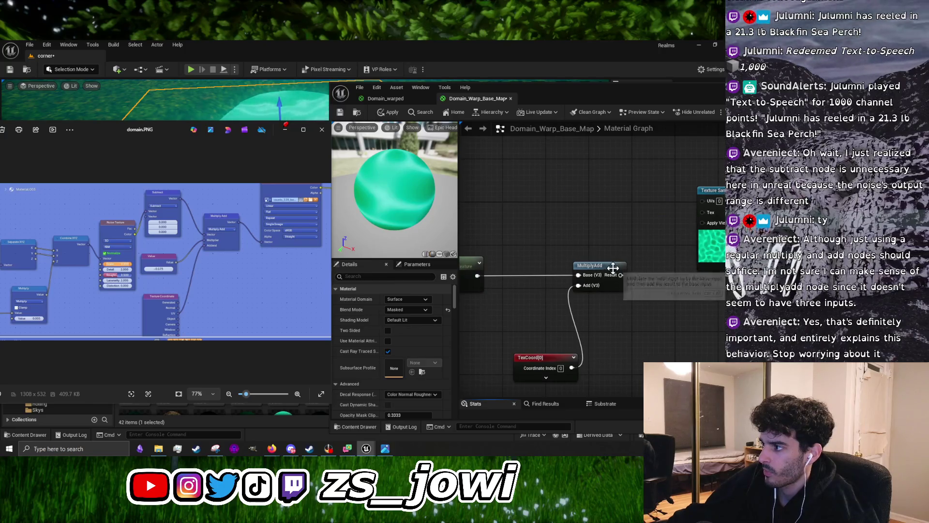
right_click(566, 224)
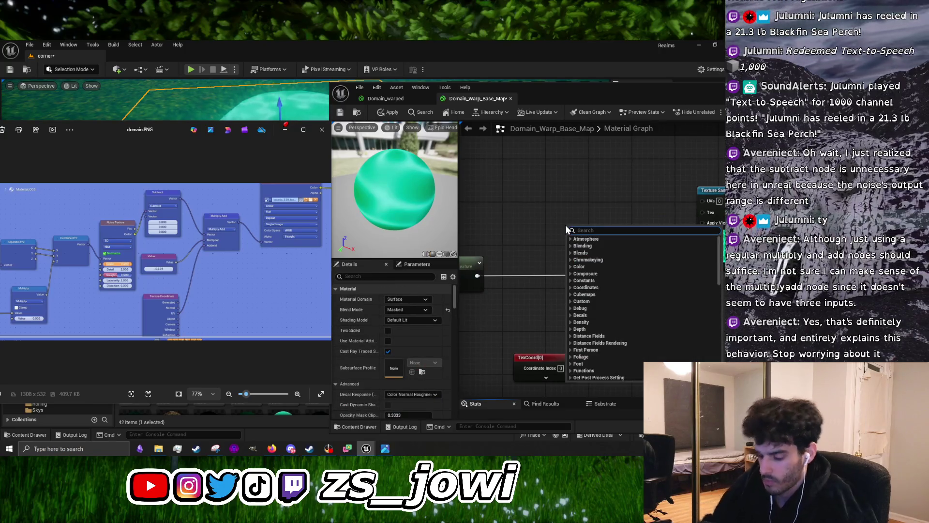
type("multip")
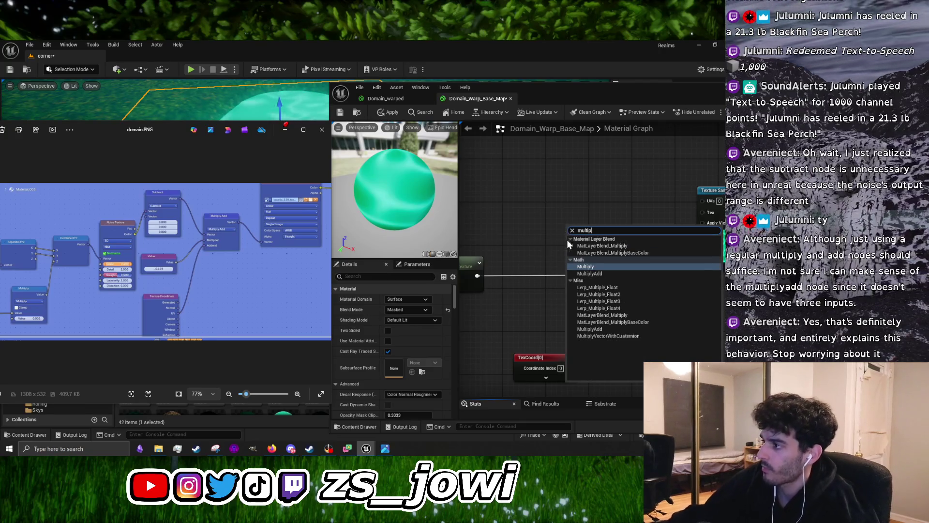
left_click(594, 268)
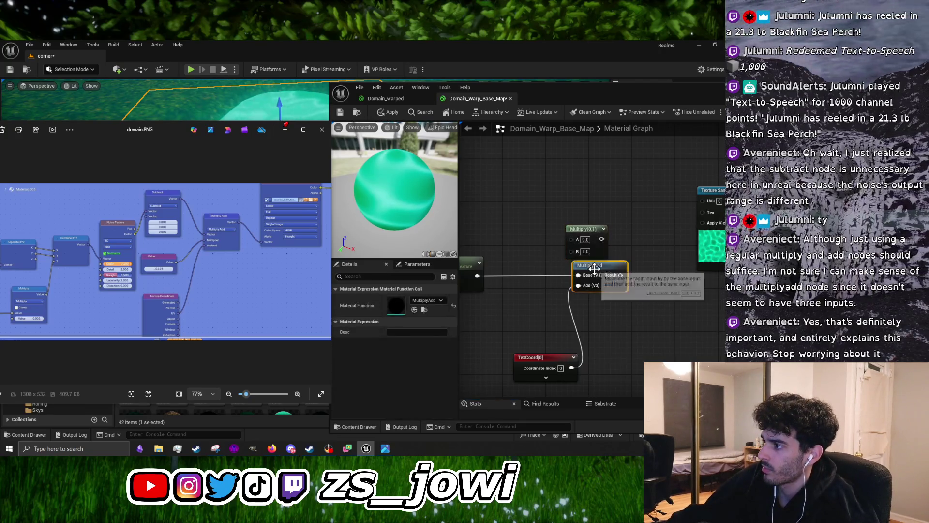
Add a stray Add node, nudge it lower, then delete it
left_click(553, 217)
right_click(520, 184)
type("add")
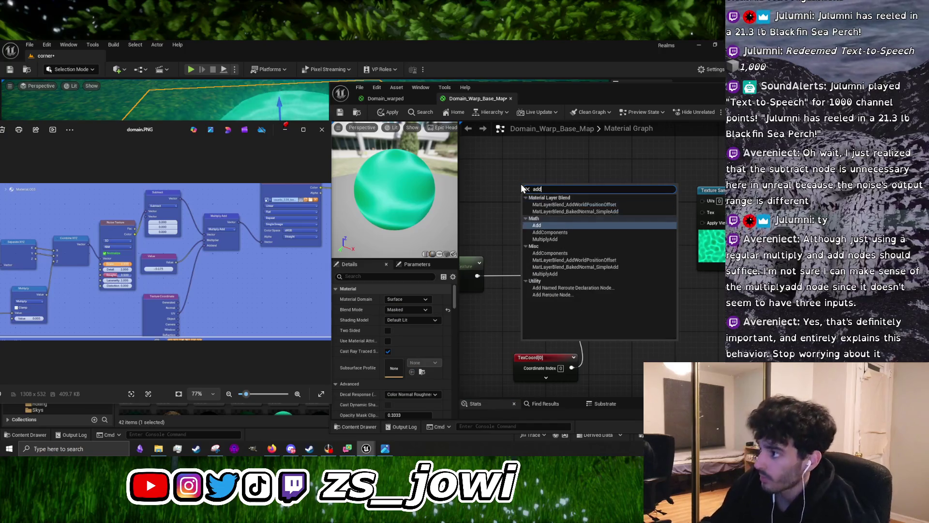
left_click(539, 226)
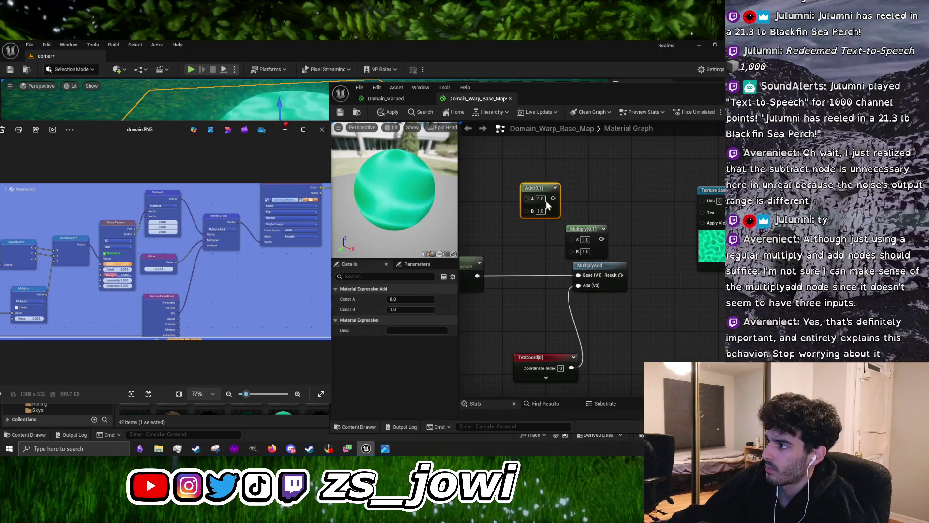
left_click_drag(549, 198, 546, 210)
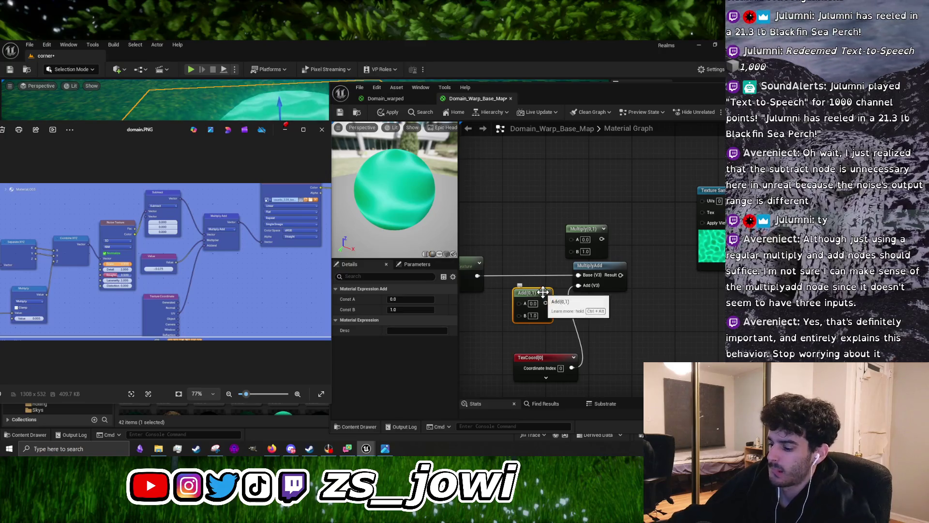
key("Delete")
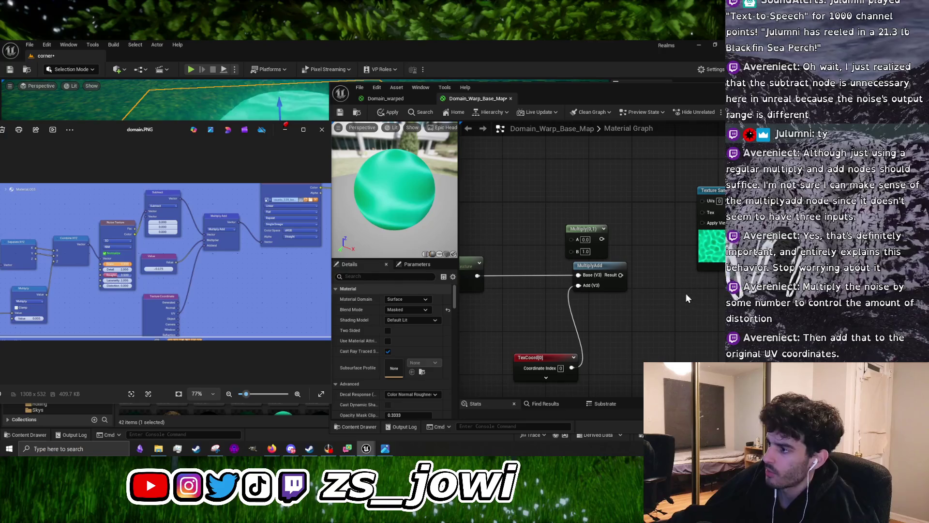
left_click_drag(557, 299, 641, 294)
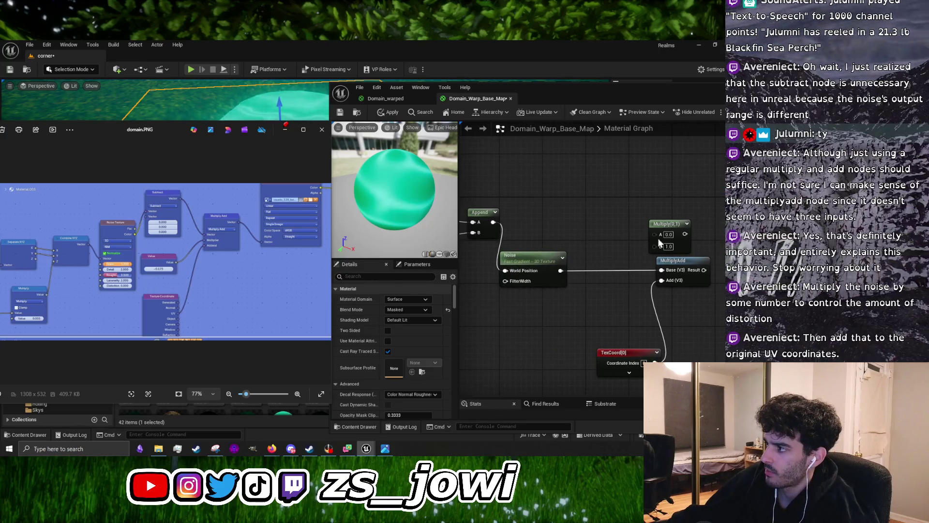
mouse_move(673, 226)
left_mouse_down()
mouse_move(597, 282)
mouse_move(664, 270)
left_mouse_up()
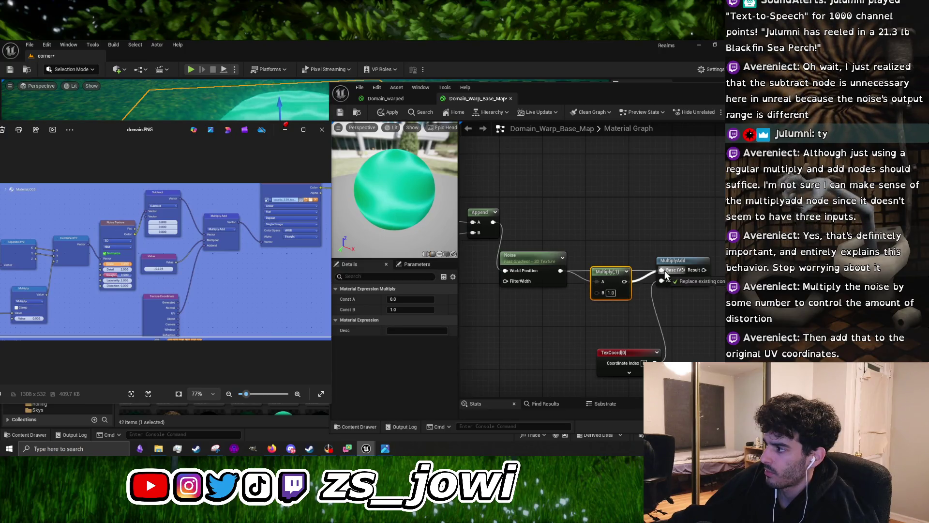
left_click(611, 301)
left_click_drag(649, 228, 618, 270)
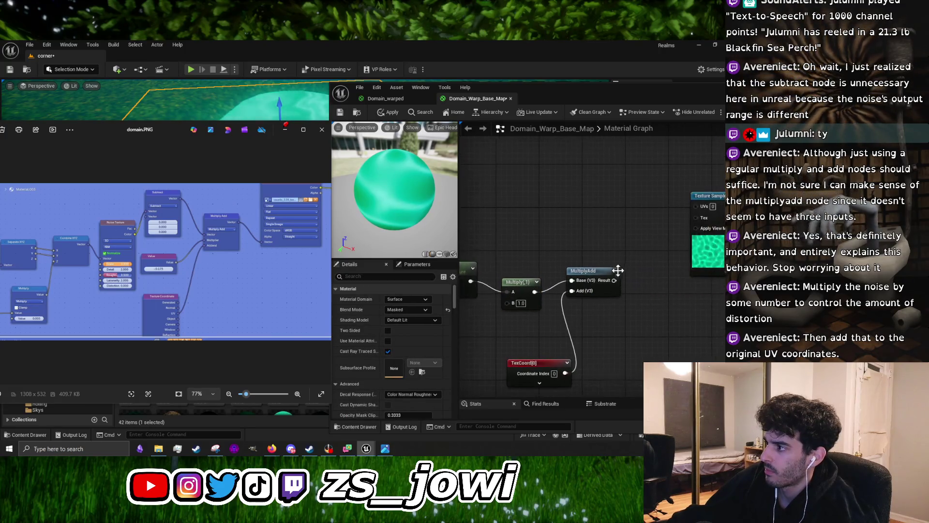
left_click_drag(695, 214, 696, 215)
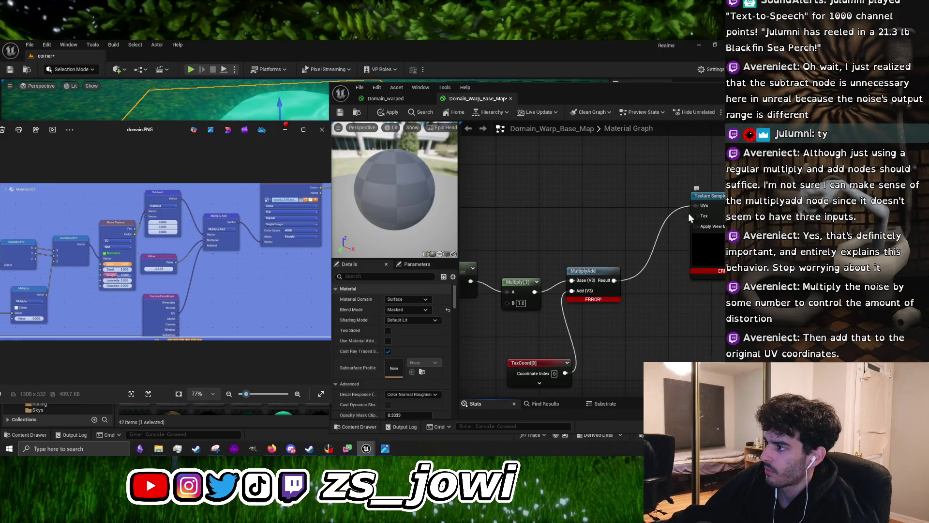
mouse_move(595, 325)
left_mouse_down()
mouse_move(618, 311)
mouse_move(545, 314)
left_mouse_up()
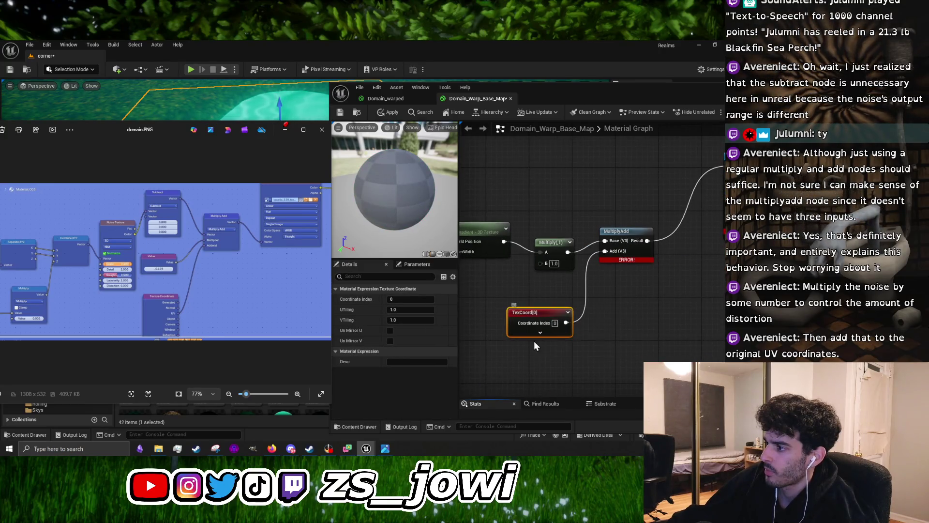
left_click(541, 337)
mouse_move(605, 329)
left_mouse_down()
mouse_move(661, 280)
mouse_move(636, 299)
mouse_move(550, 283)
left_mouse_up()
left_click_drag(703, 256, 594, 257)
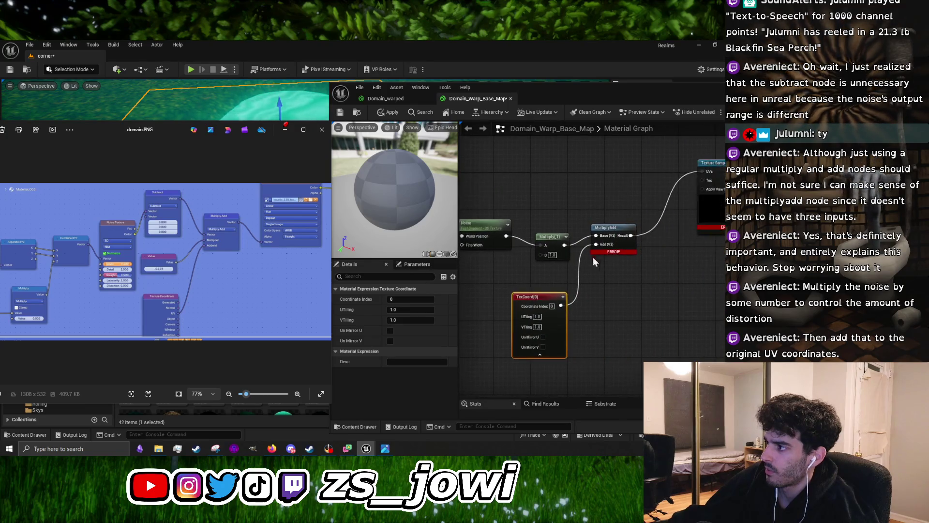
left_click(611, 250)
left_click(426, 301)
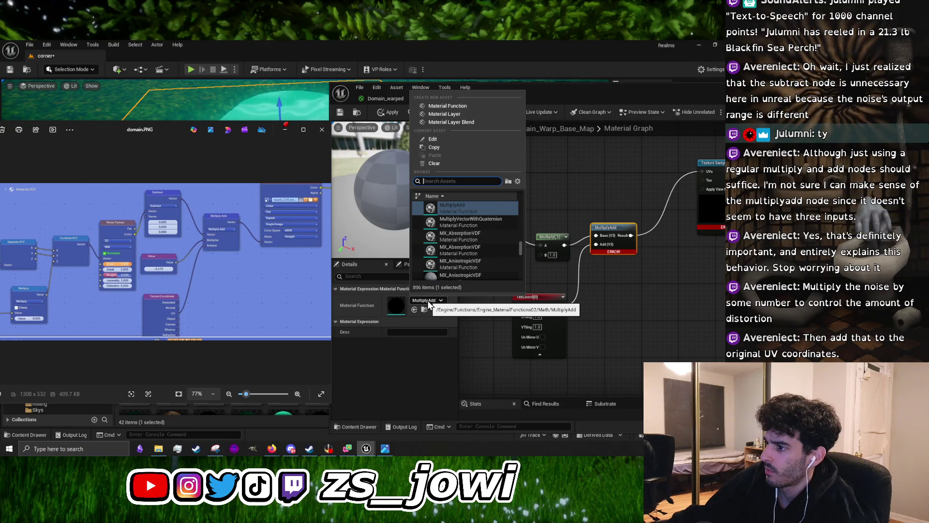
left_click(426, 300)
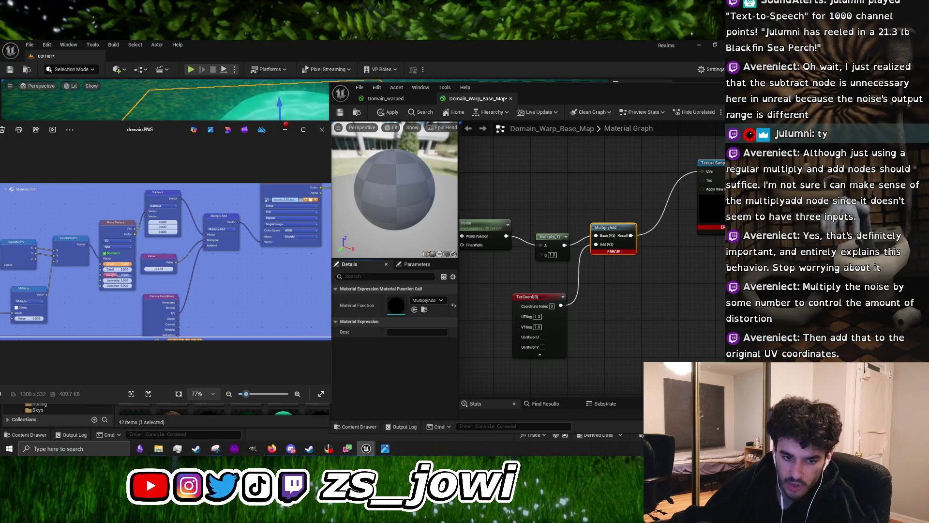
scroll(612, 274, "up", 2)
left_click(615, 279)
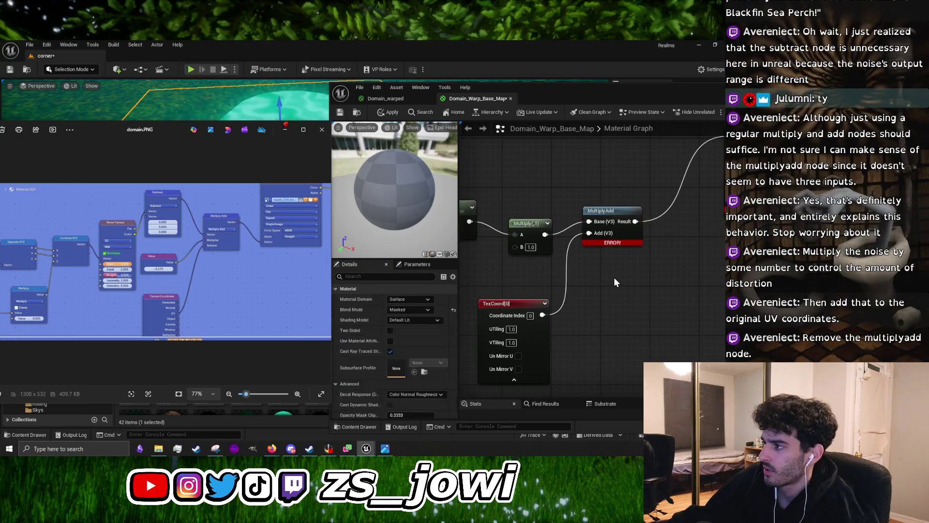
left_click(634, 210)
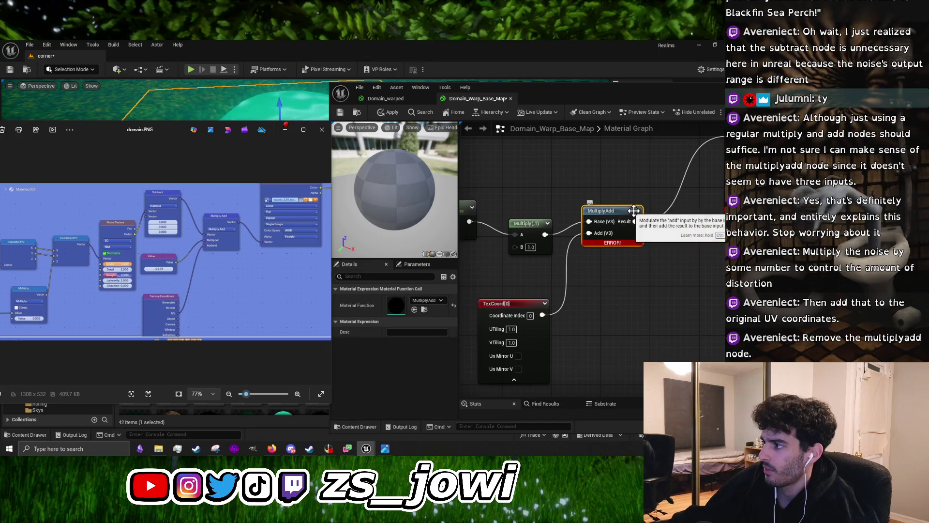
Replace MultiplyAdd with an Add of Multiply (A) and TexCoord (B) feeding Texture Sample UVs
key("Delete")
right_click(594, 248)
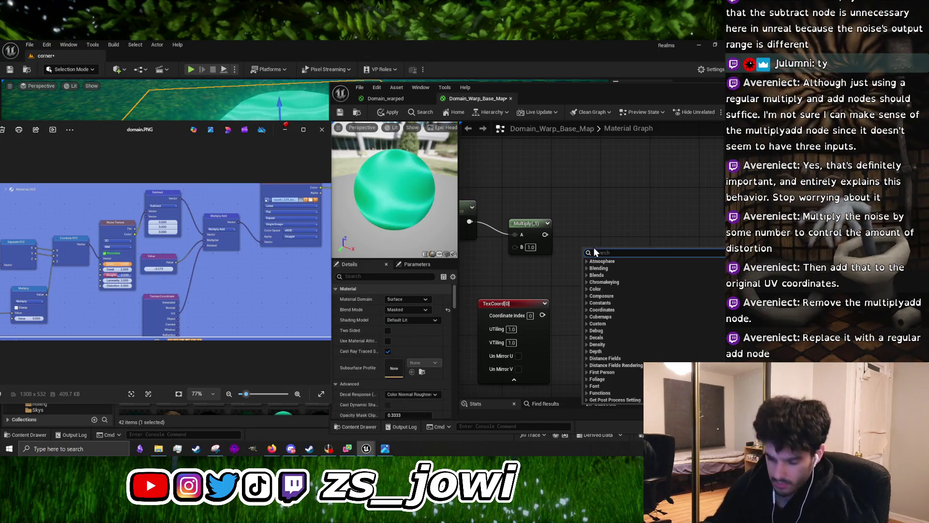
left_click(605, 290)
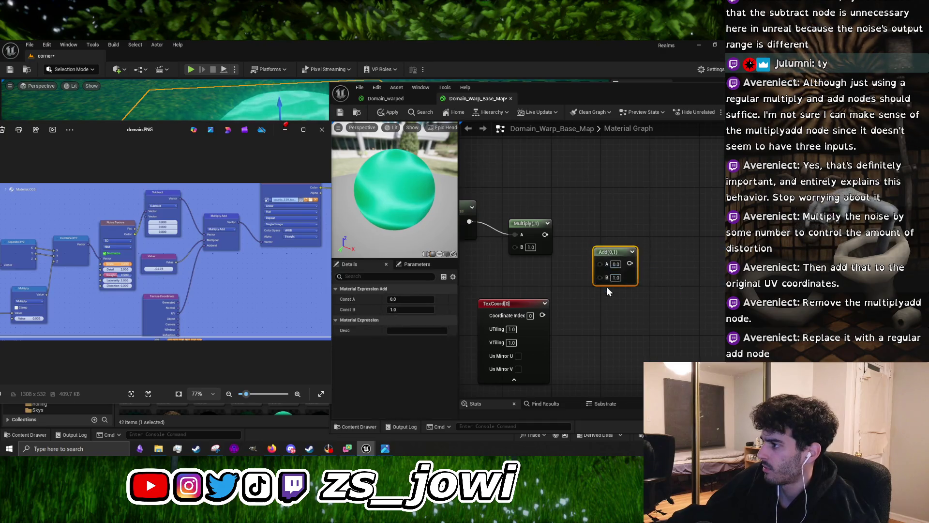
mouse_move(543, 315)
left_mouse_down()
mouse_move(585, 275)
mouse_move(600, 277)
left_mouse_up()
left_click_drag(545, 234, 601, 263)
scroll(593, 333, "down", 2)
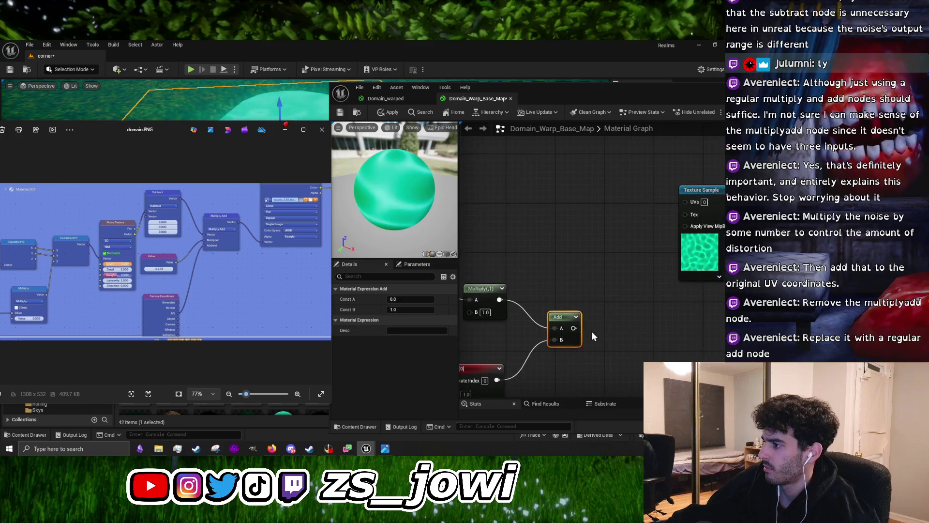
mouse_move(576, 328)
left_mouse_down()
mouse_move(702, 221)
mouse_move(697, 202)
left_mouse_up()
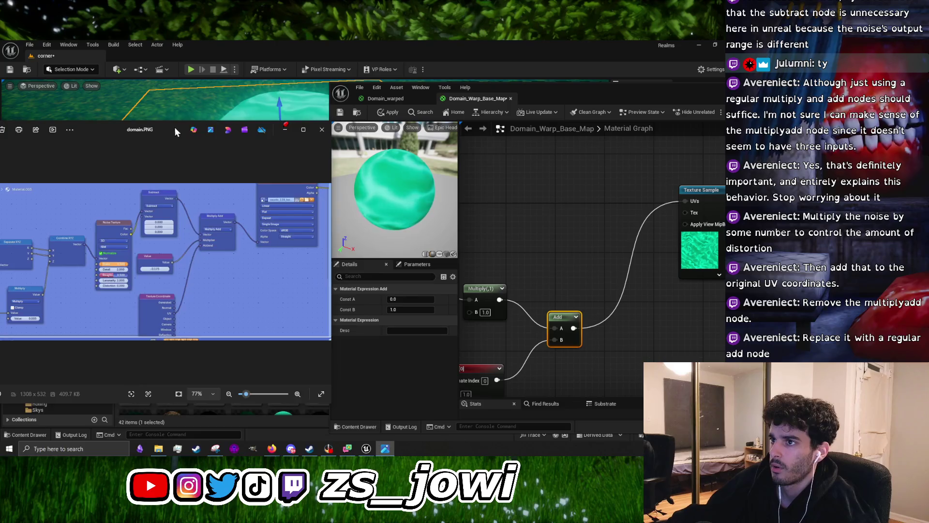
Apply the material and inspect the water plane from above and at an angle
left_click_drag(174, 127, 172, 305)
left_click(391, 114)
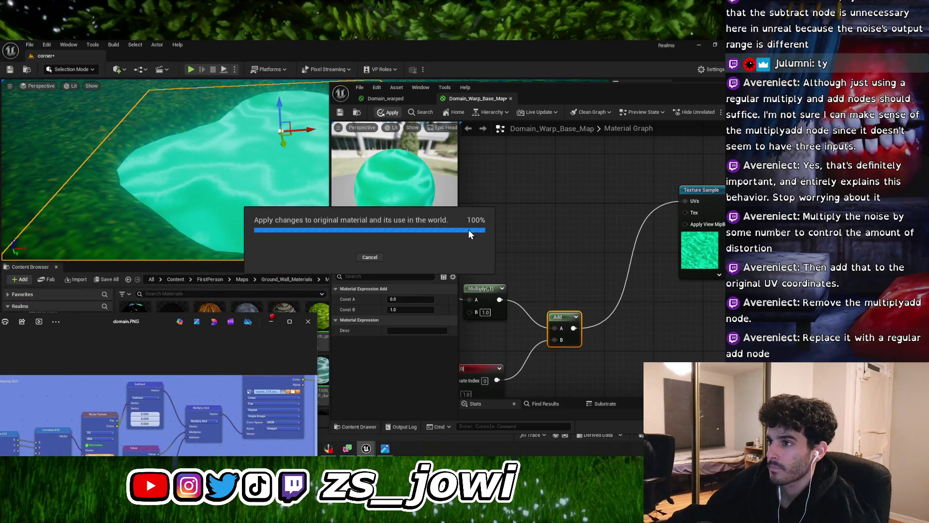
left_click_drag(294, 208, 290, 160)
key("f")
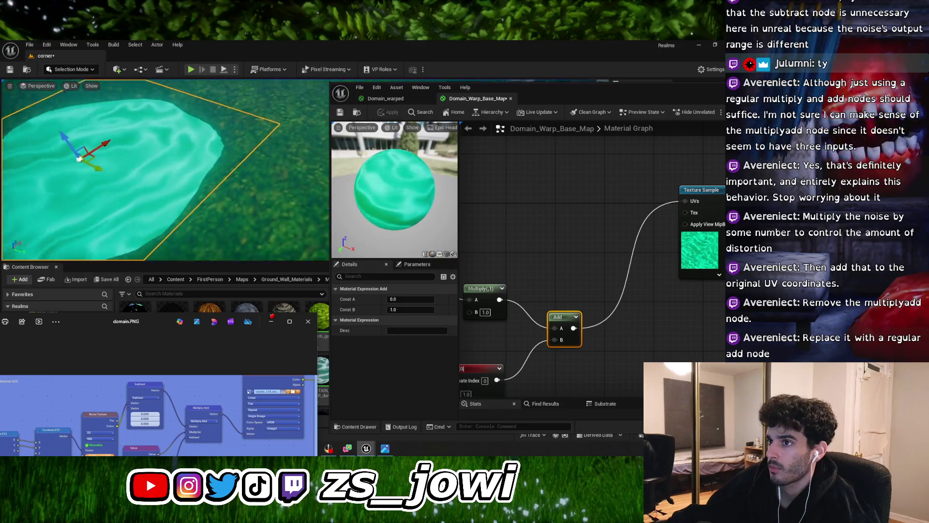
left_click_drag(164, 193, 165, 126)
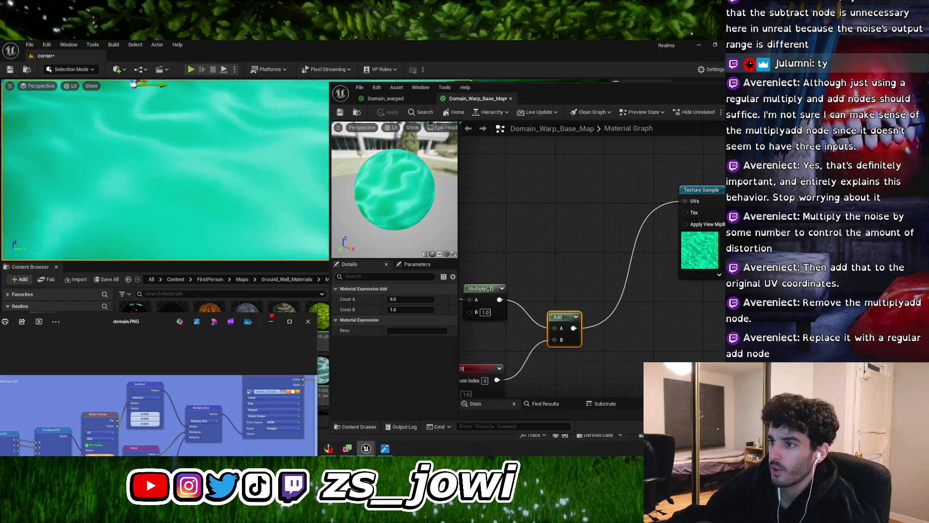
key("f")
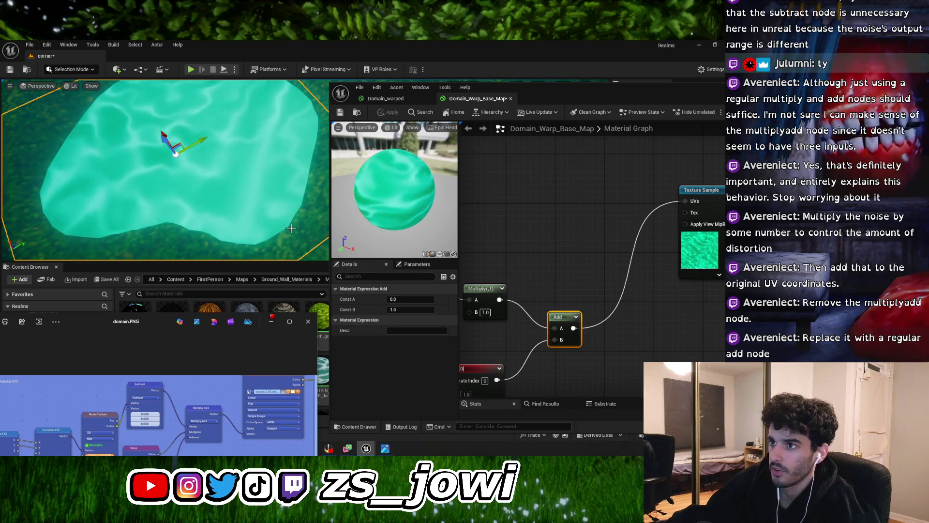
left_click_drag(242, 200, 233, 218)
left_click(480, 341)
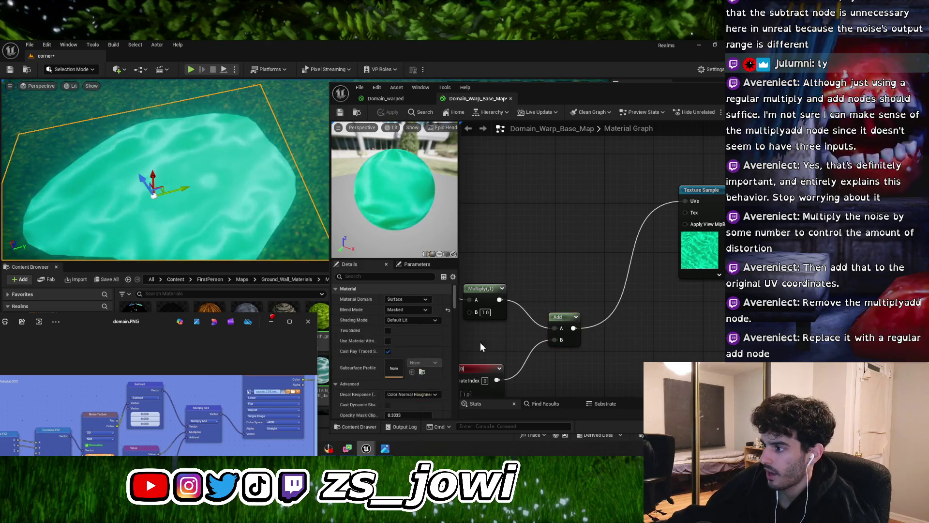
mouse_move(458, 334)
left_mouse_down()
mouse_move(375, 333)
mouse_move(390, 333)
left_mouse_up()
Set the TexCoord U and V tiling to 6, apply, and frame the water plane
left_click_drag(535, 292, 498, 306)
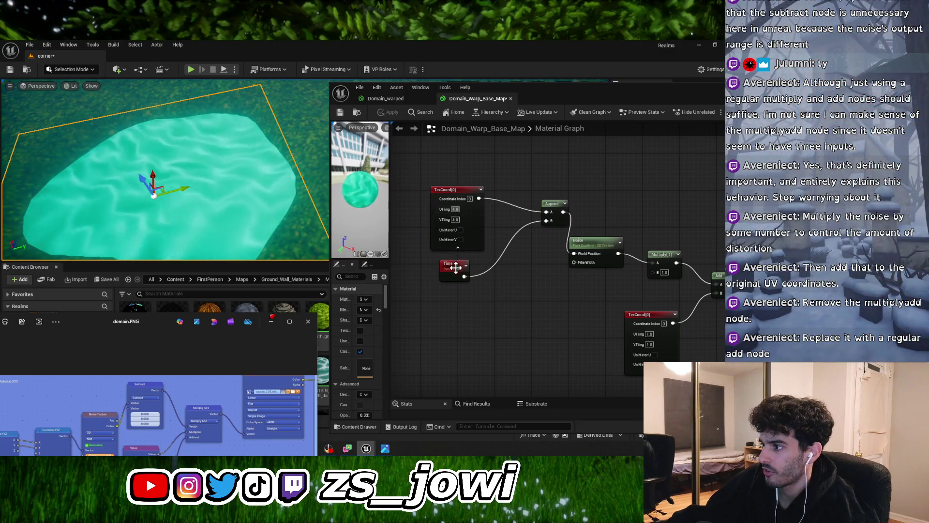
left_click(455, 267)
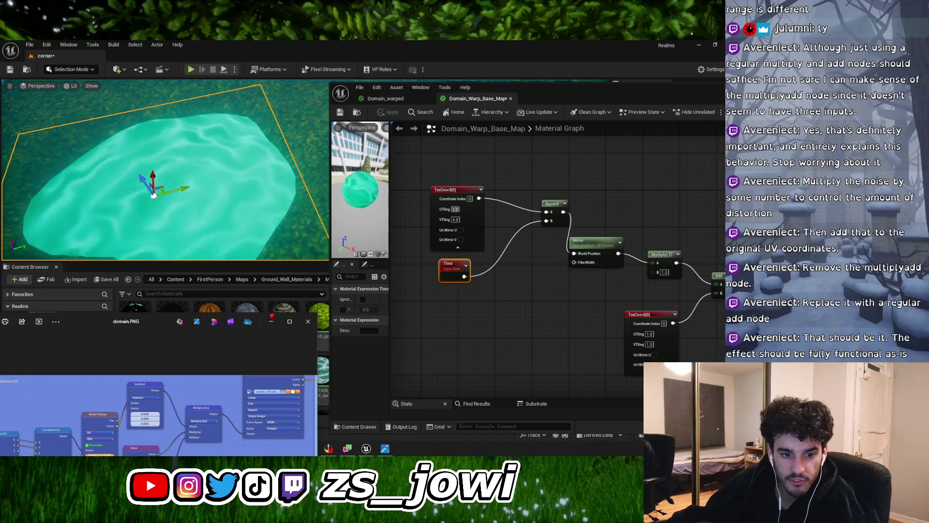
left_click(455, 209)
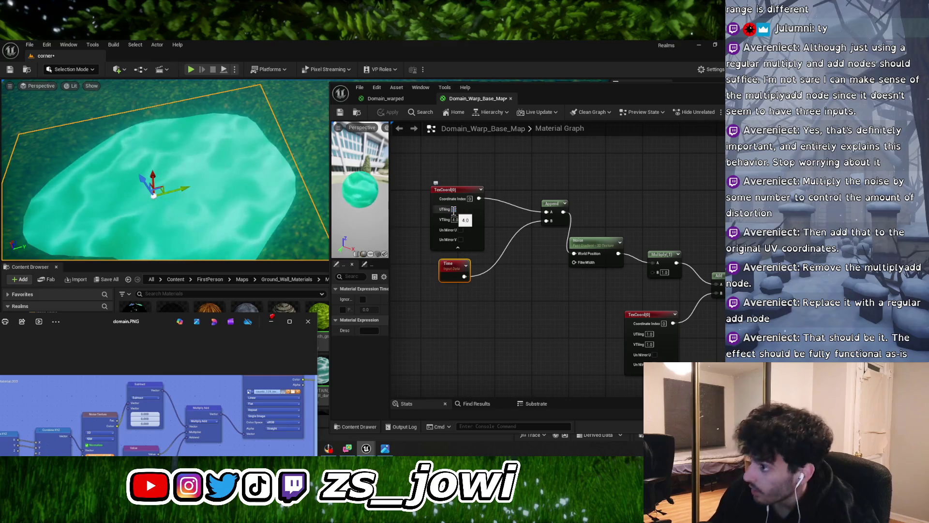
type("6")
left_click(454, 219)
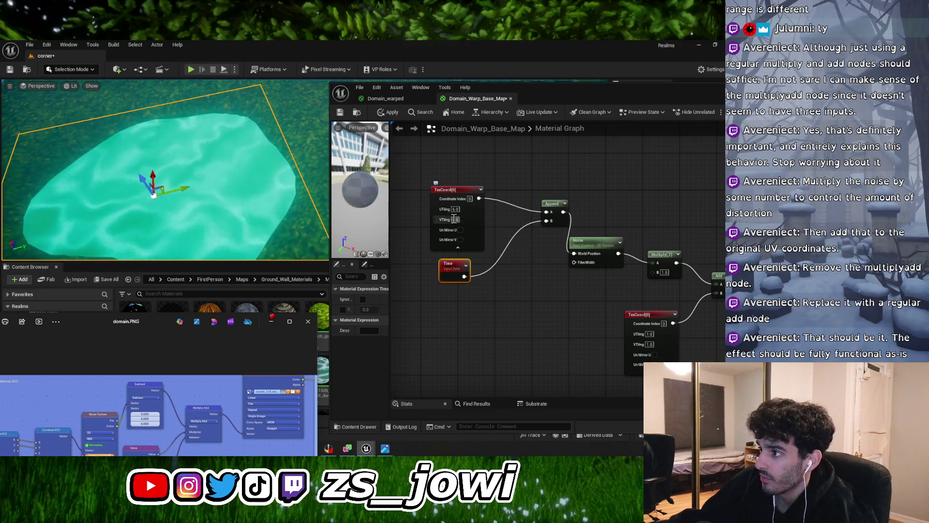
type("6")
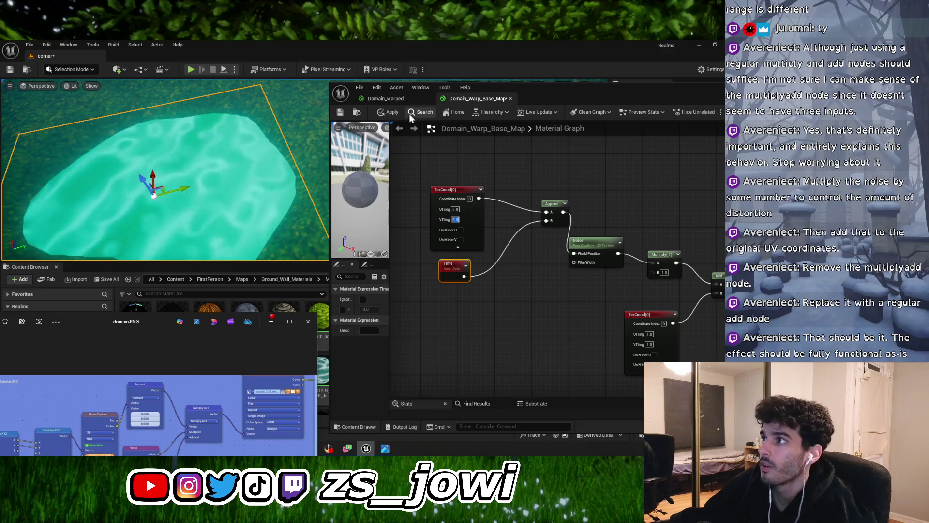
left_click(389, 112)
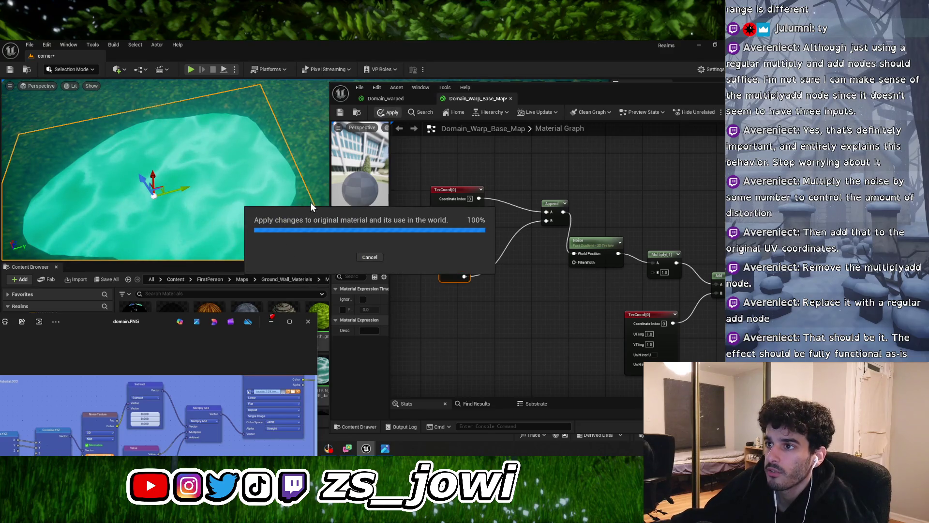
scroll(310, 201, "down", 5)
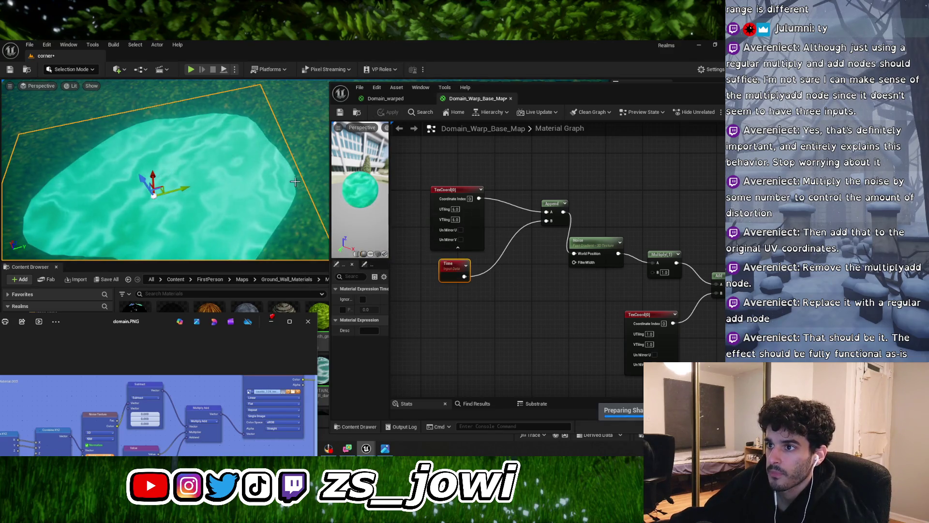
key("f")
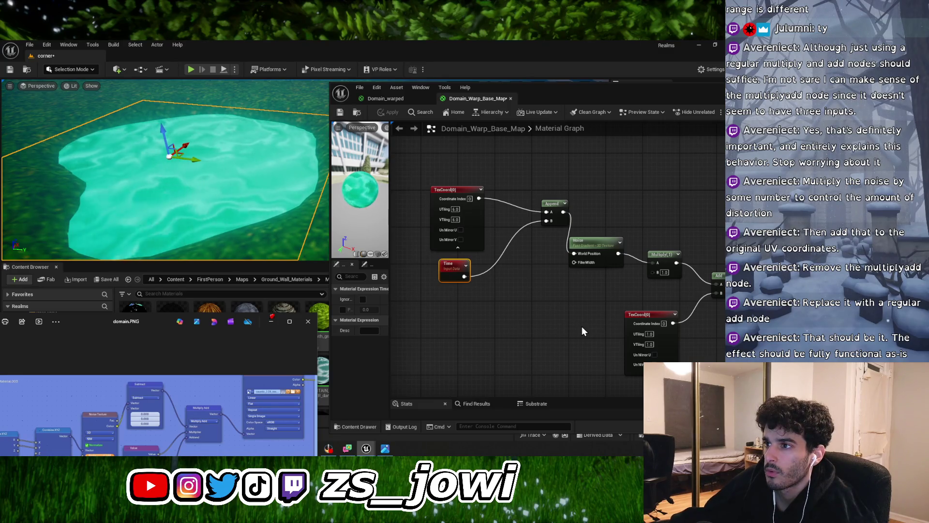
left_click_drag(582, 326, 495, 302)
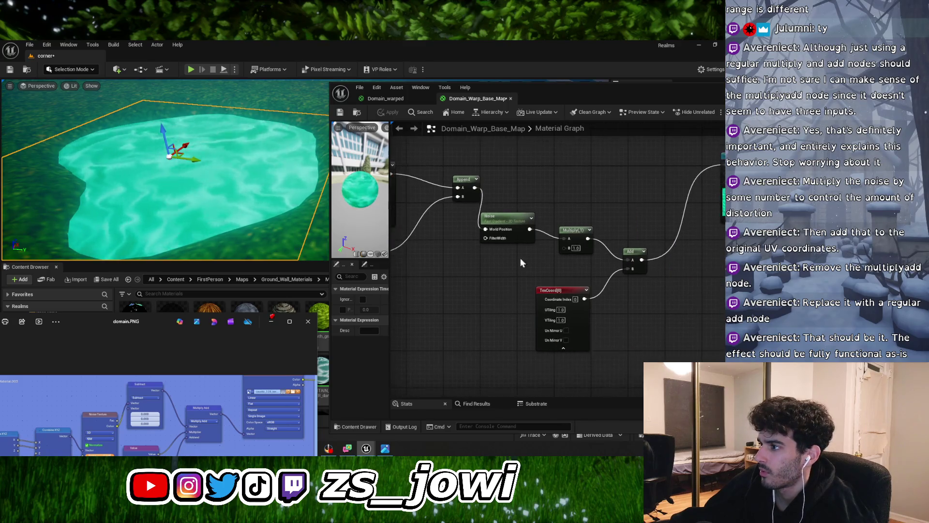
Close the domain.PNG reference and widen the preview and details area
left_click(514, 216)
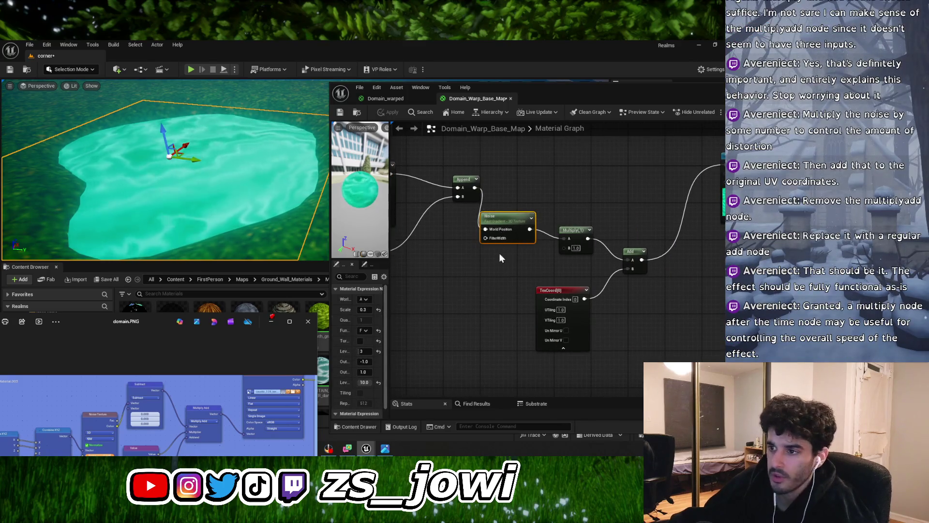
left_click(307, 322)
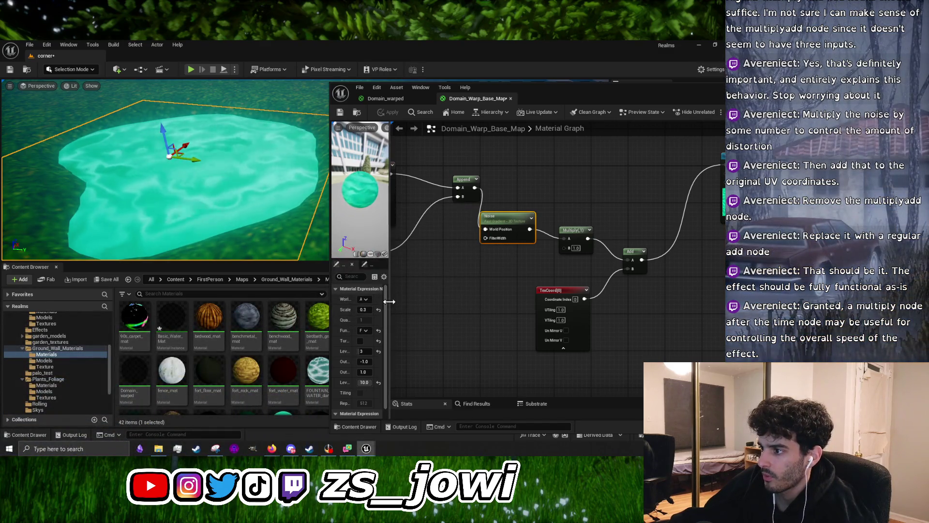
left_click_drag(390, 302, 508, 294)
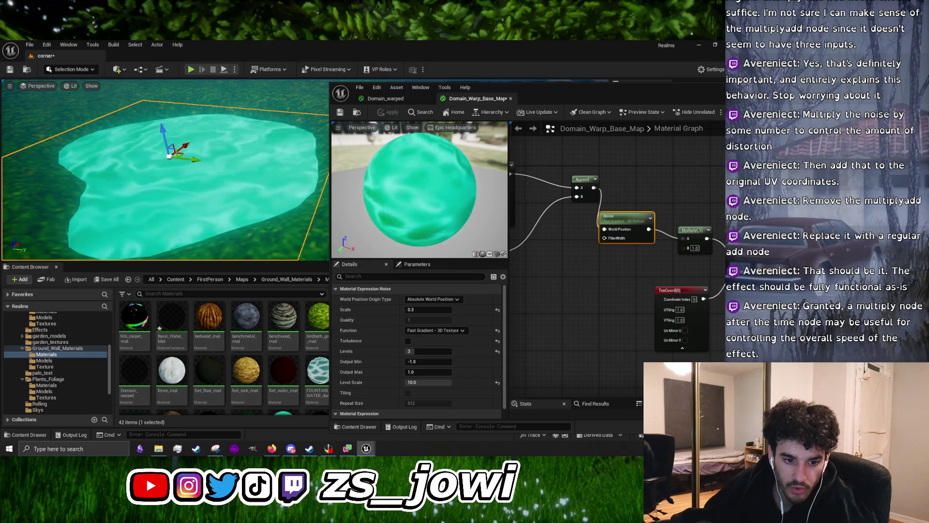
Insert a Multiply of Time by 0.5 into Append's B input and apply
right_click(594, 306)
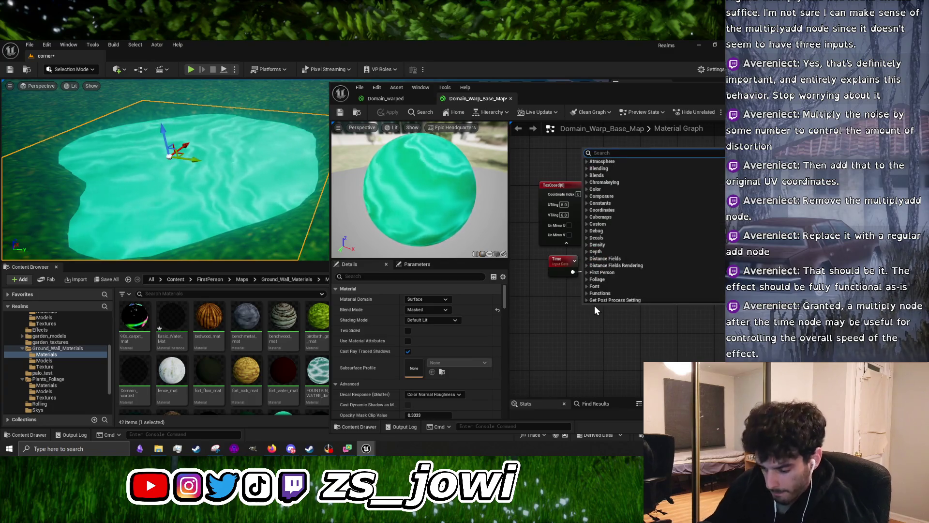
type("mult")
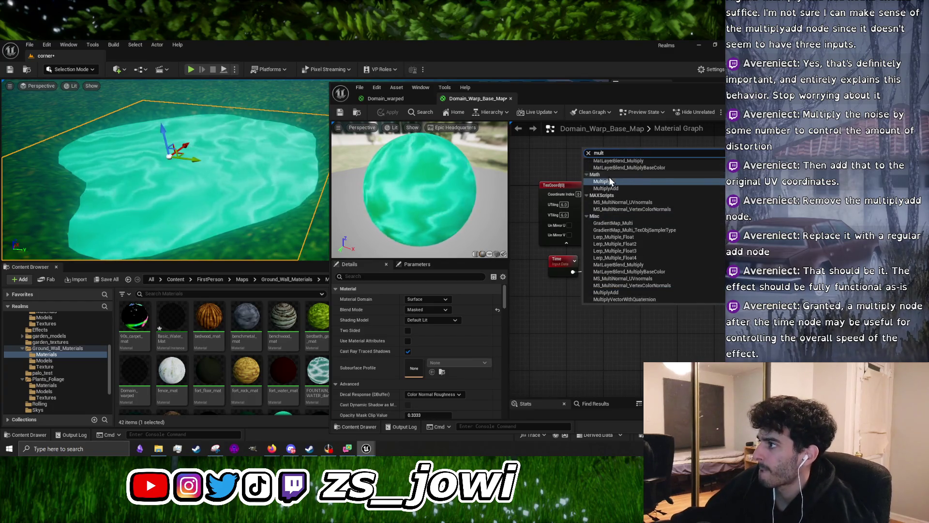
left_click(608, 180)
mouse_move(607, 311)
left_mouse_down()
mouse_move(611, 255)
mouse_move(540, 280)
mouse_move(609, 263)
left_mouse_up()
mouse_move(628, 263)
left_mouse_down()
mouse_move(646, 257)
mouse_move(657, 217)
left_mouse_up()
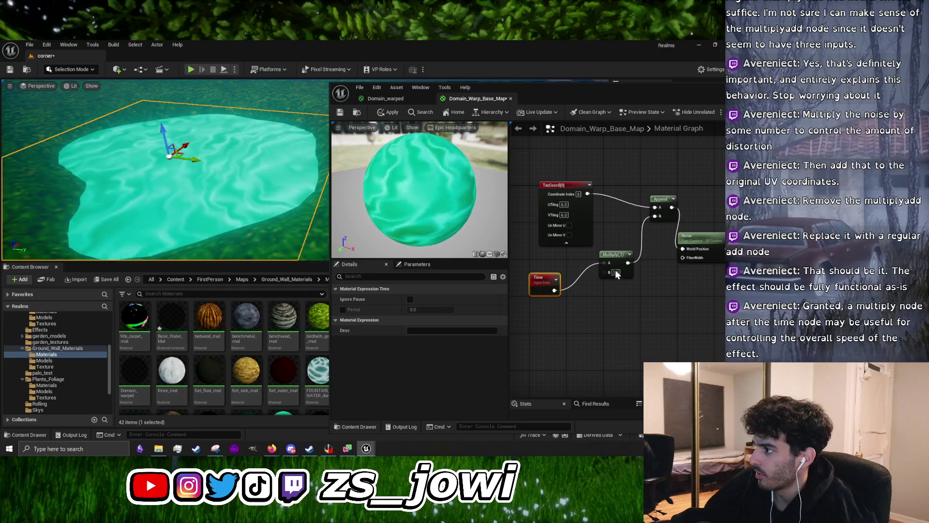
type("0.5")
key("Return")
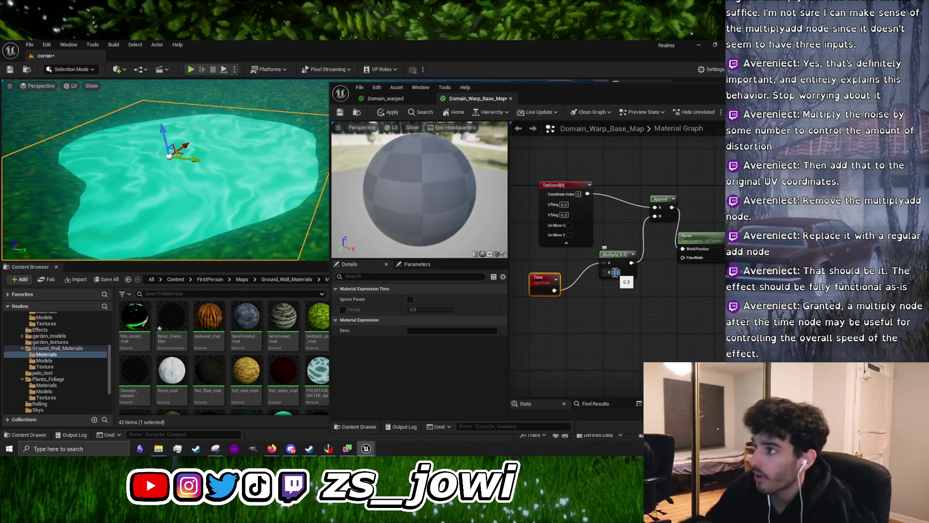
left_click(390, 112)
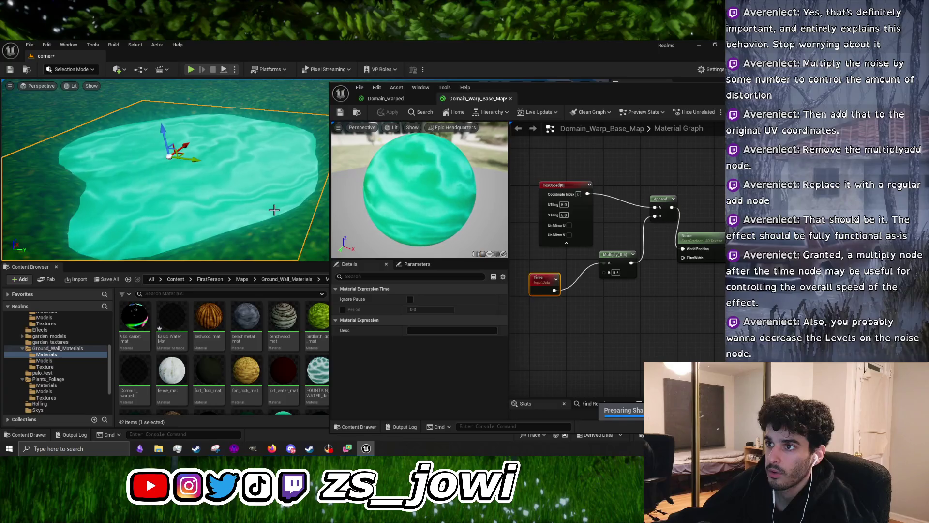
scroll(274, 210, "up", 5)
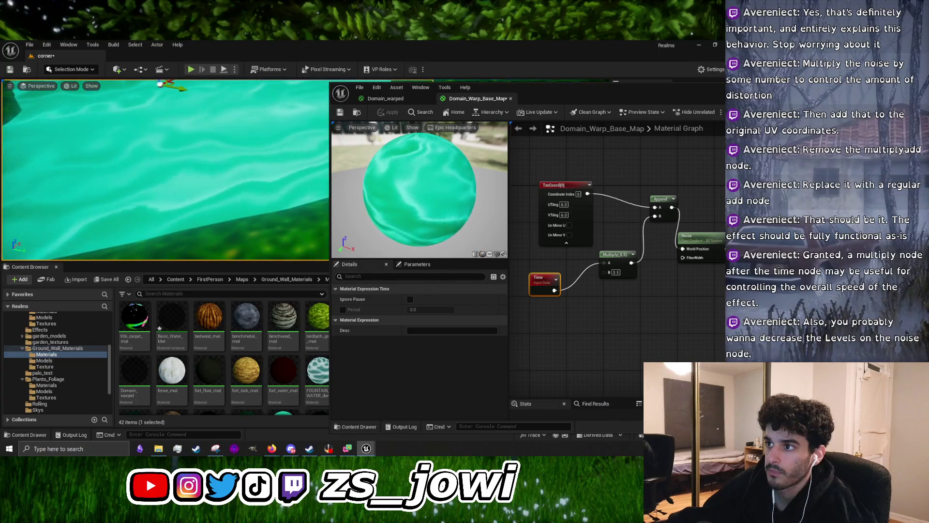
scroll(165, 170, "up", 5)
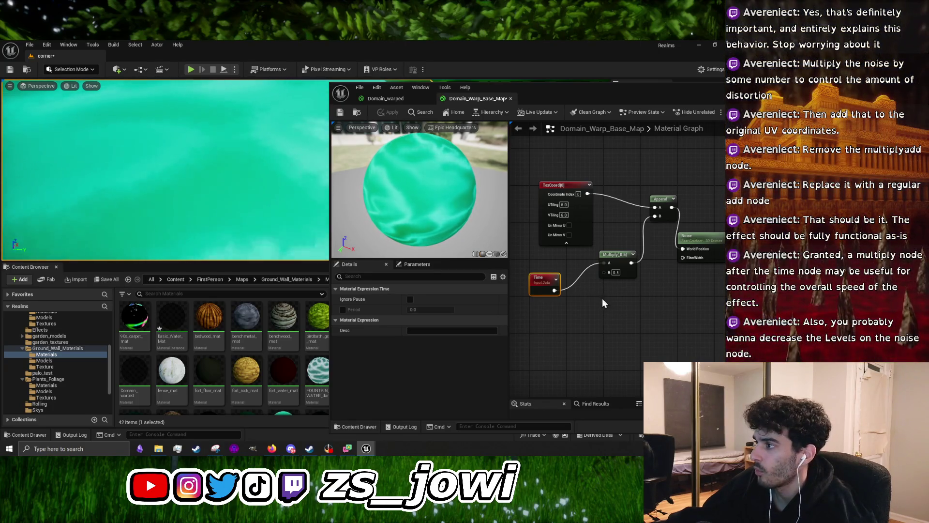
left_click_drag(690, 311, 526, 296)
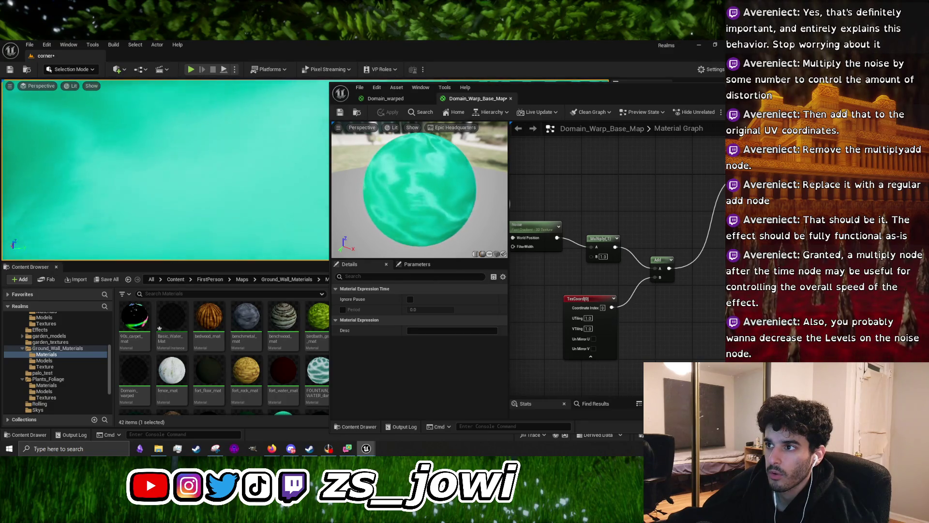
Bring the Domain_Warp_Base_Map material editor back to the front
left_click_drag(717, 272, 596, 295)
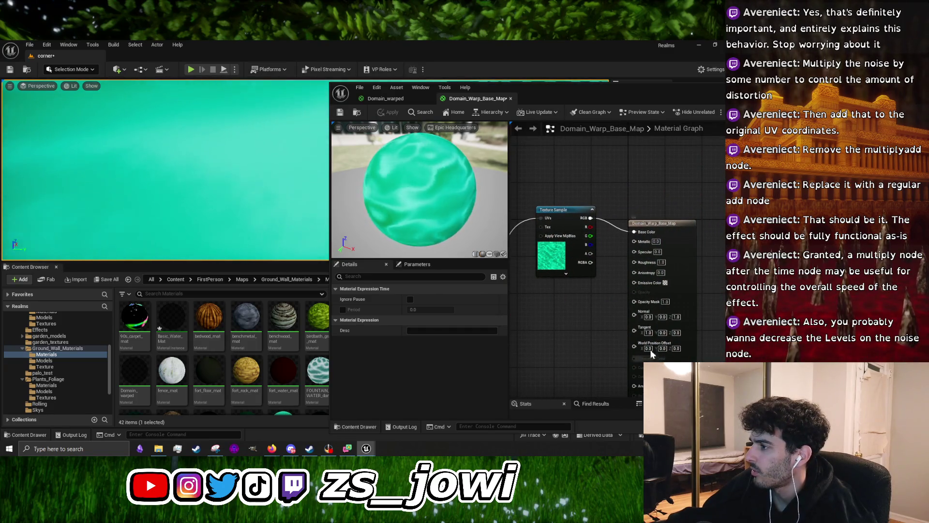
left_click_drag(703, 86, 578, 100)
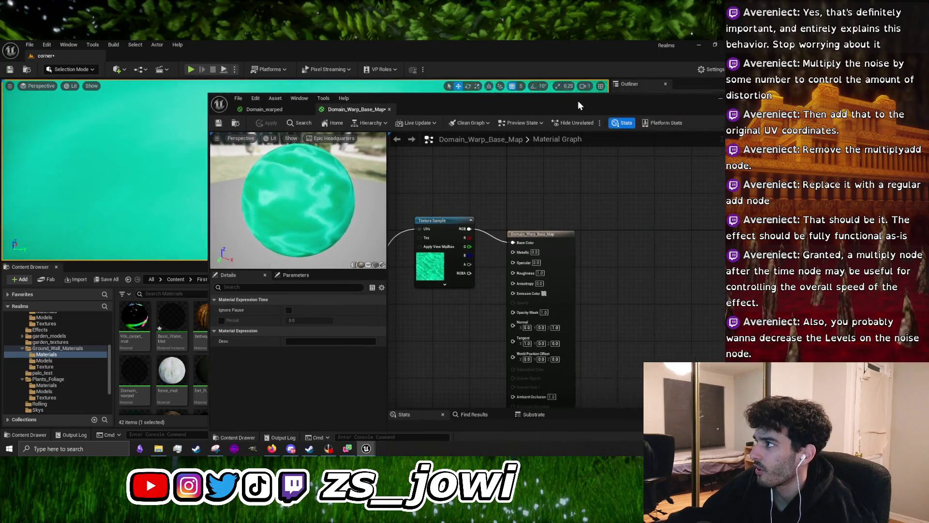
left_click(719, 102)
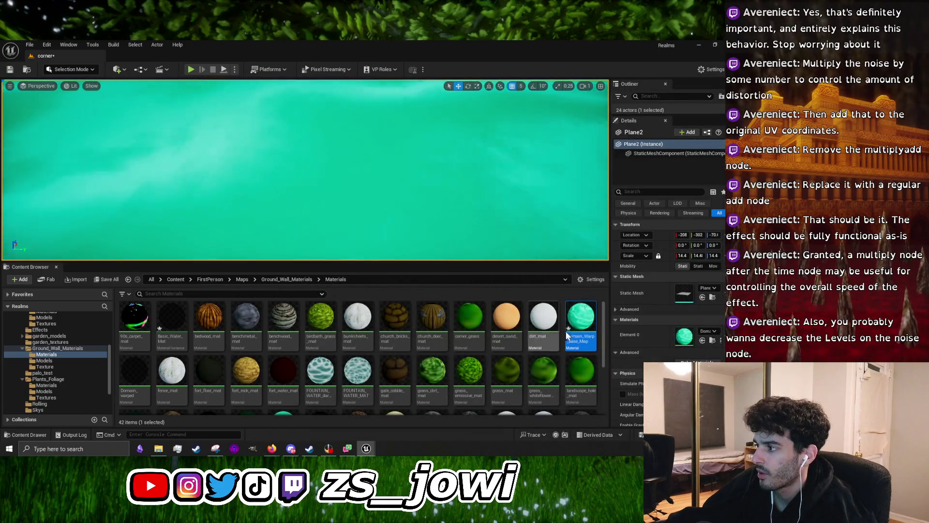
mouse_move(366, 449)
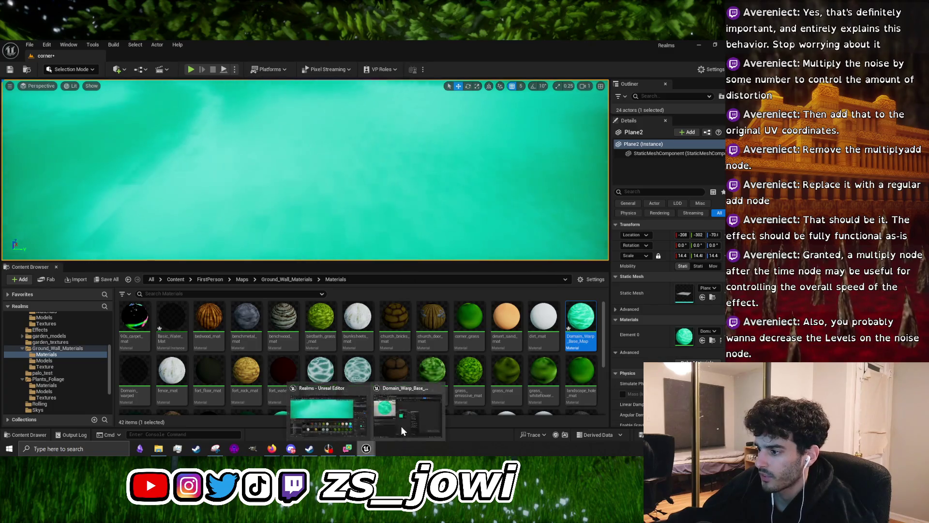
left_click(405, 424)
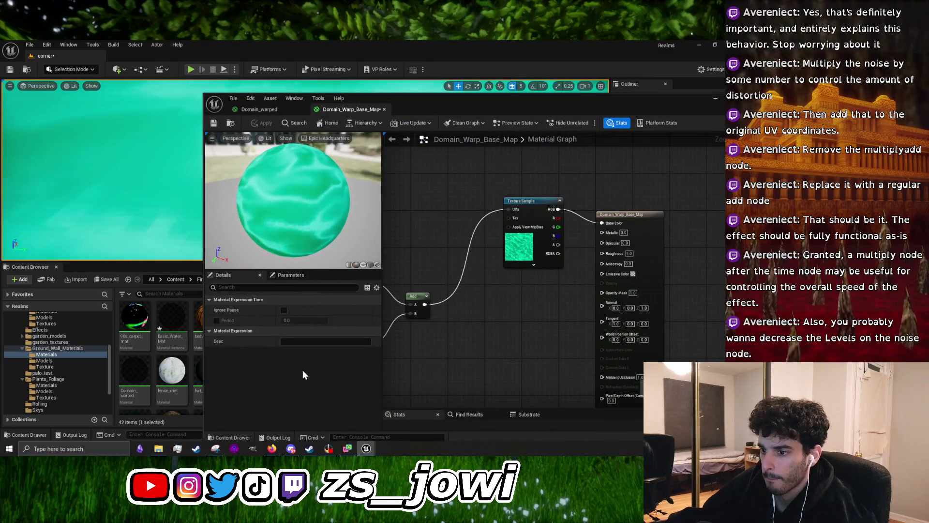
Add aqua_holetexture from the Texture folder, feed it the warped UVs, and apply
left_click(57, 366)
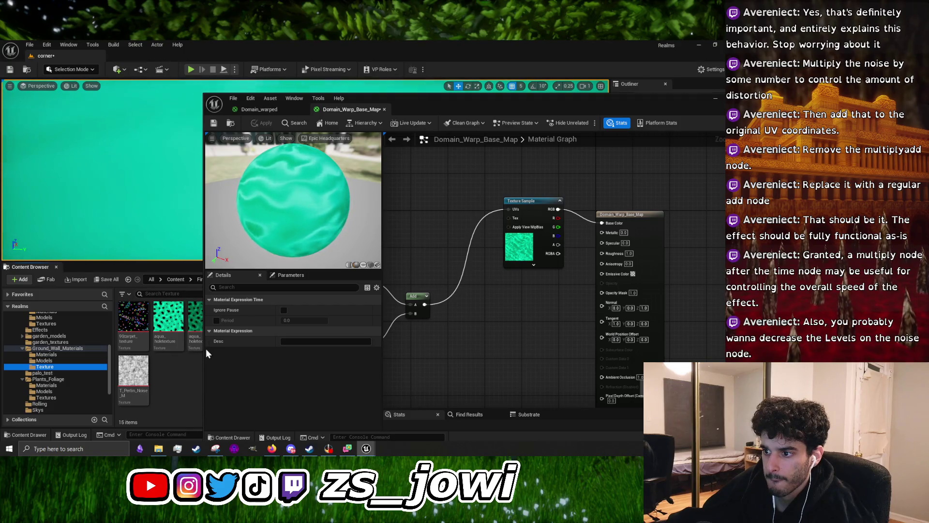
mouse_move(205, 349)
left_mouse_down()
mouse_move(318, 347)
mouse_move(293, 348)
left_mouse_up()
mouse_move(168, 318)
left_mouse_down()
mouse_move(412, 339)
mouse_move(443, 323)
mouse_move(542, 320)
mouse_move(523, 330)
left_mouse_up()
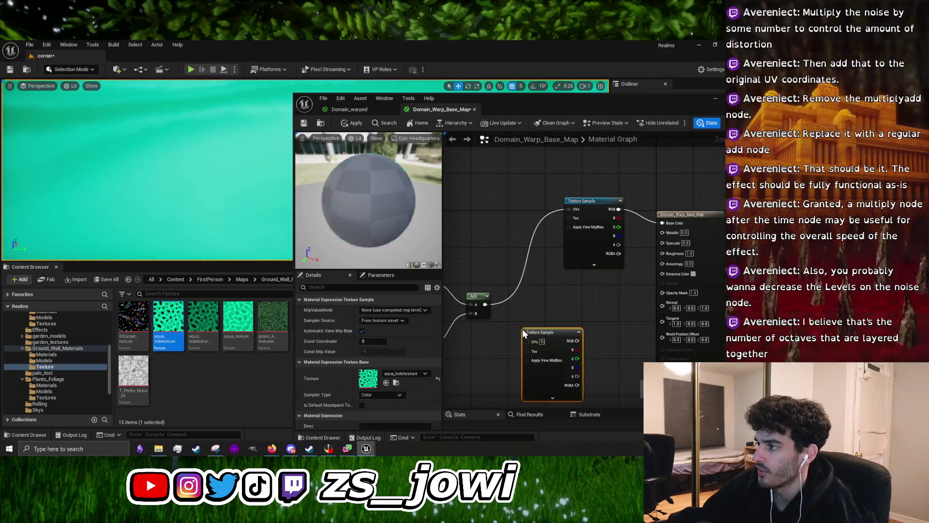
mouse_move(486, 305)
left_mouse_down()
mouse_move(527, 342)
mouse_move(625, 271)
mouse_move(663, 223)
left_mouse_up()
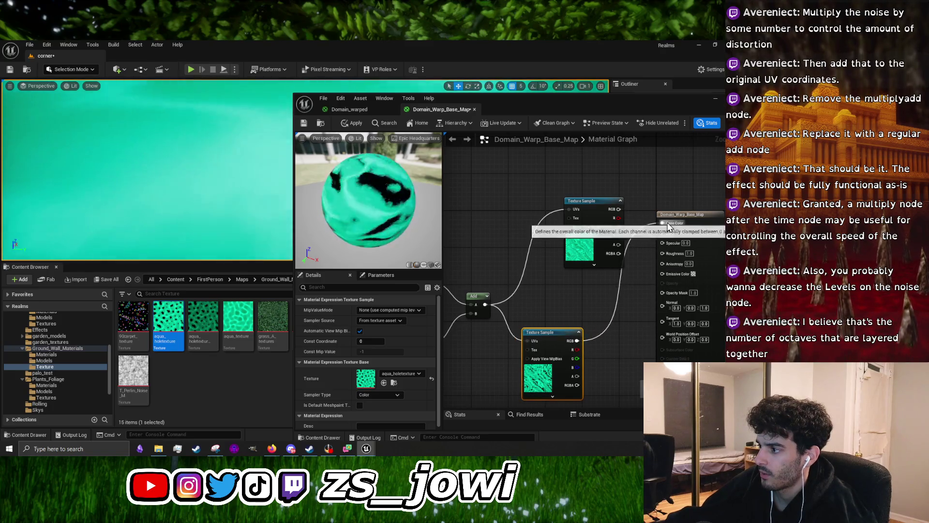
left_click(348, 123)
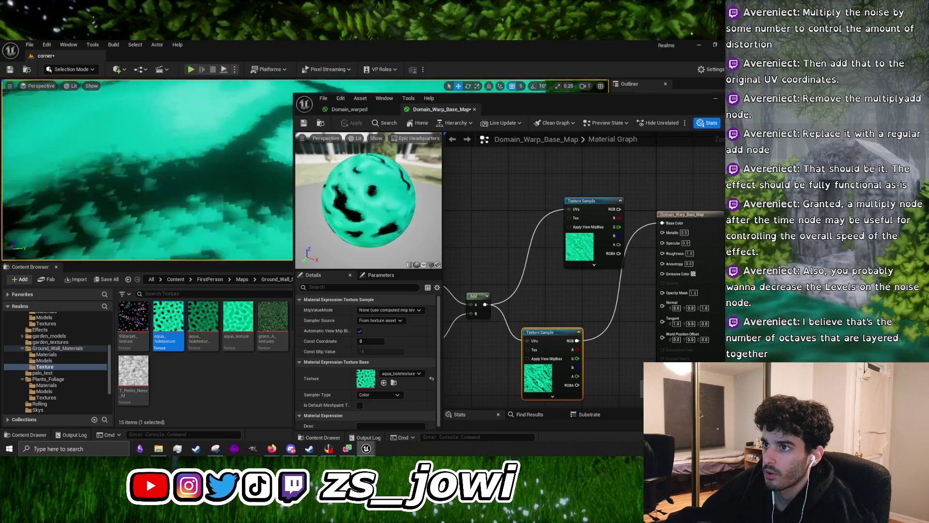
scroll(147, 172, "down", 3)
scroll(147, 172, "down", 3)
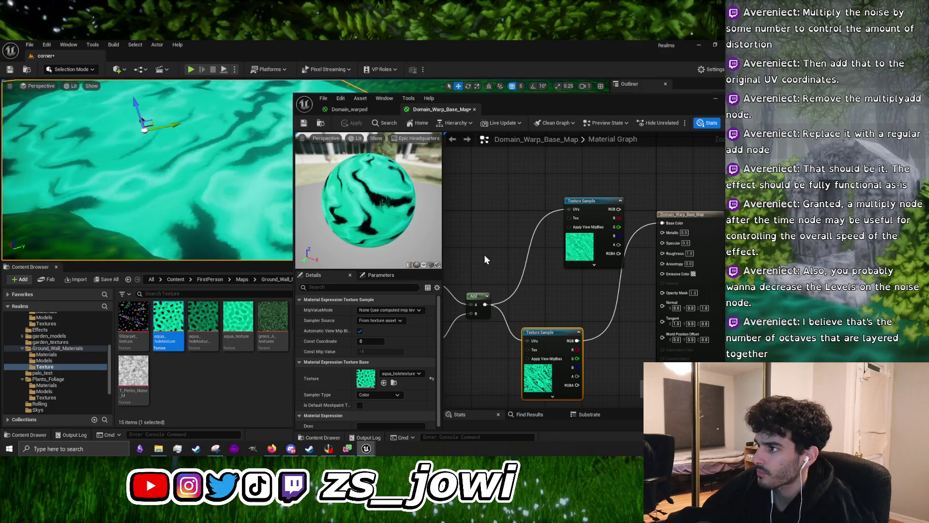
left_click_drag(484, 254, 625, 216)
mouse_move(489, 312)
left_mouse_down()
mouse_move(576, 280)
mouse_move(591, 308)
mouse_move(535, 310)
left_mouse_up()
Lower the Noise node's Levels from 3 to 1, apply, and frame the water plane
left_click(589, 256)
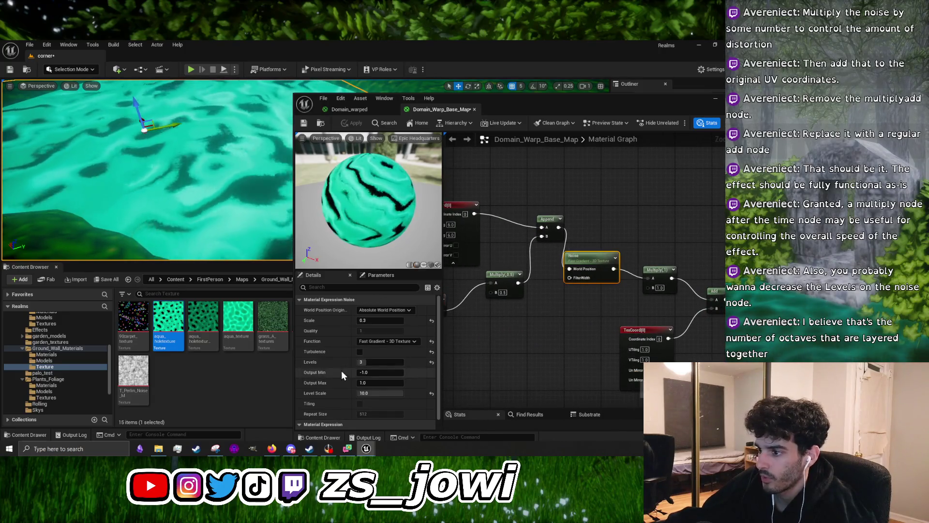
left_click_drag(392, 363, 377, 363)
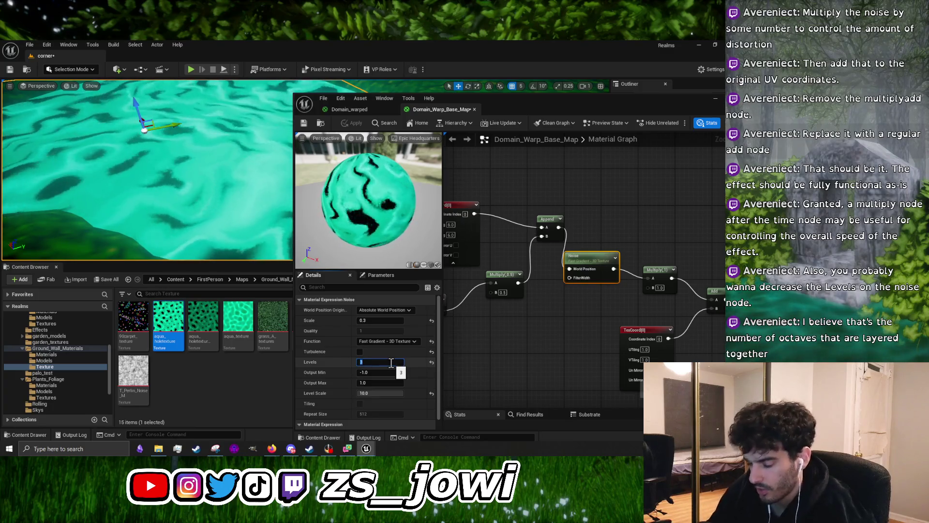
left_click(391, 363)
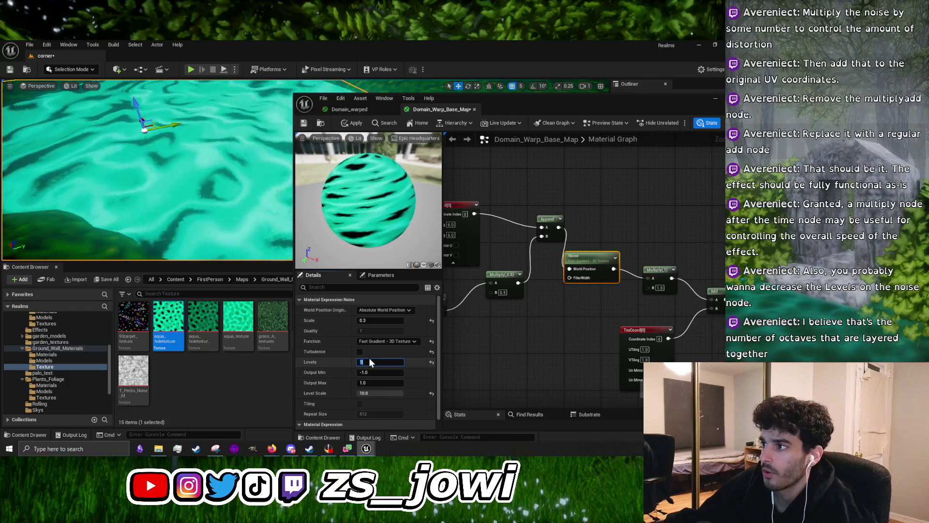
key("Return")
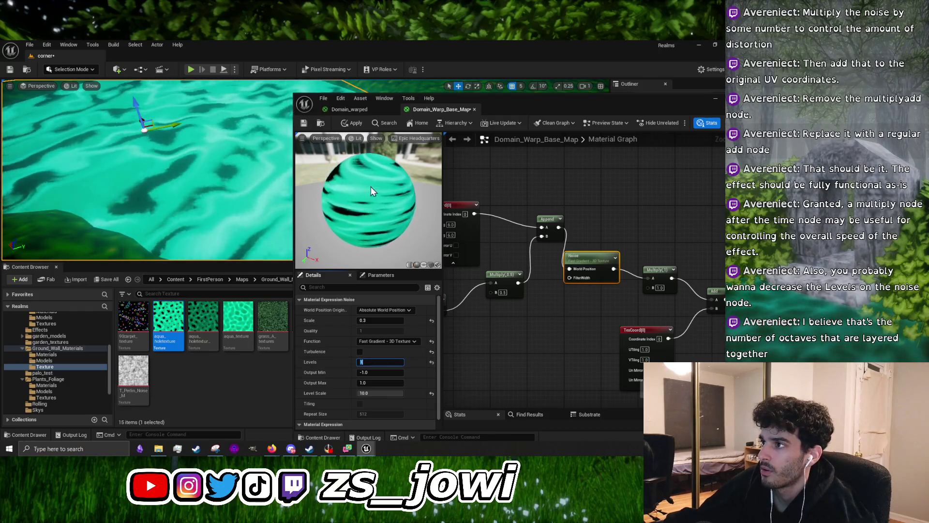
left_click(356, 123)
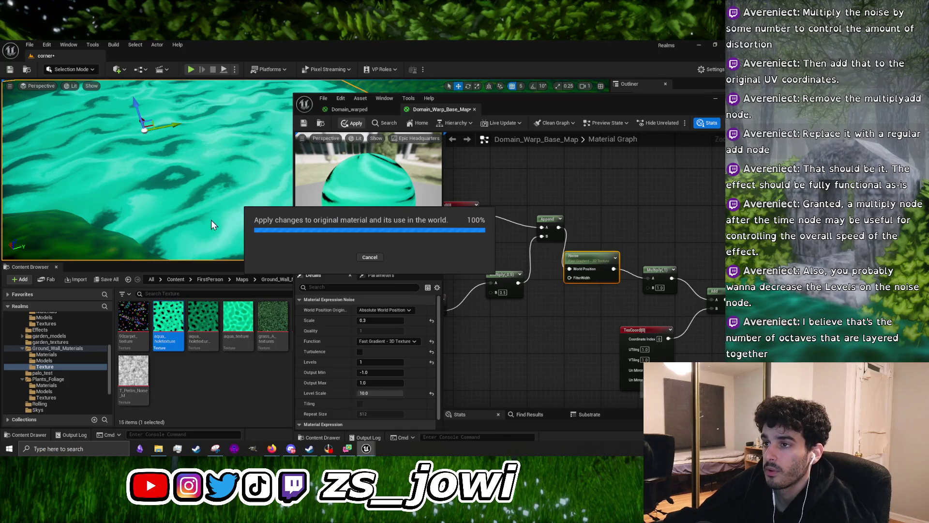
key("f")
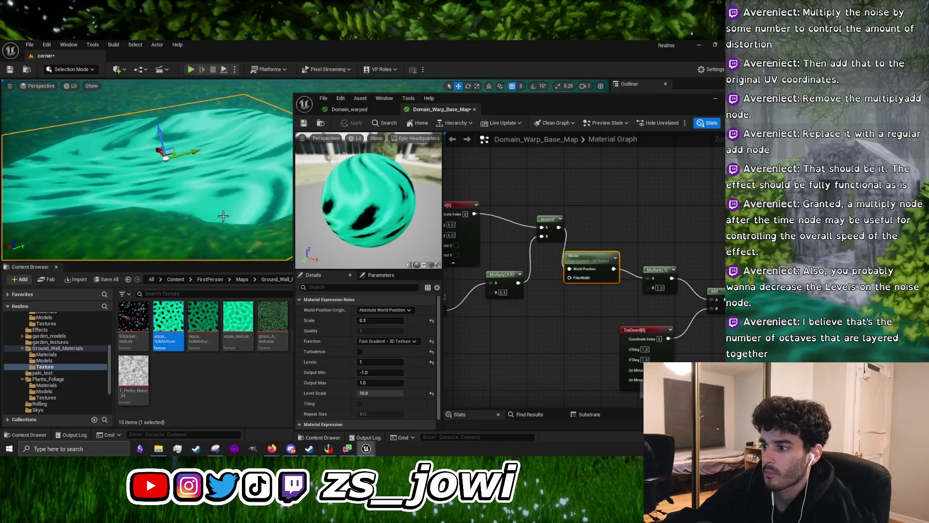
scroll(338, 385, "down", 1)
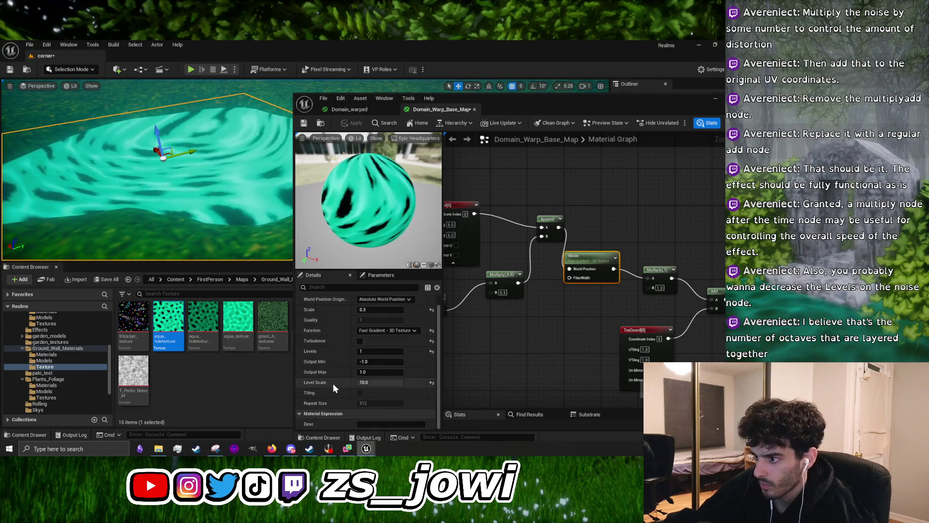
left_click_drag(524, 104, 526, 76)
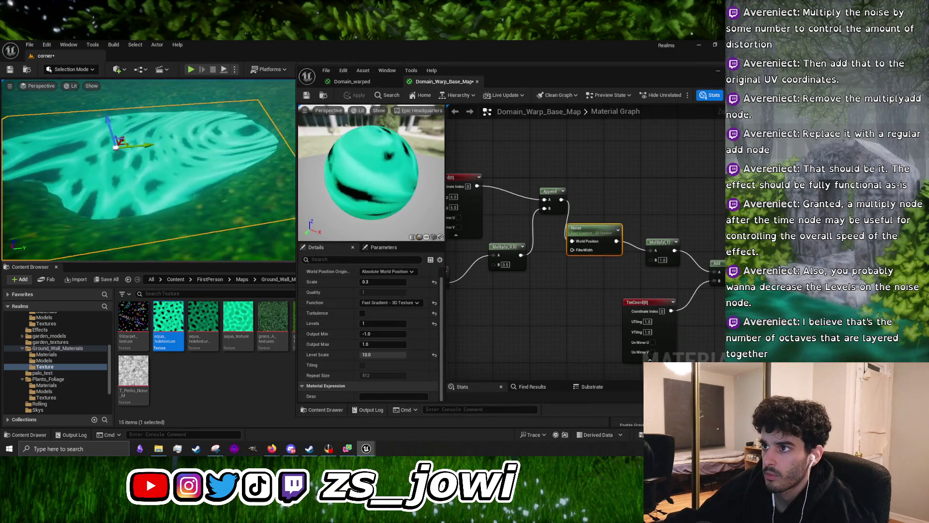
Try noise Levels 2 and apply, then return Levels to 1 and drag Scale to about 127488
key("f")
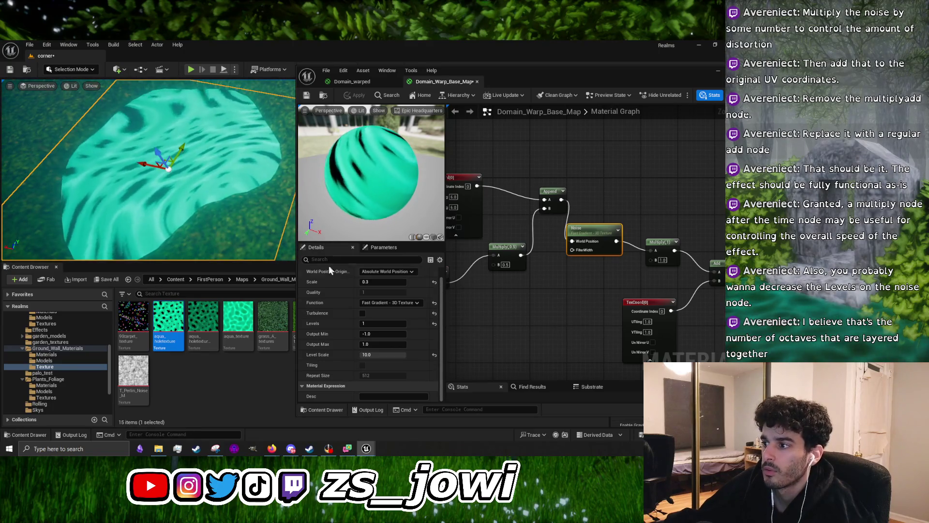
left_click(371, 323)
type("2")
key("Return")
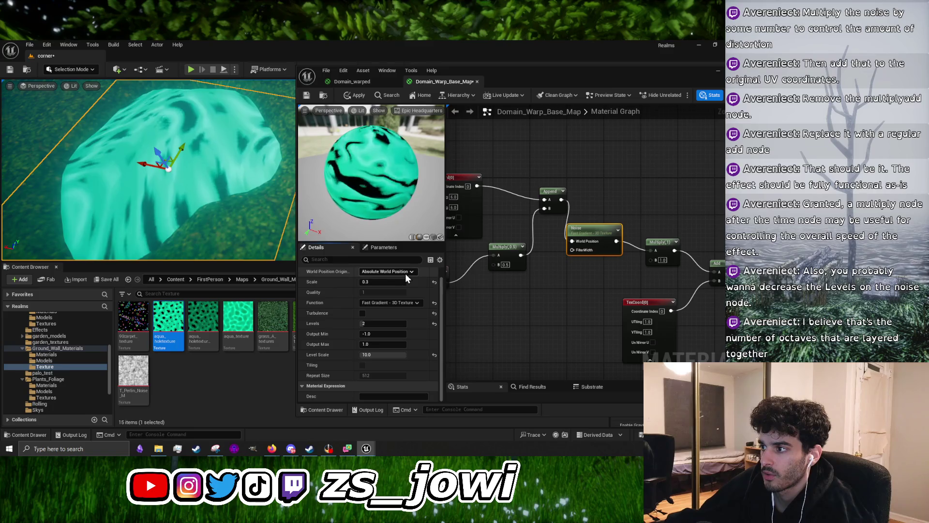
left_click(392, 303)
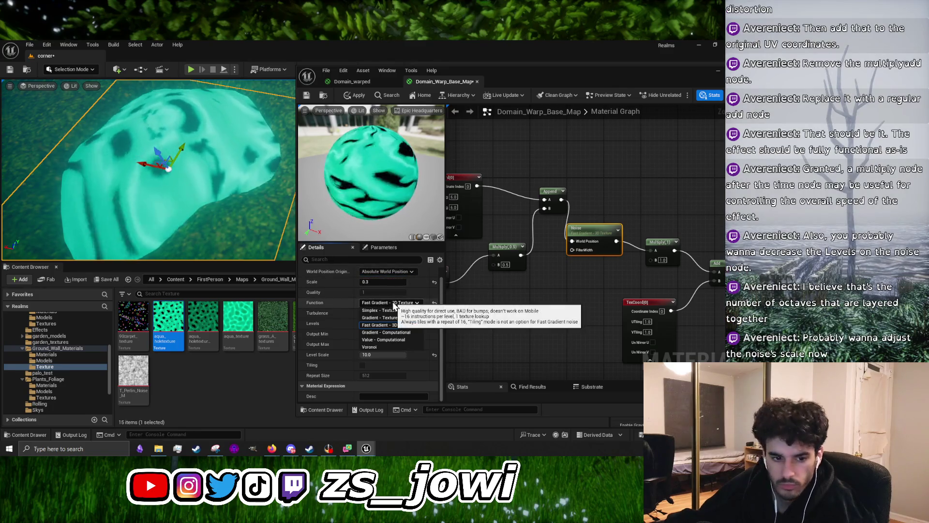
left_click(393, 302)
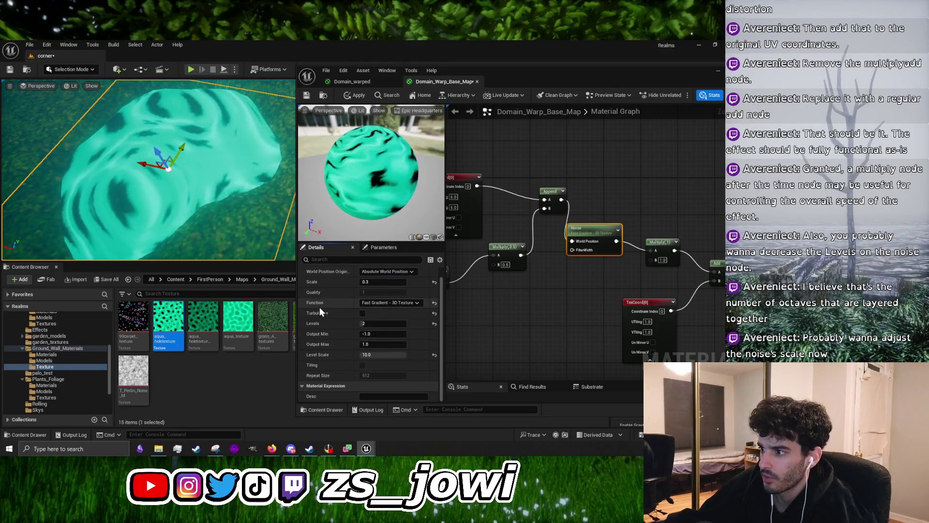
left_click(353, 96)
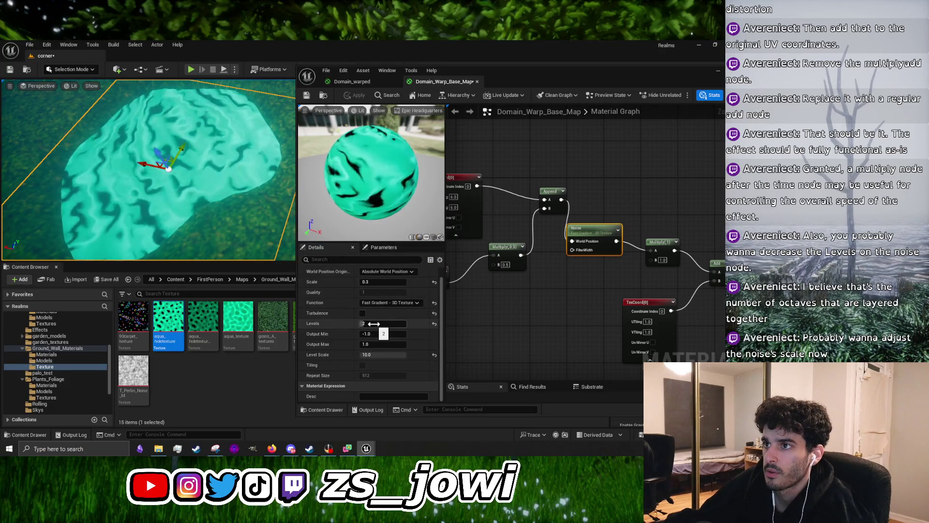
key("Return")
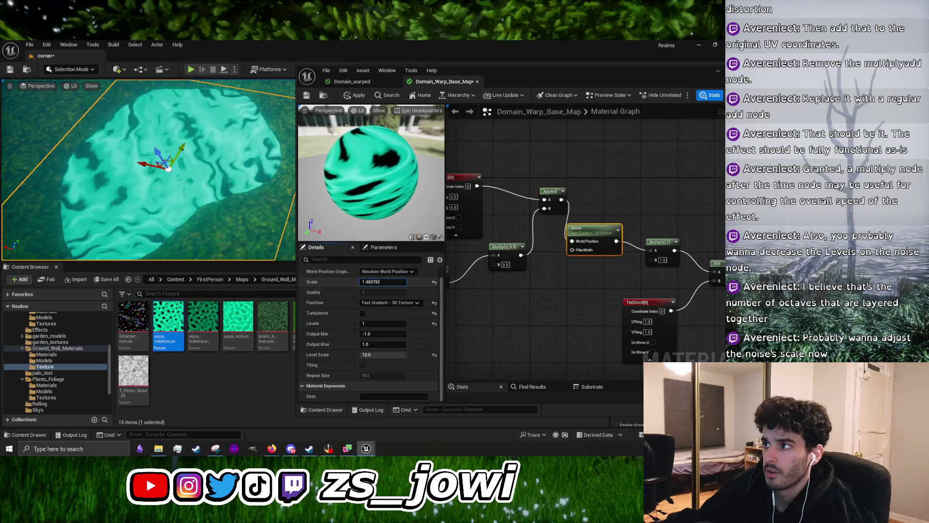
left_click_drag(383, 282, 368, 281)
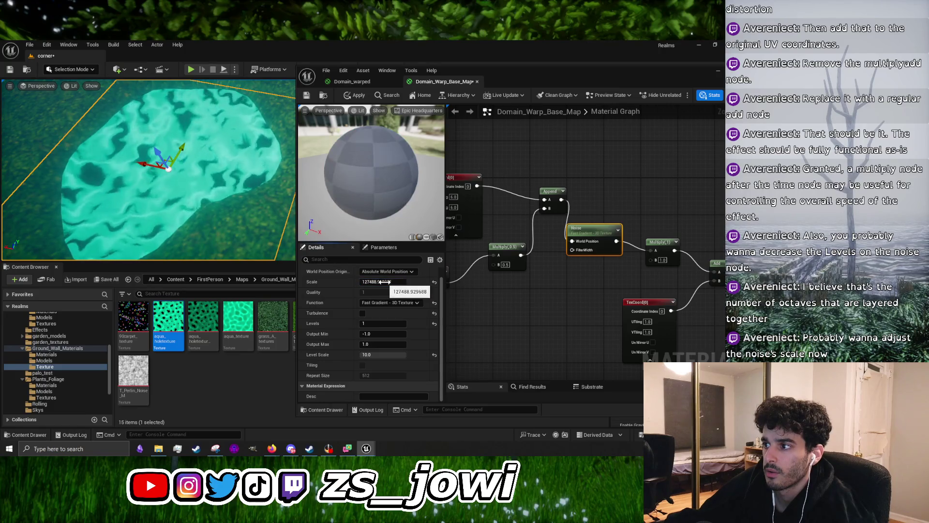
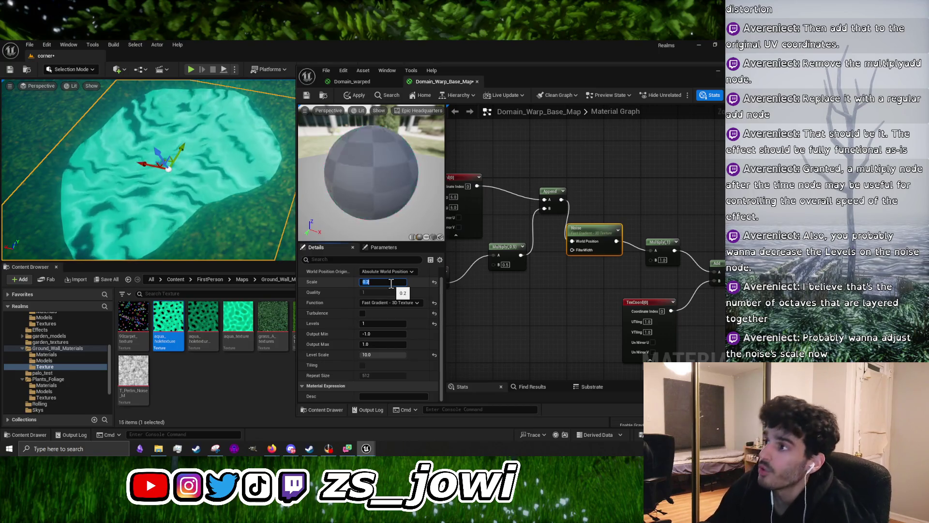
Apply the Scale 0.3 noise change and zoom in on the warped teal water plane
left_click(359, 96)
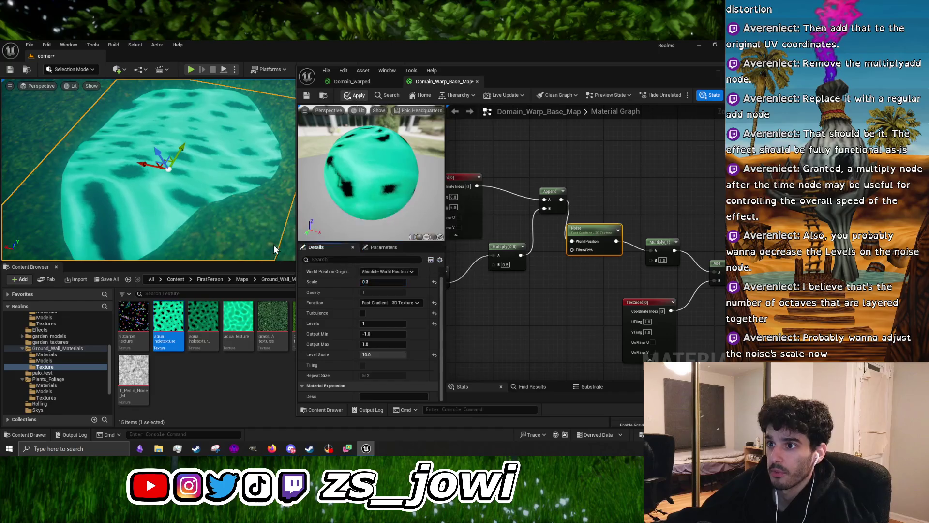
scroll(149, 169, "up", 5)
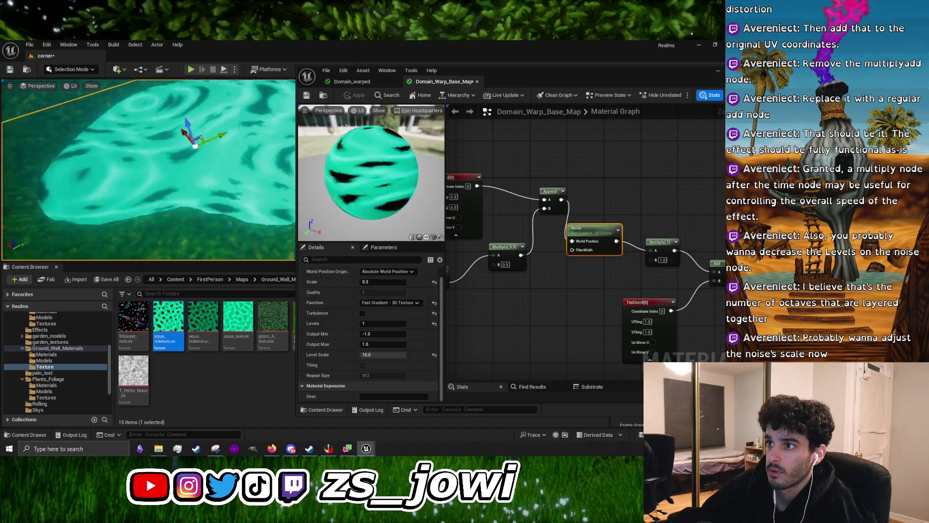
scroll(149, 169, "up", 3)
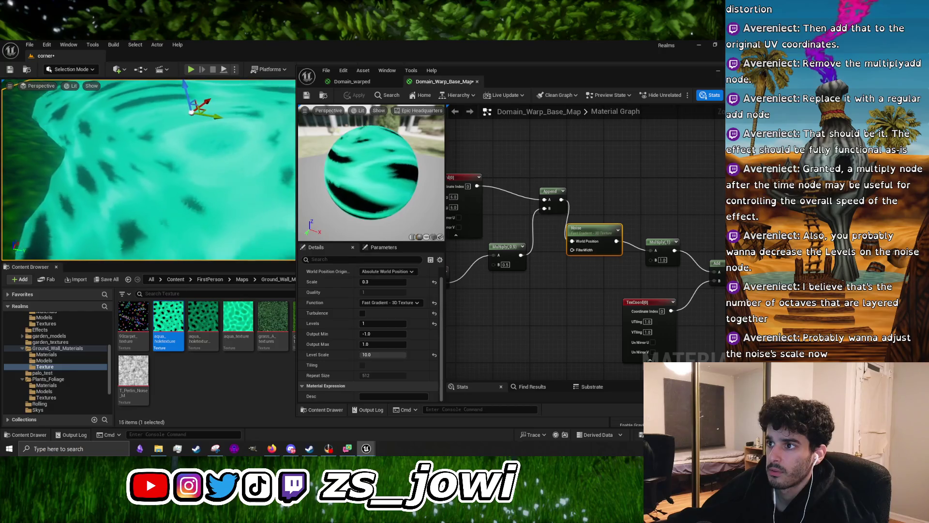
scroll(149, 170, "down", 5)
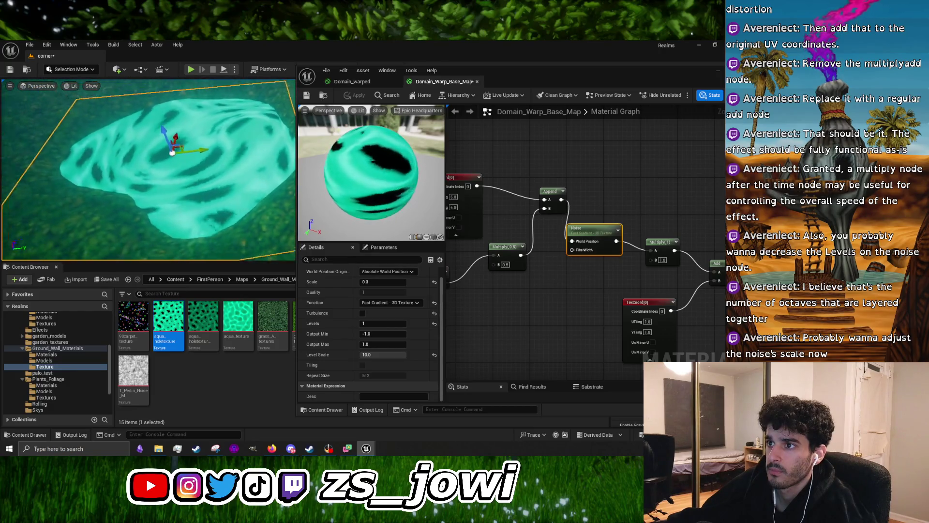
scroll(149, 169, "up", 5)
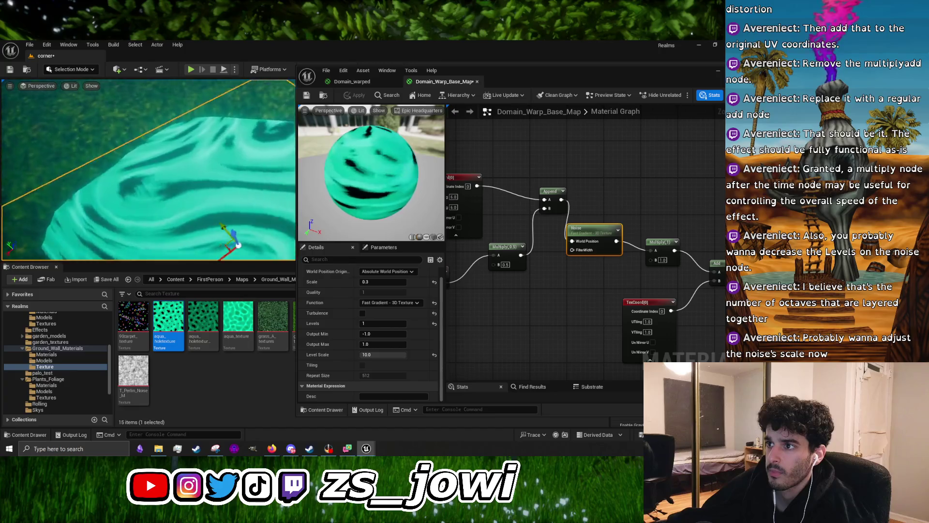
scroll(149, 169, "down", 5)
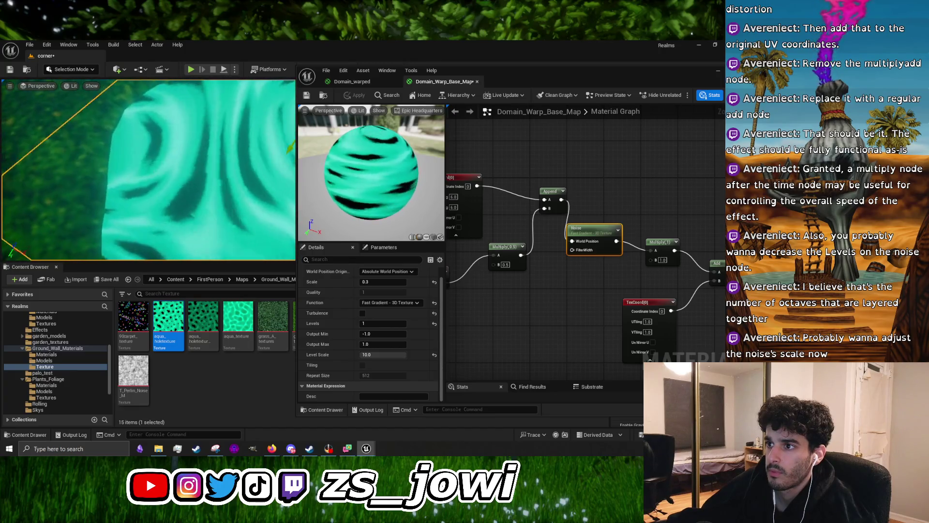
scroll(149, 169, "up", 3)
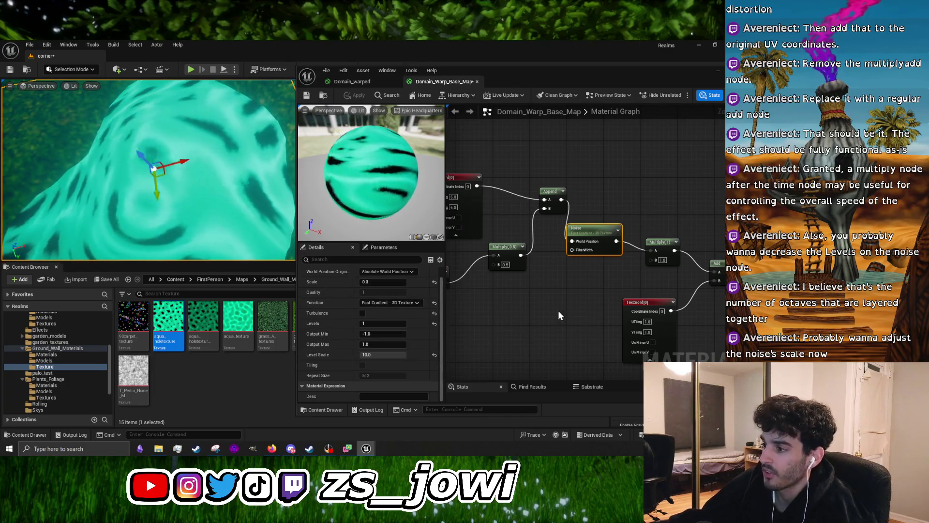
Switch the noise function to Gradient - Texture Based, apply it, and inspect the plane
left_click(411, 305)
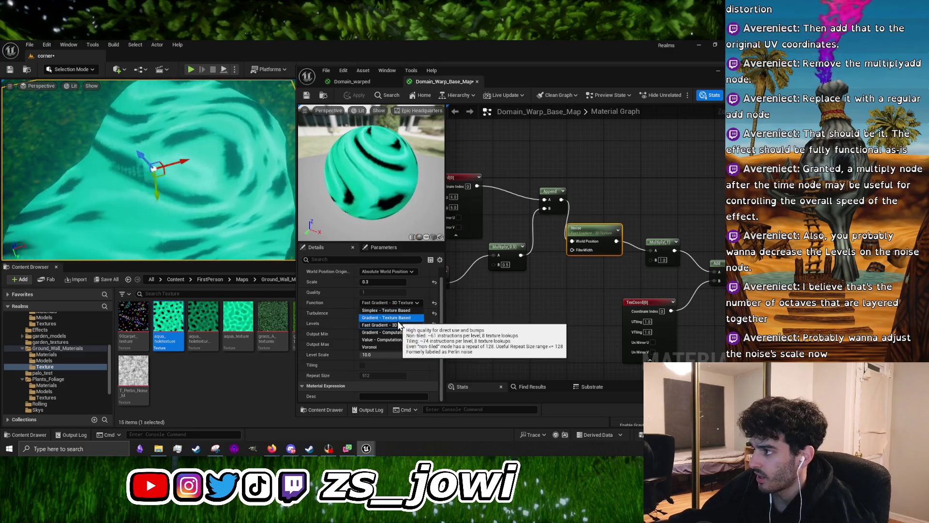
left_click(397, 320)
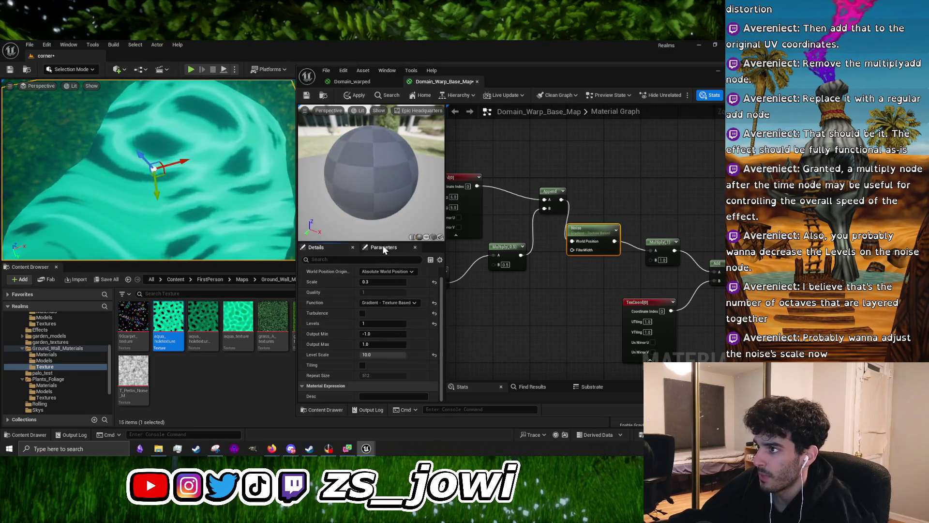
left_click(356, 95)
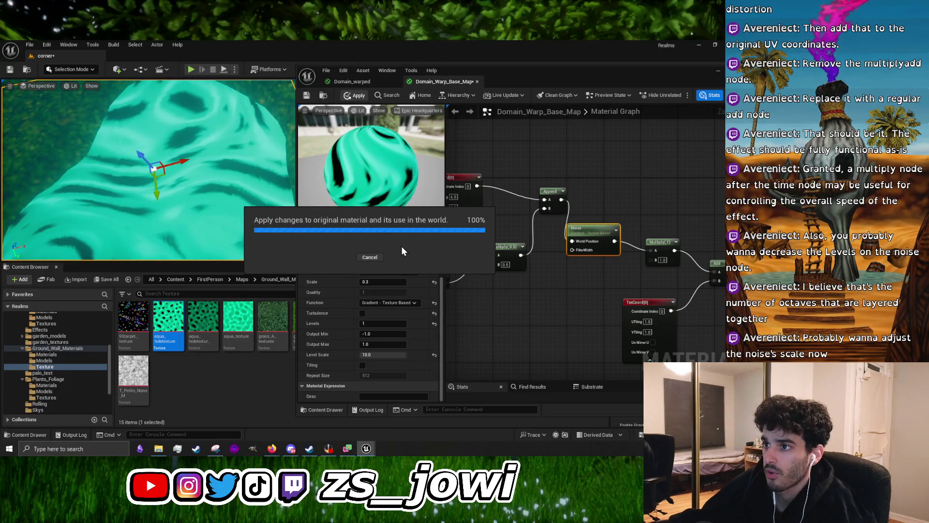
scroll(266, 228, "up", 5)
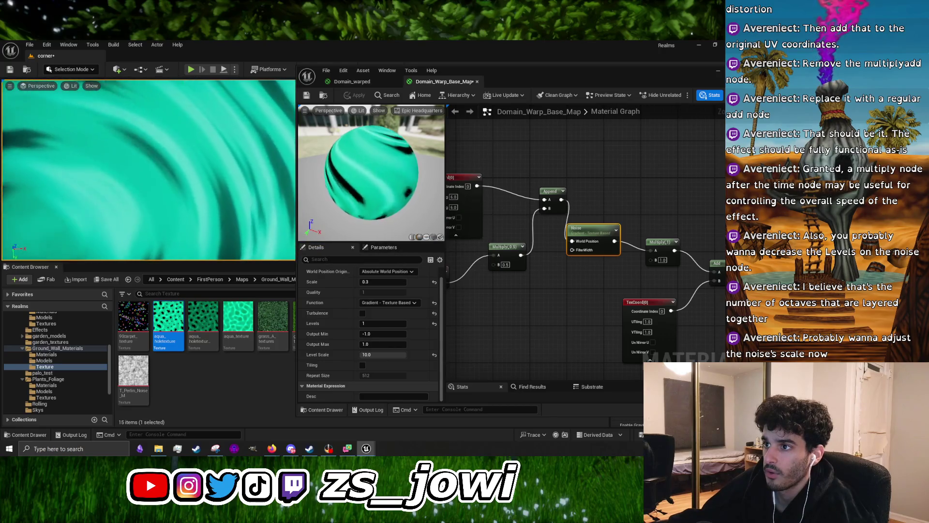
scroll(149, 170, "down", 5)
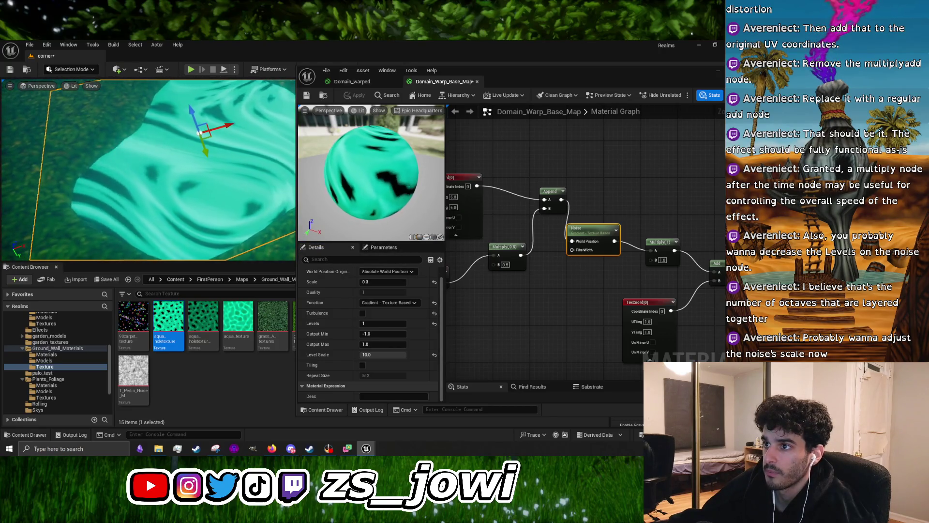
scroll(228, 213, "down", 3)
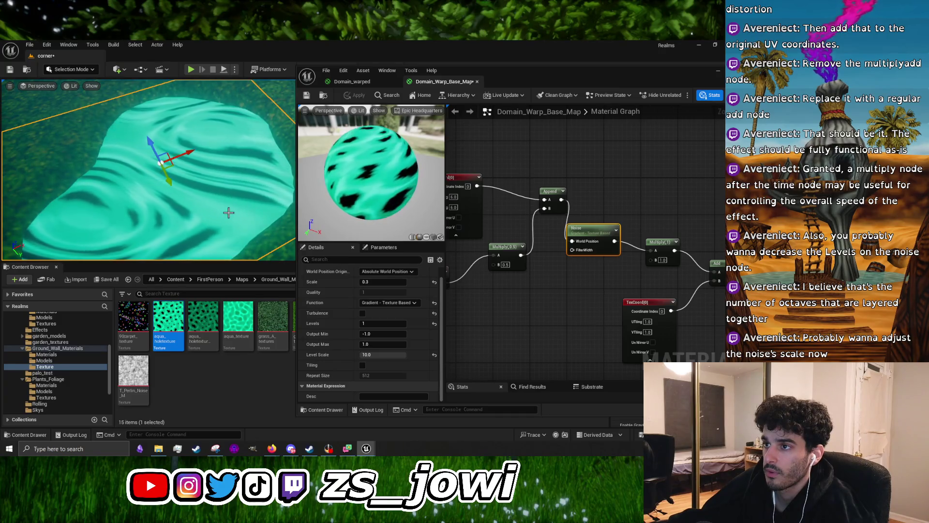
left_click(394, 303)
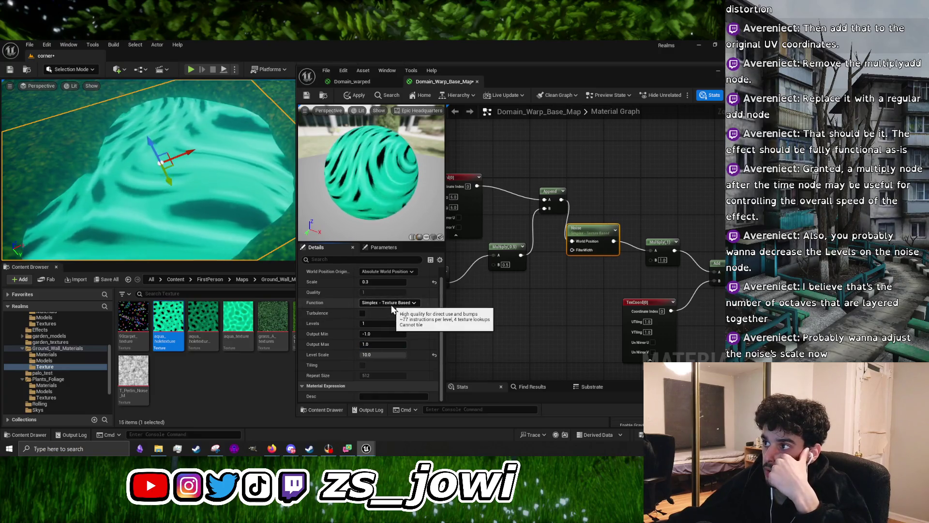
Set the noise function to Gradient - Computational, briefly checking Discord before returning to Unreal
left_click(388, 318)
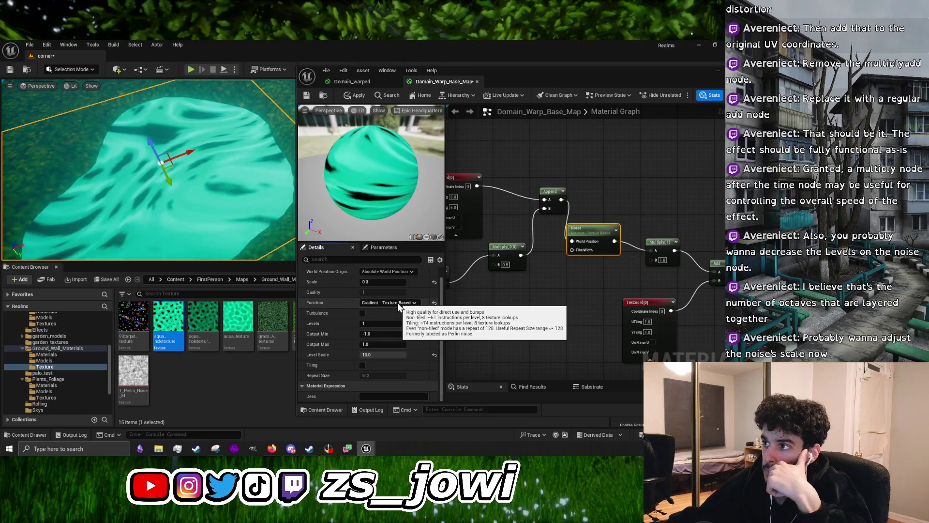
left_click(397, 303)
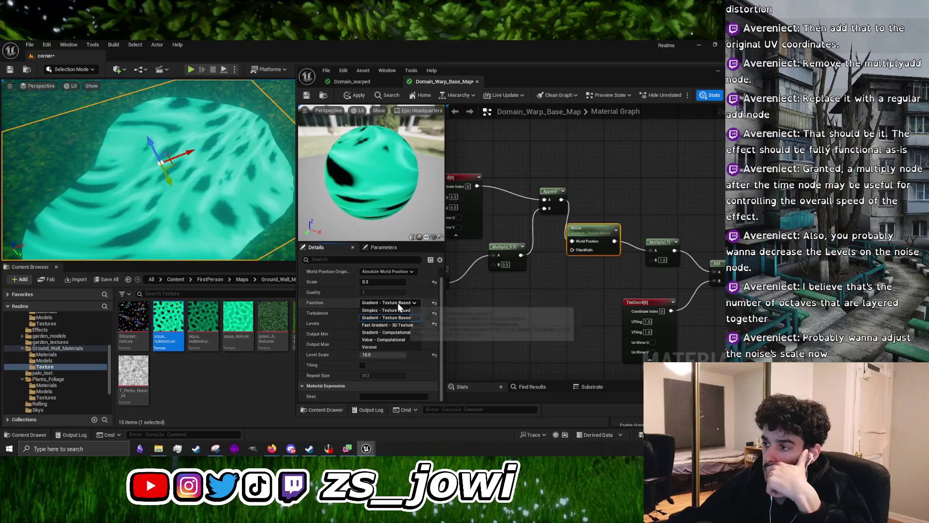
left_click(384, 331)
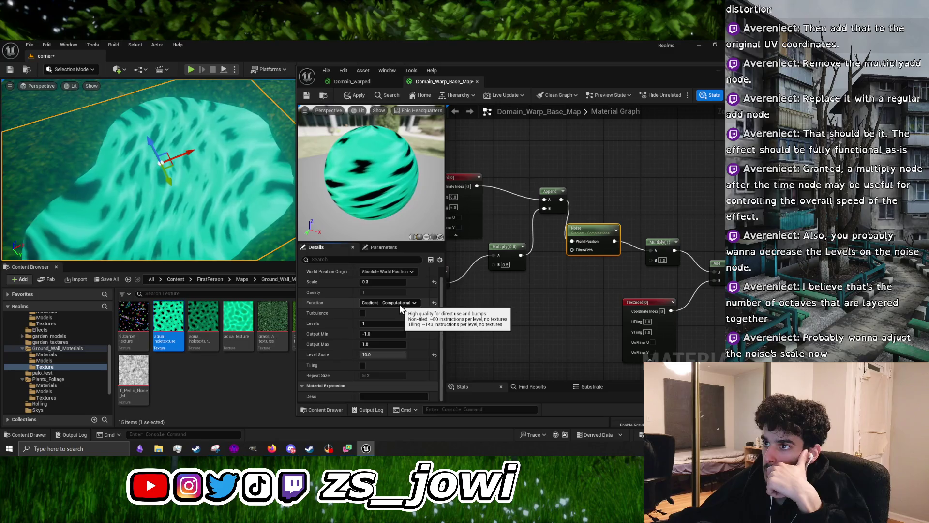
left_click(291, 448)
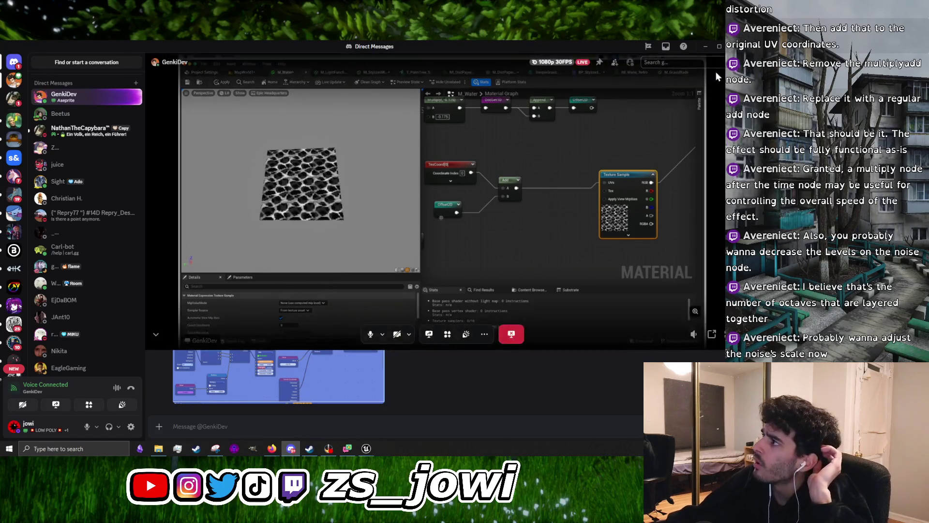
key("alt+Tab")
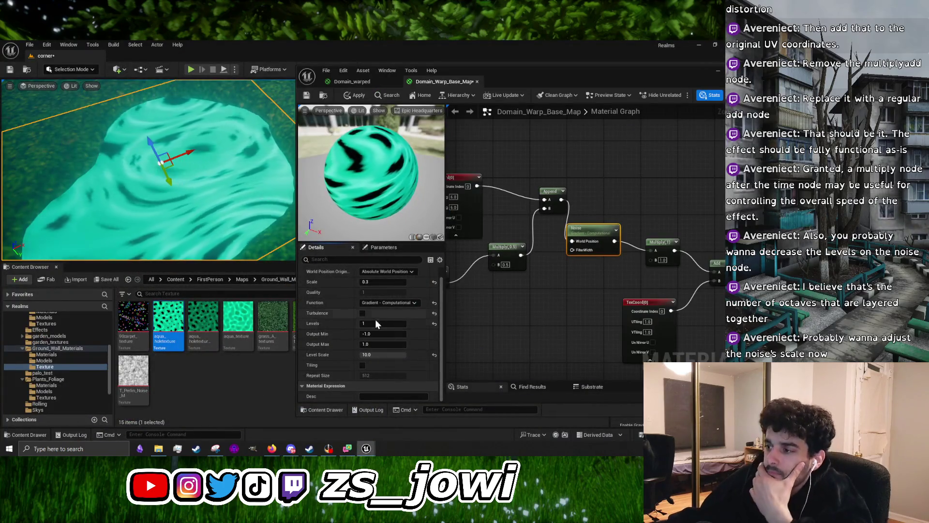
Try Value - Computational, then settle on Simplex - Texture Based noise and apply it
left_click(387, 303)
left_click(379, 336)
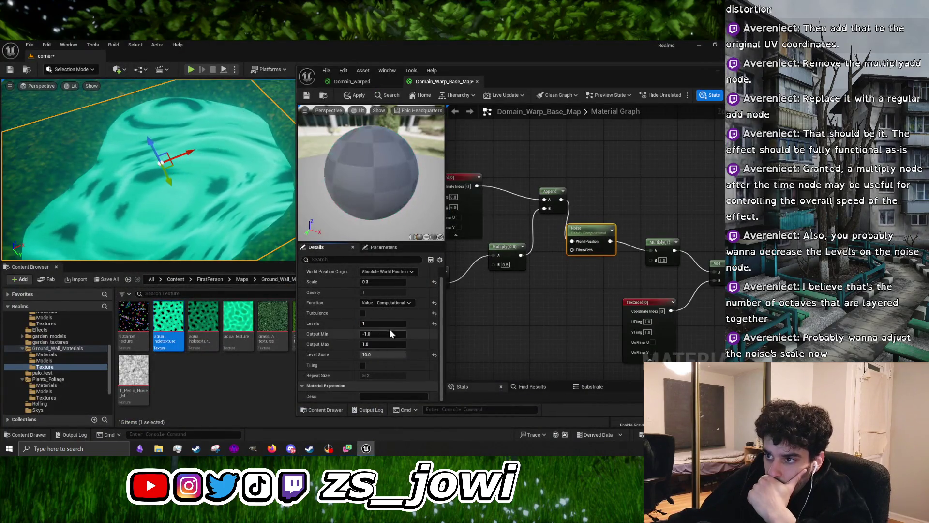
left_click(399, 303)
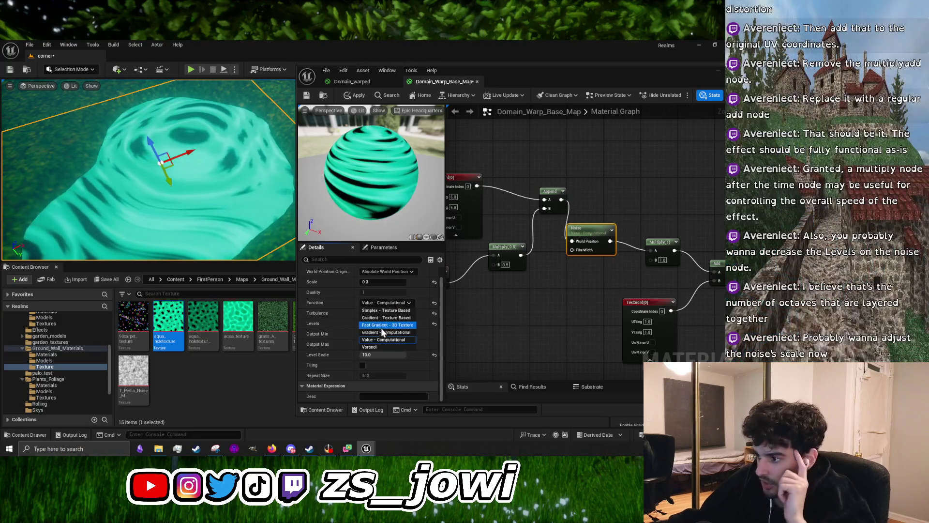
left_click(386, 310)
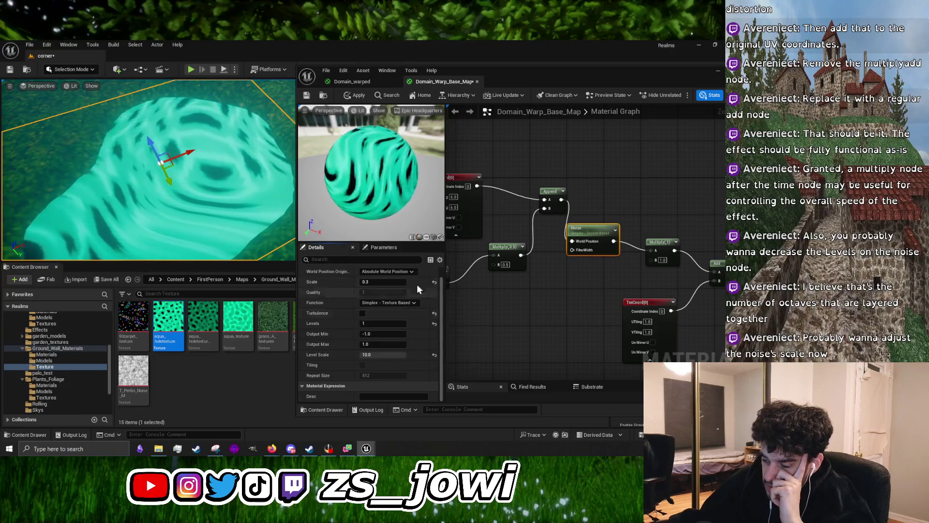
left_click(356, 99)
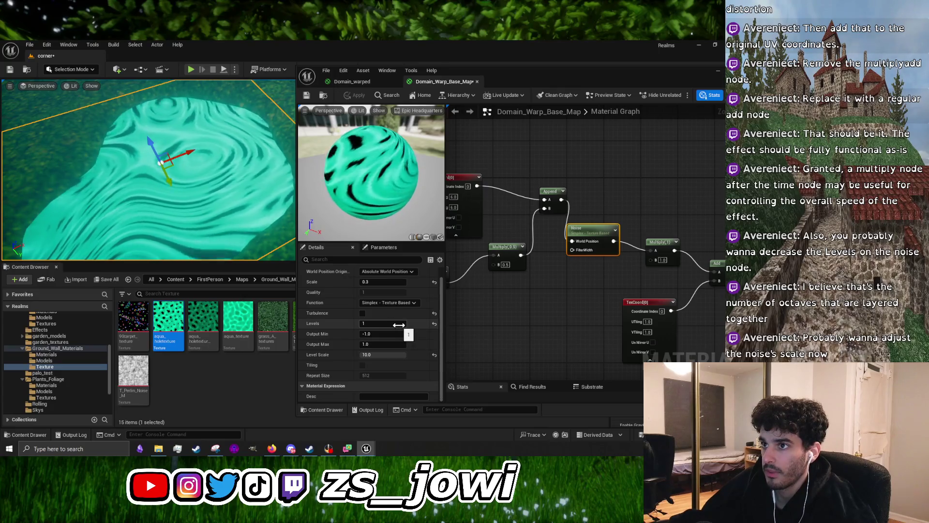
left_click(385, 283)
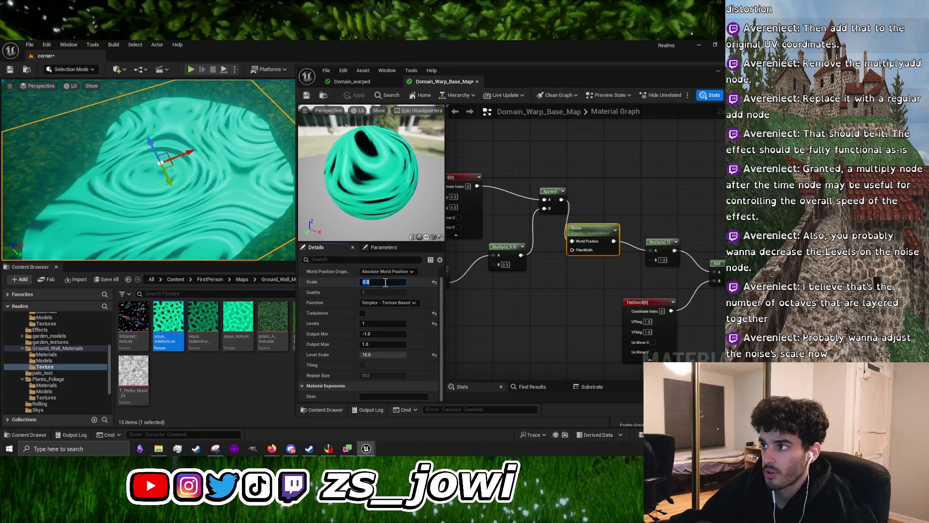
Set the noise Levels to 2 and apply the change to the water material
left_click(386, 323)
type("2")
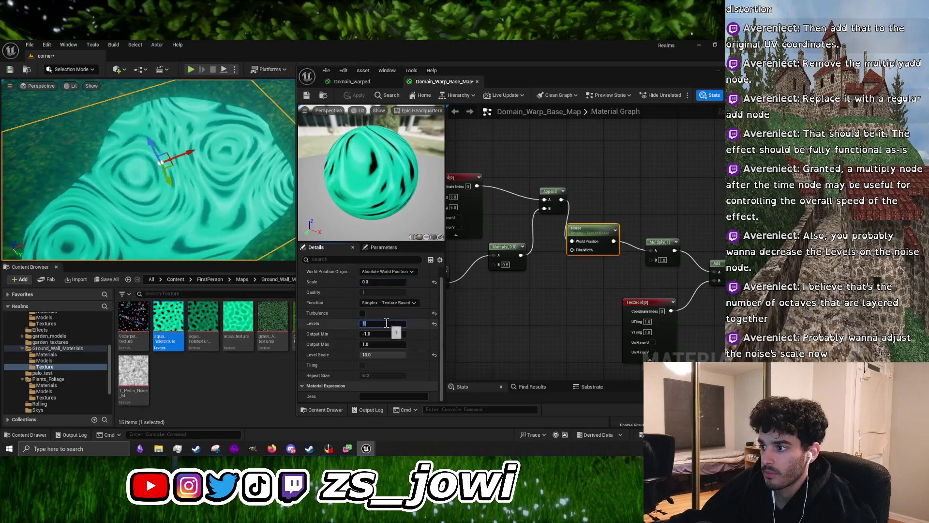
key("Return")
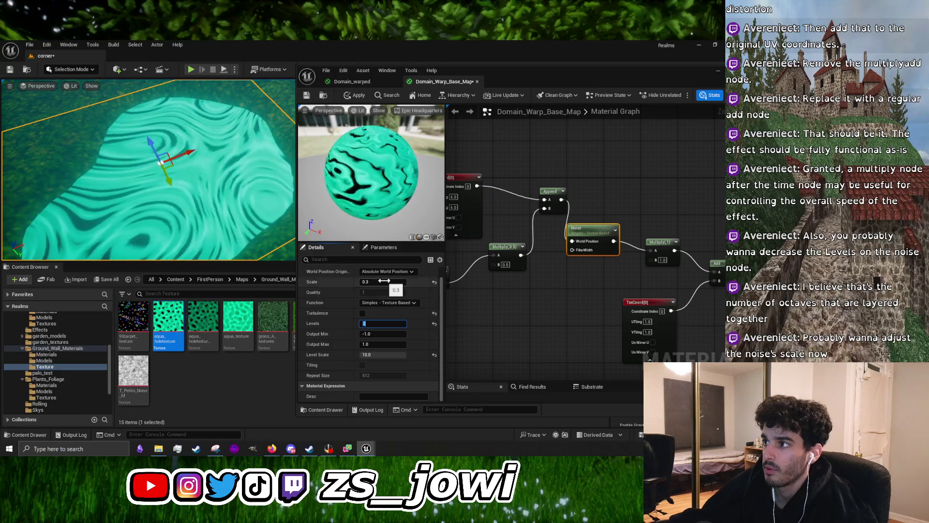
left_click(356, 95)
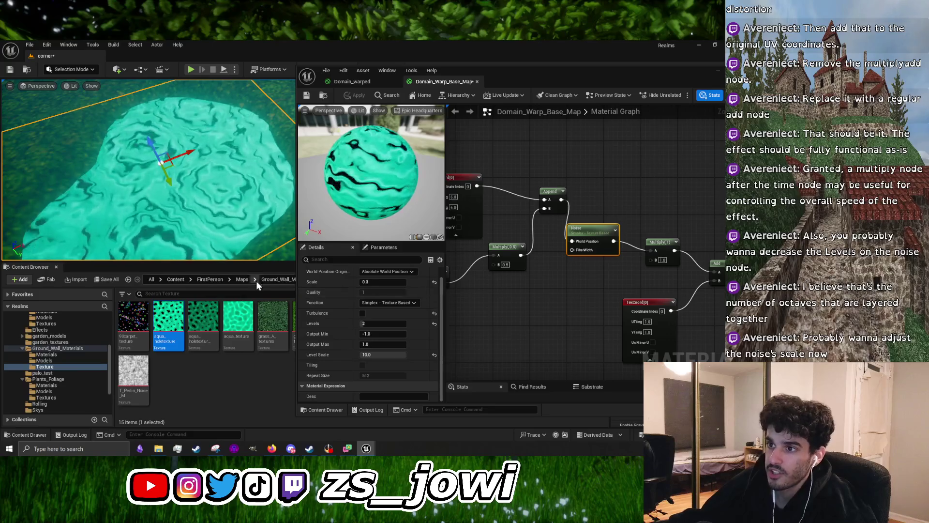
scroll(148, 170, "up", 5)
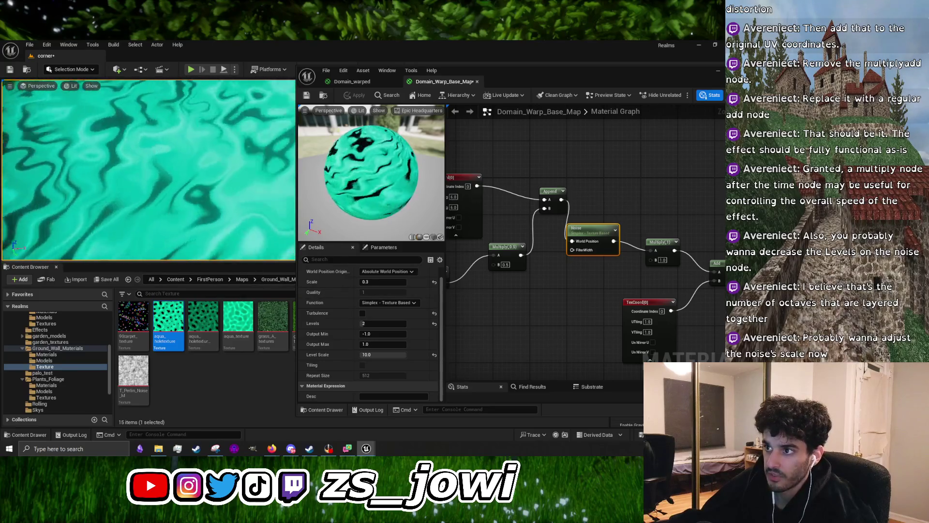
scroll(149, 169, "up", 3)
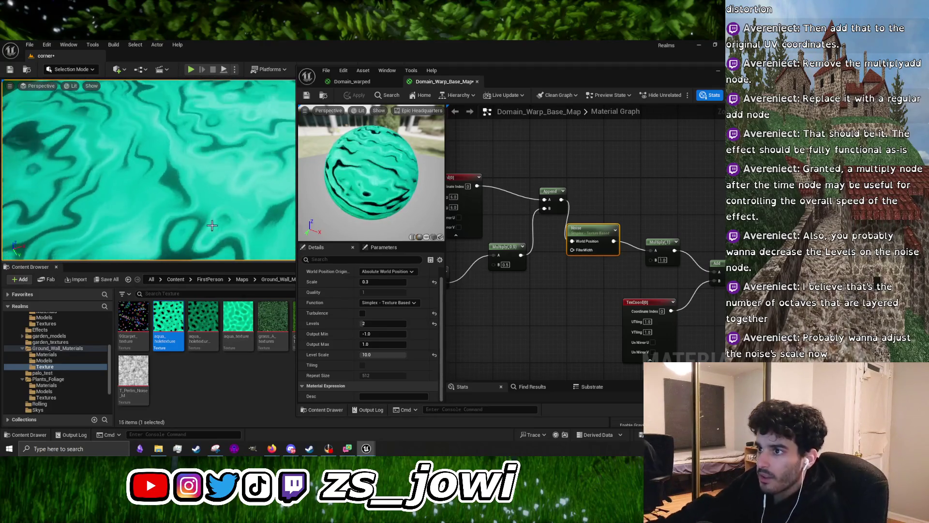
left_click_drag(580, 280, 486, 263)
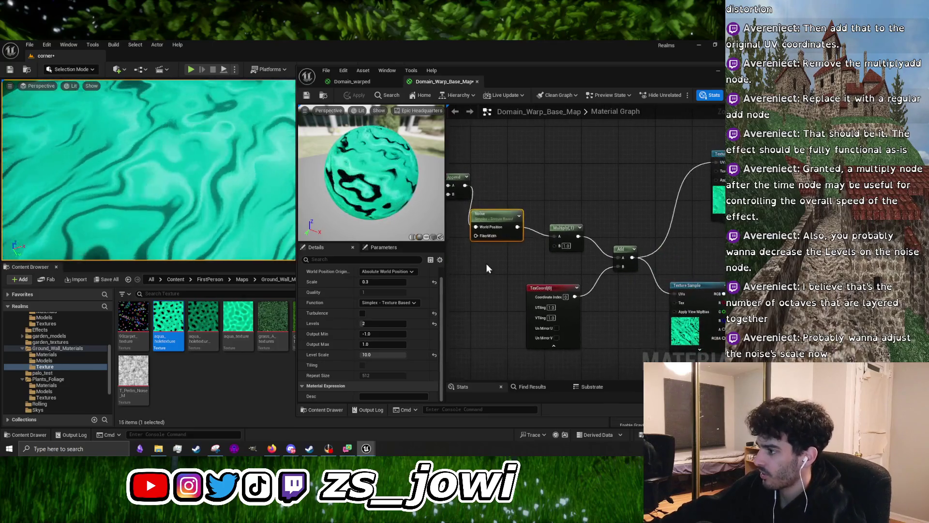
Set the TexCoord node's UTiling to 5 and VTiling to 6
left_click_drag(619, 301, 559, 284)
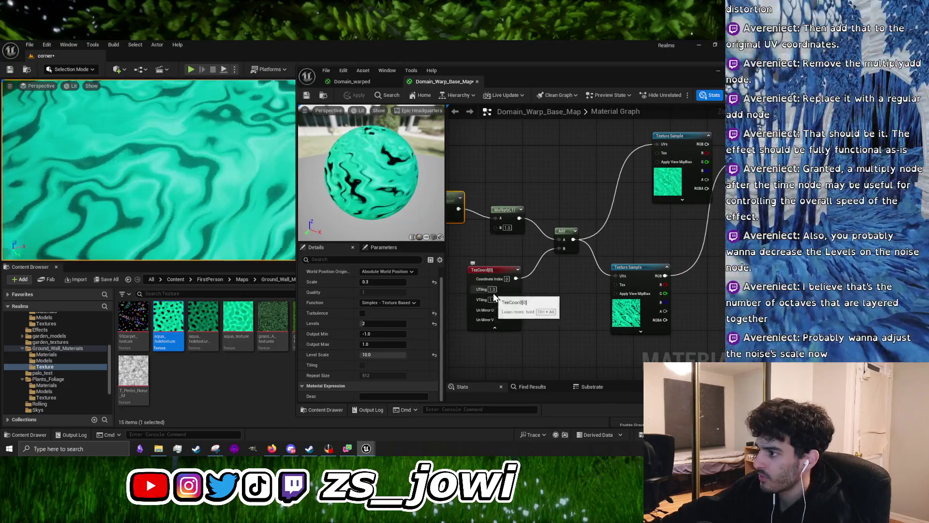
left_click_drag(494, 296, 600, 301)
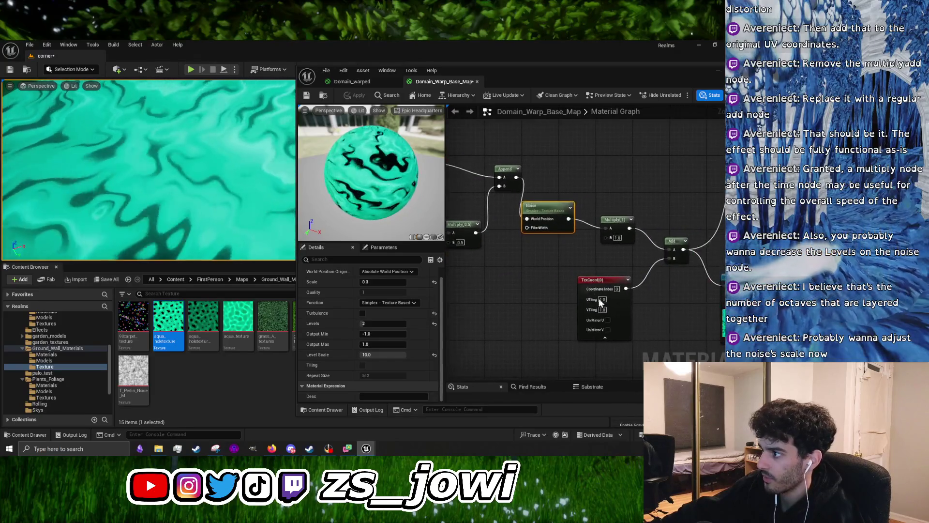
left_click(602, 299)
type("5")
key("Return")
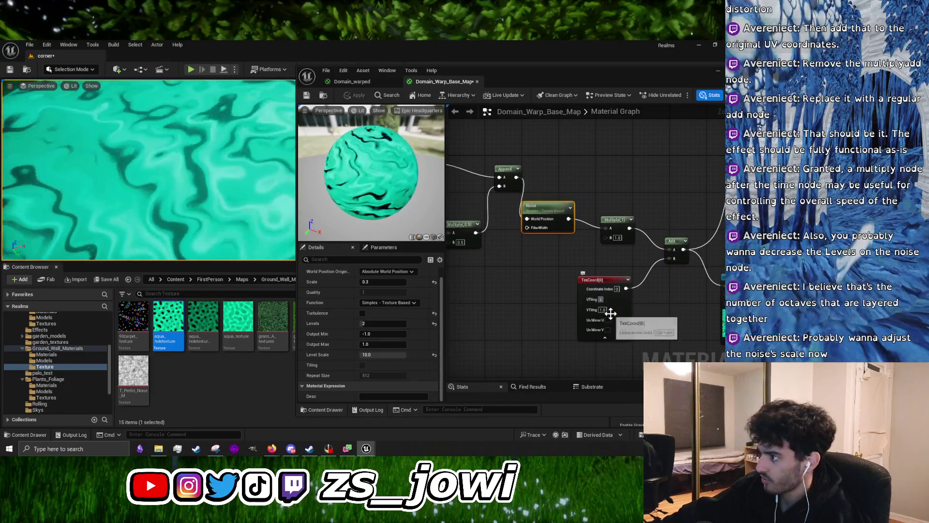
left_click(603, 310)
type("6")
key("Return")
left_click(531, 314)
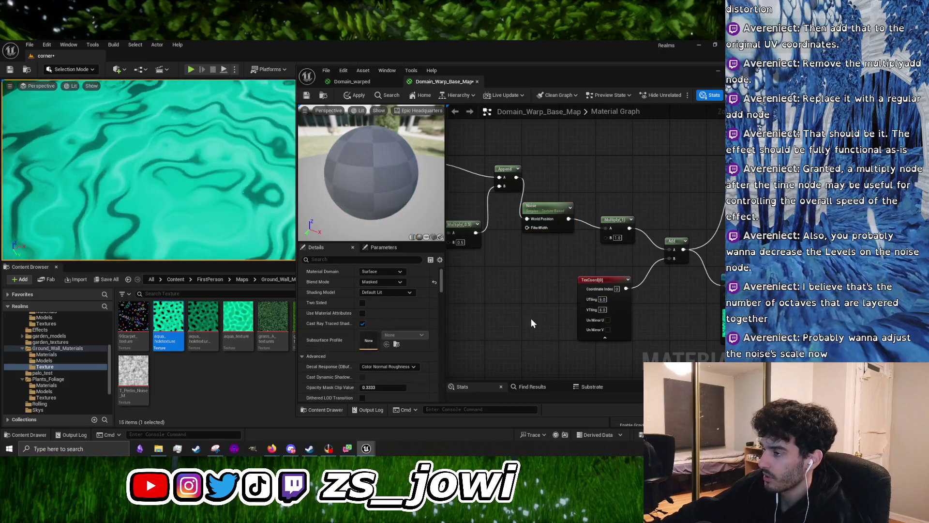
Apply the tiling change and zoom in on the denser warp pattern on the water plane
left_click(359, 95)
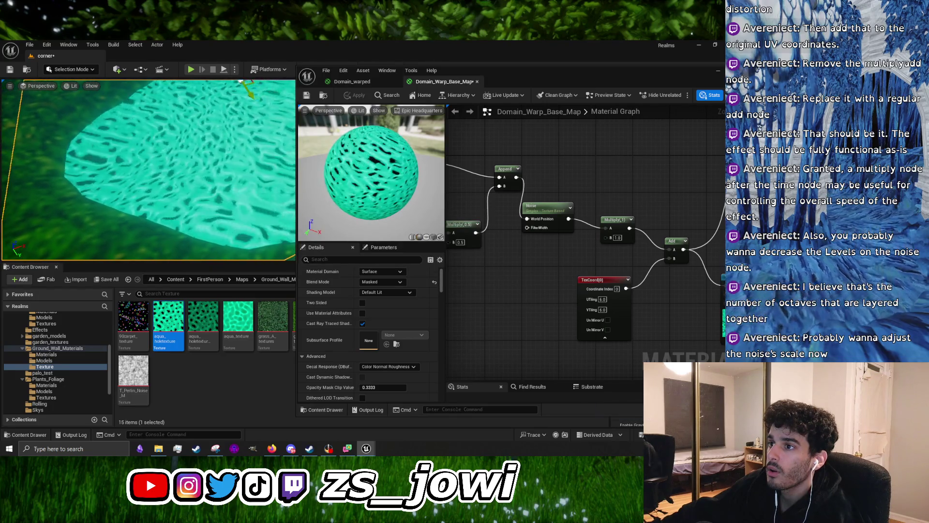
scroll(149, 169, "down", 5)
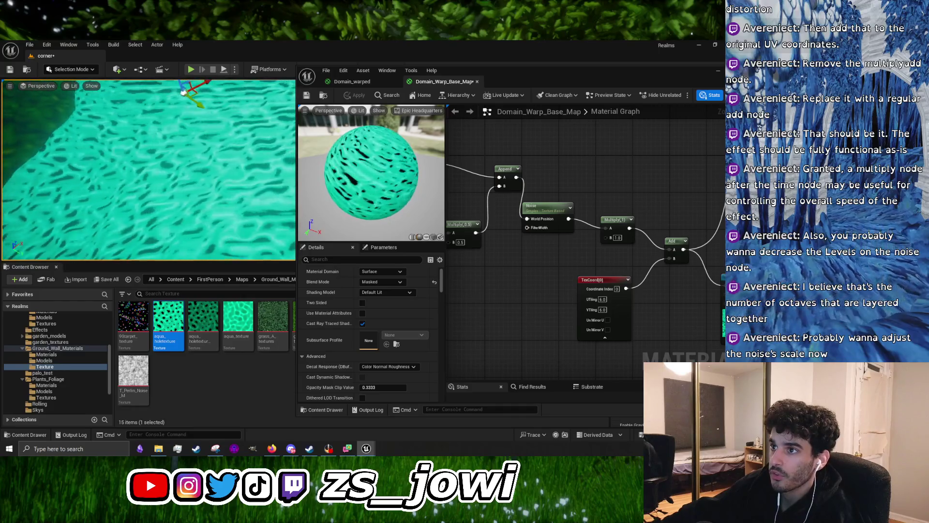
scroll(232, 211, "up", 5)
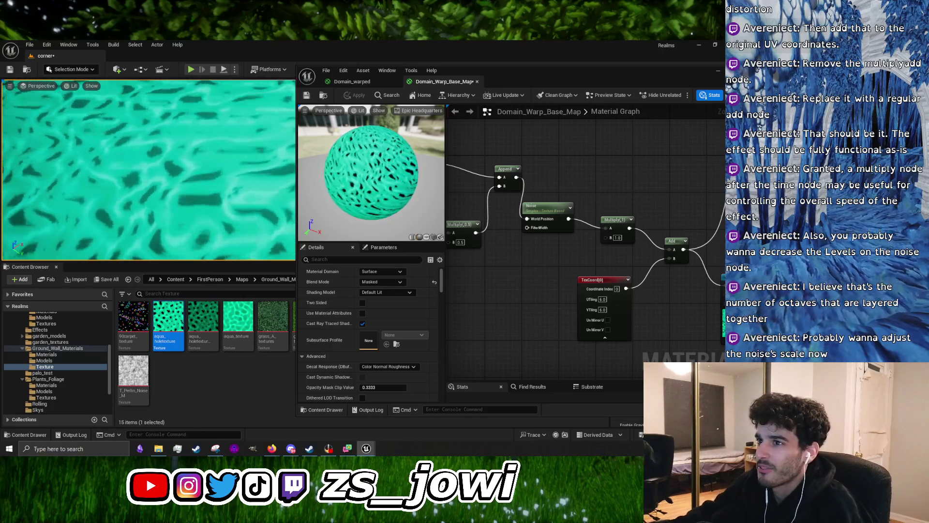
scroll(233, 211, "down", 5)
scroll(255, 257, "up", 5)
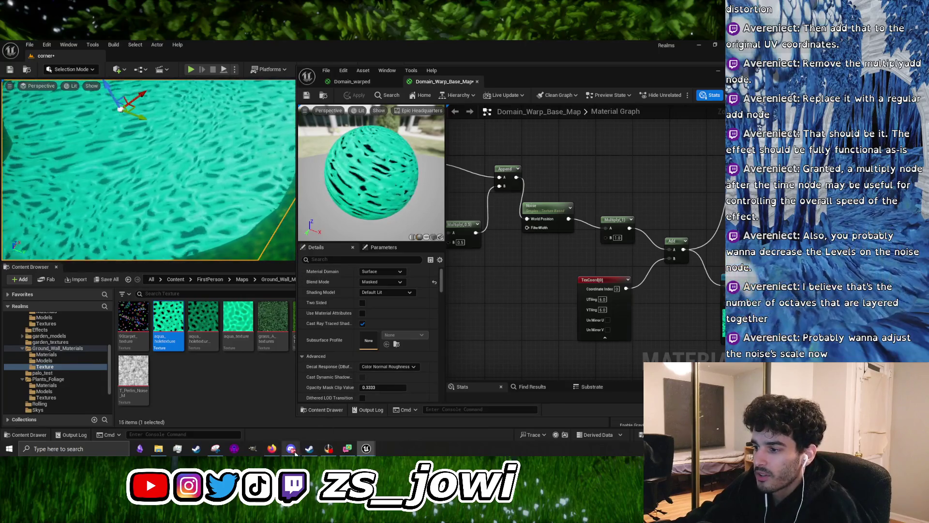
left_click(290, 448)
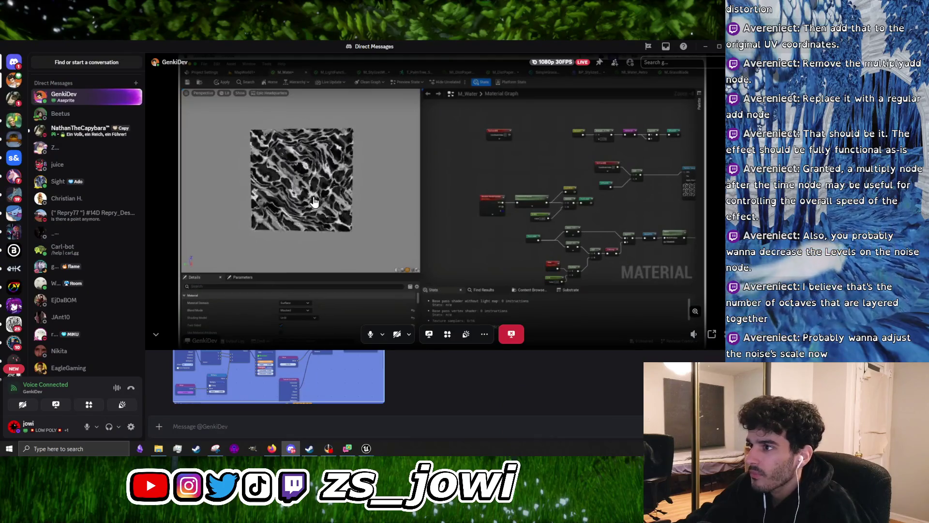
Switch the Discord call to grid view, minimize Discord, and bring the Blender reference video forward
scroll(314, 201, "up", 5)
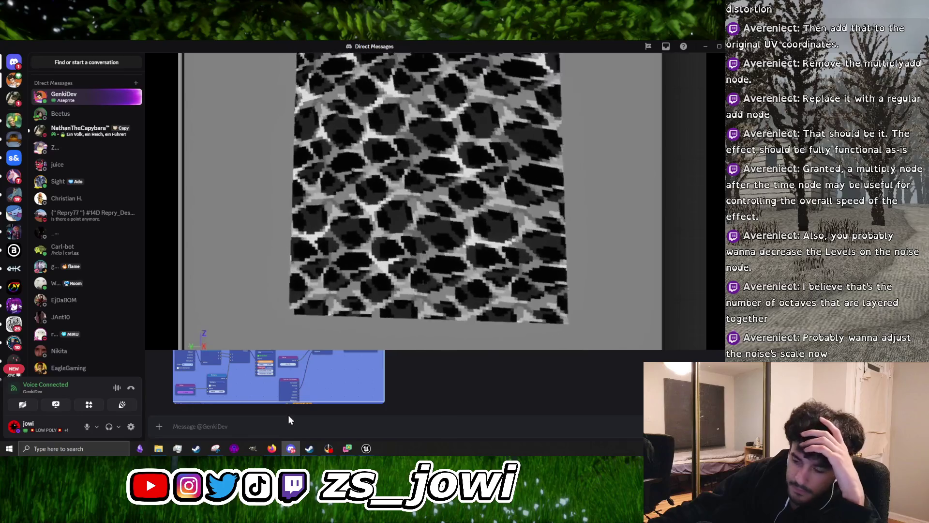
mouse_move(469, 327)
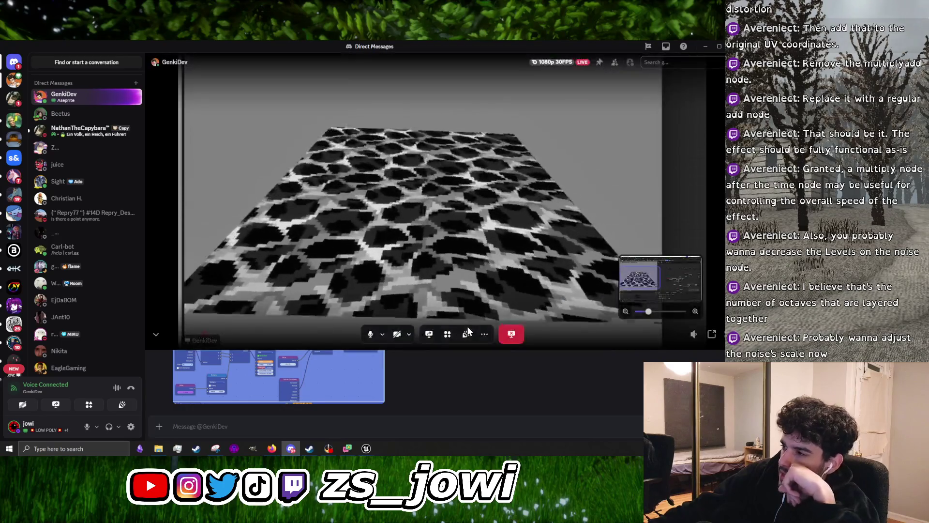
left_click(608, 137)
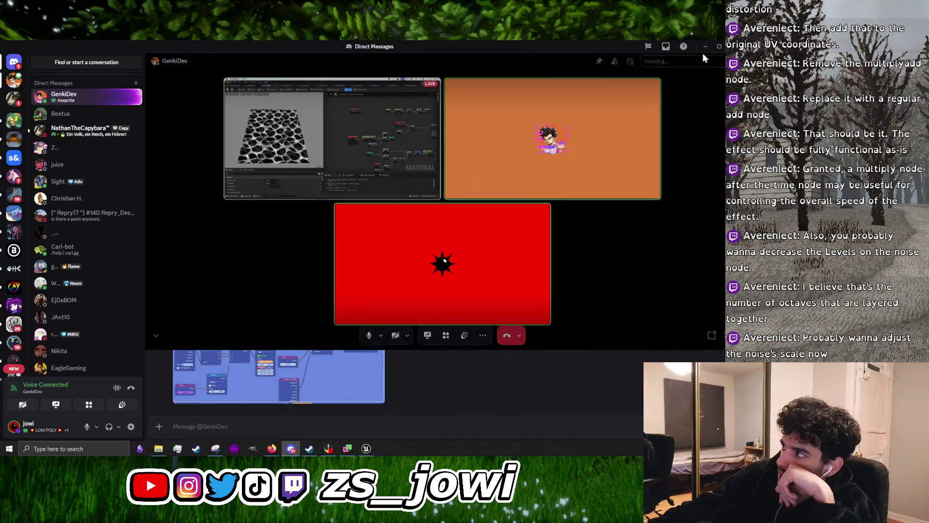
left_click(706, 46)
mouse_move(272, 449)
left_click(335, 413)
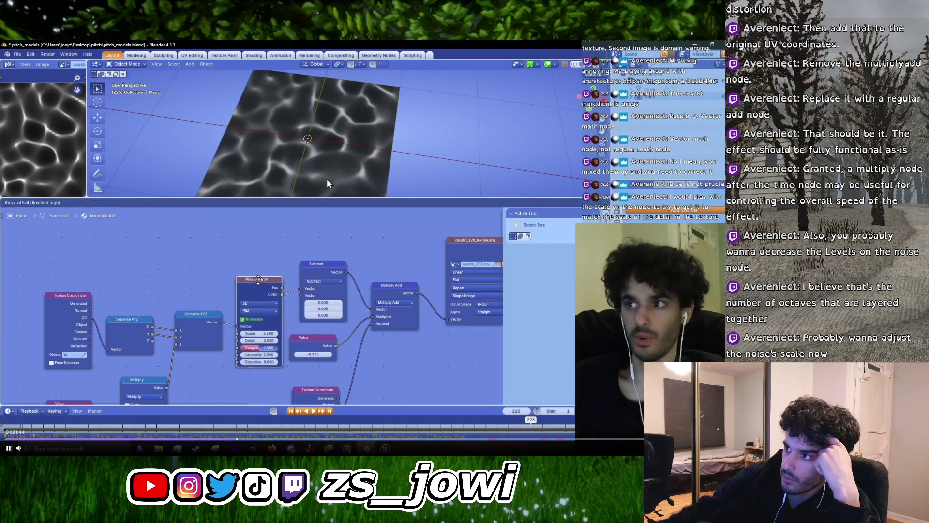
Skip the reference video ahead, pause it on the Blender noise settings, and hide the browser
key("Right")
key("Right")
key("Right")
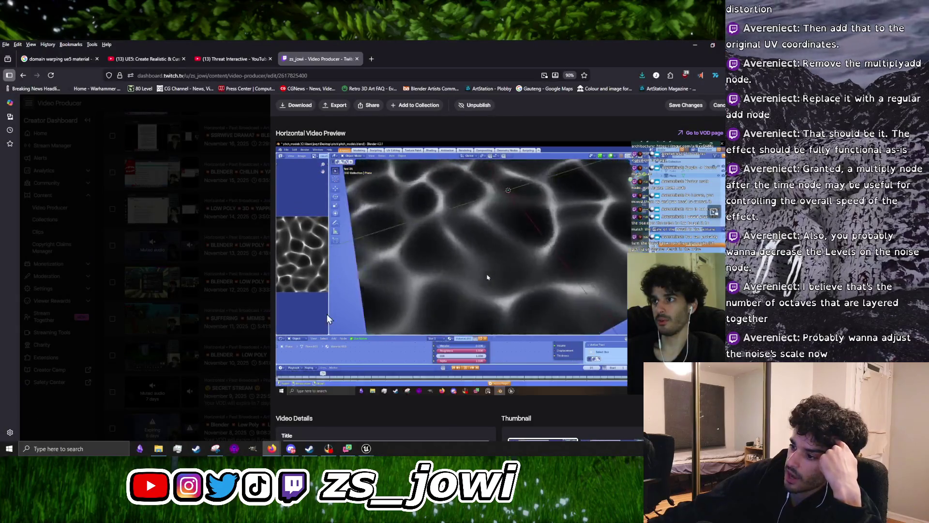
left_click(289, 386)
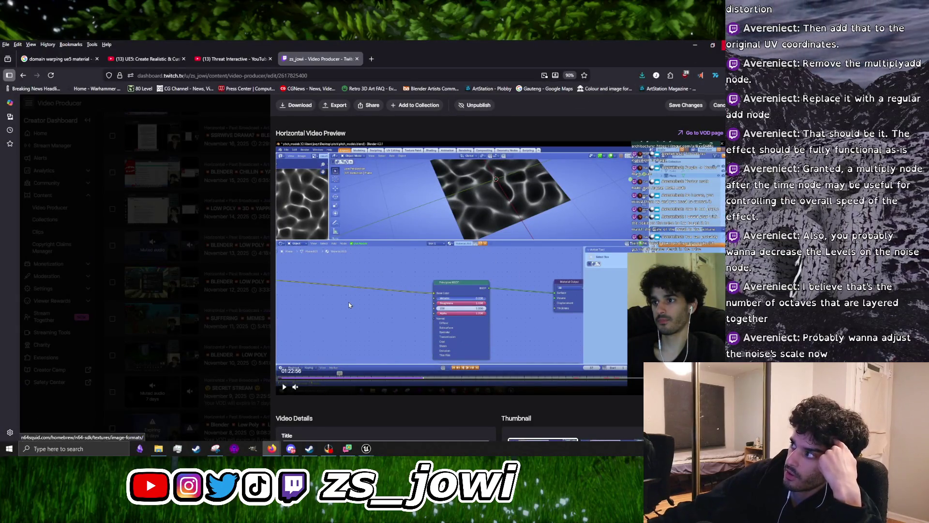
left_click(696, 46)
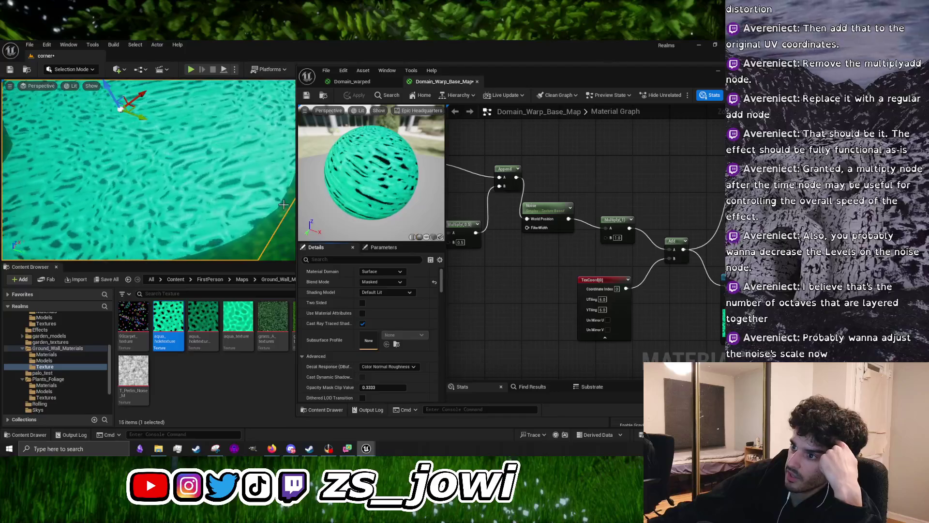
Select the Noise node and cycle its function via Gradient and Fast Gradient to Gradient - Computational
scroll(258, 215, "up", 3)
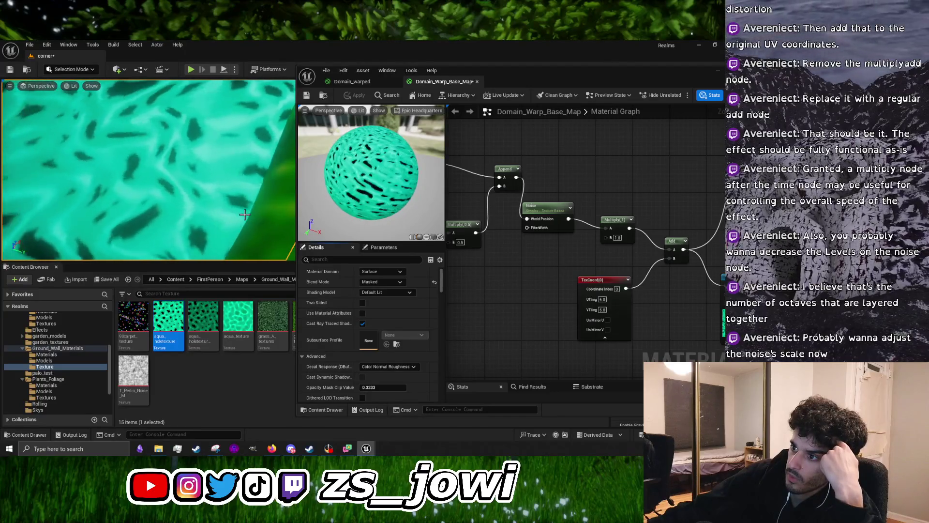
scroll(244, 215, "down", 4)
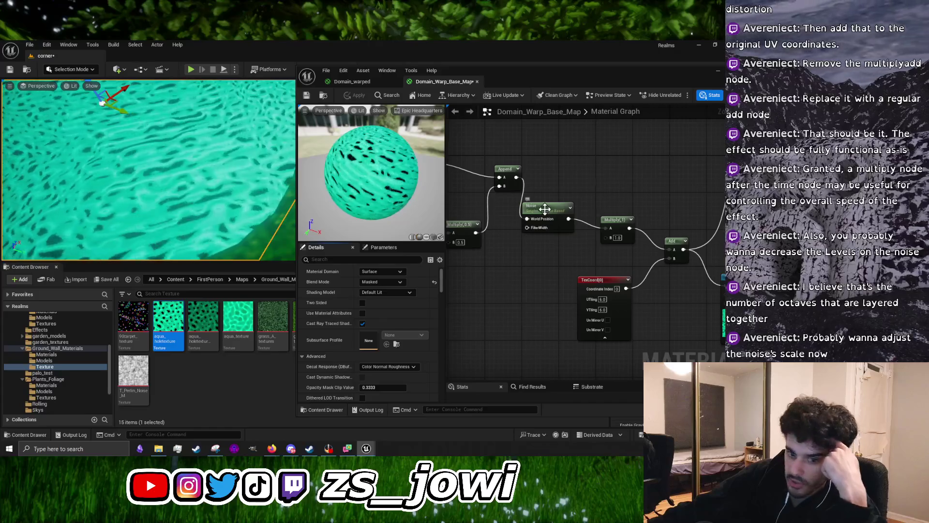
left_click(547, 224)
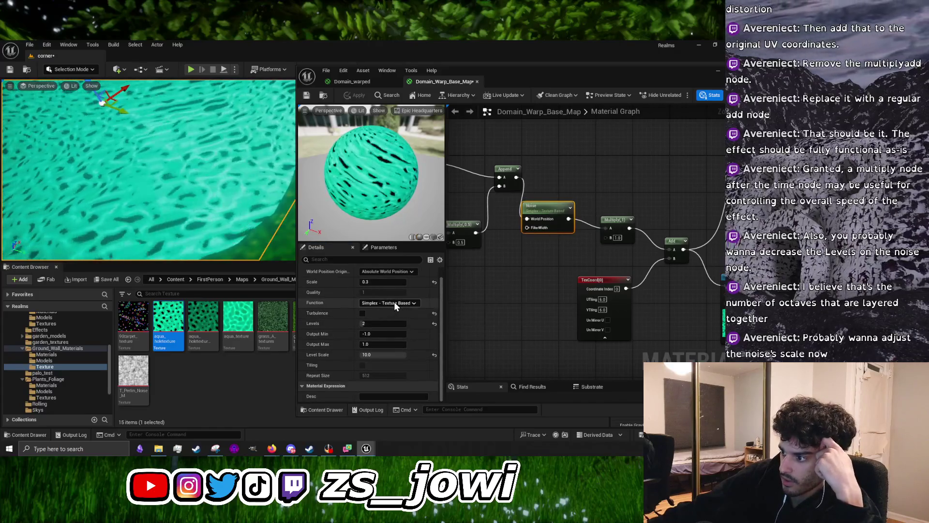
left_click(395, 301)
left_click(392, 318)
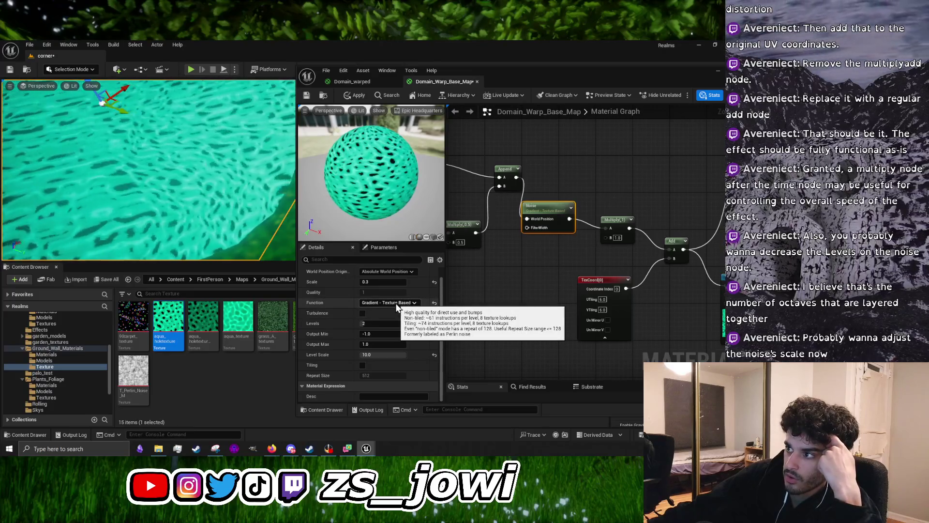
left_click(396, 303)
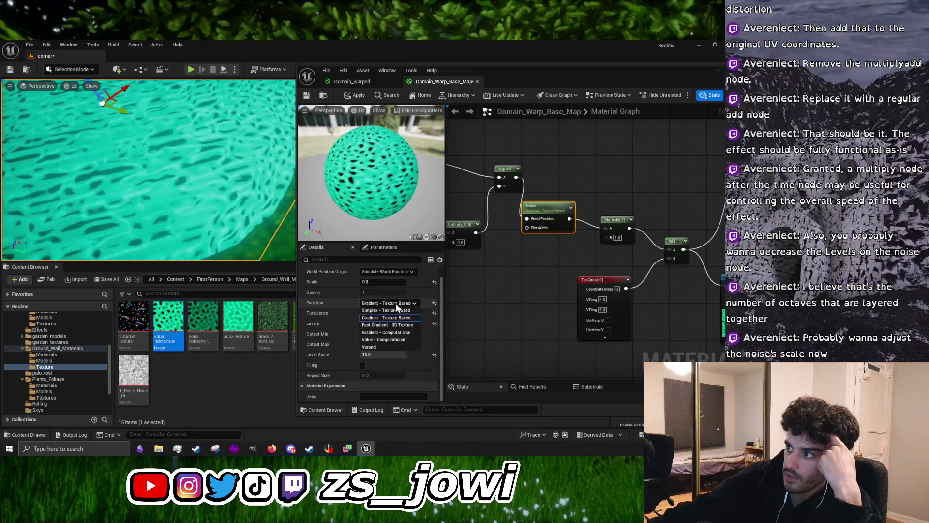
left_click(388, 323)
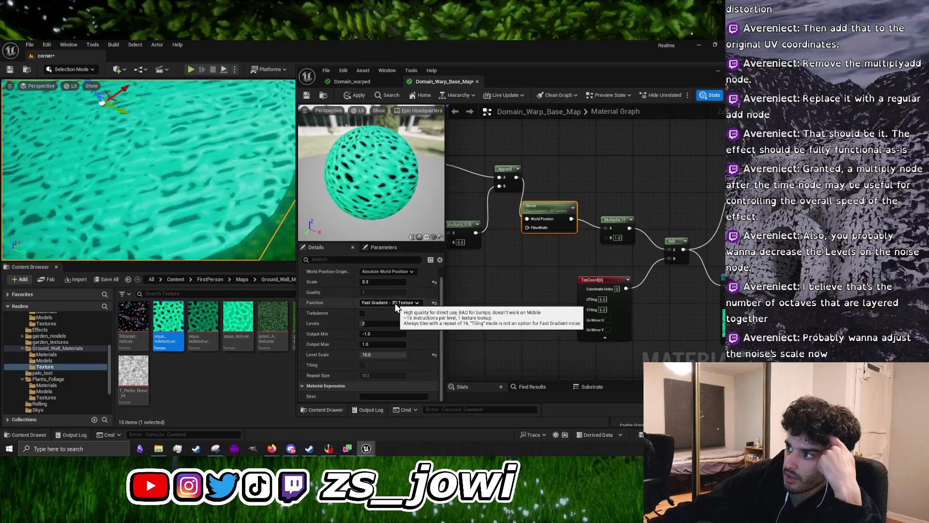
left_click(396, 303)
left_click(392, 329)
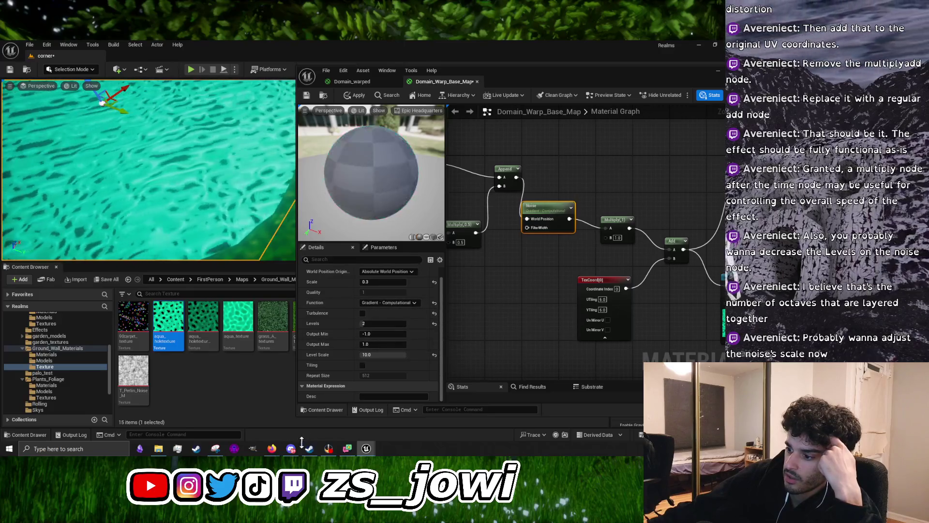
left_click(355, 169)
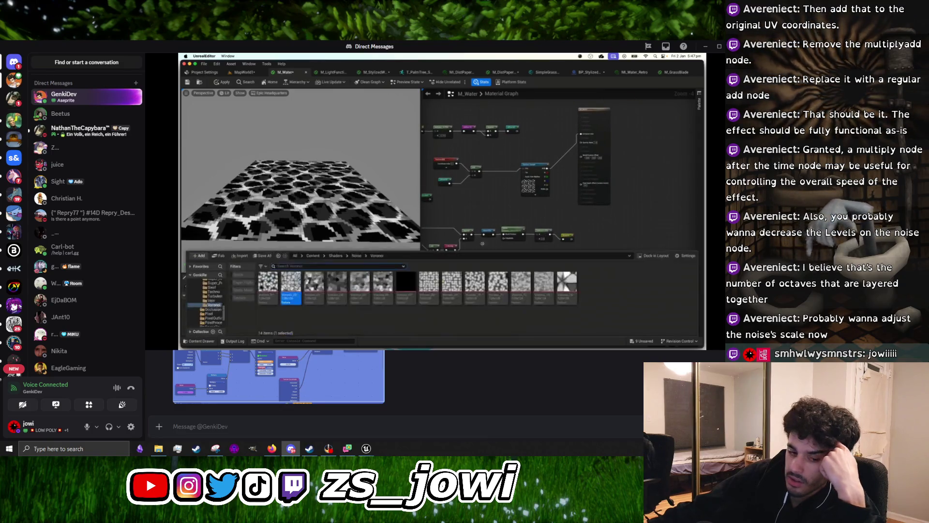
Bring the Steam library, showing the Stay Out of the House game page, in front of the Discord call
mouse_move(508, 248)
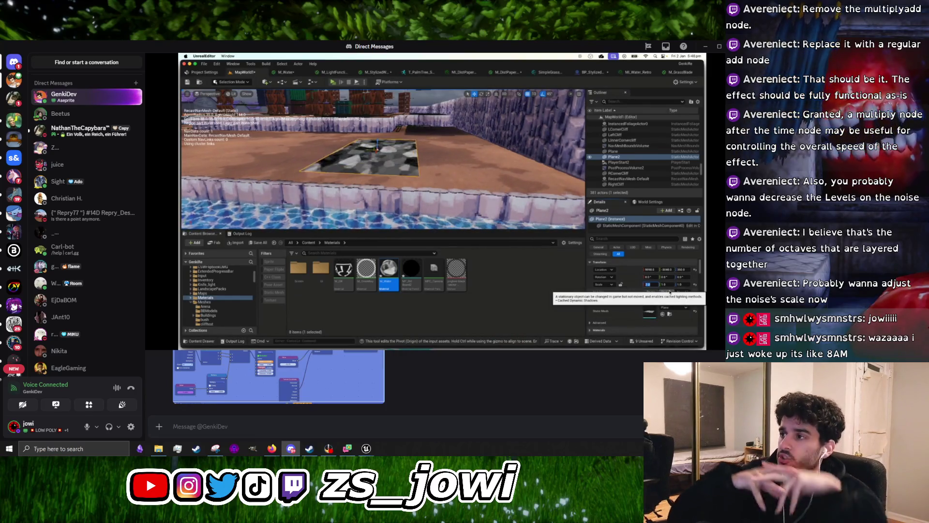
mouse_move(368, 319)
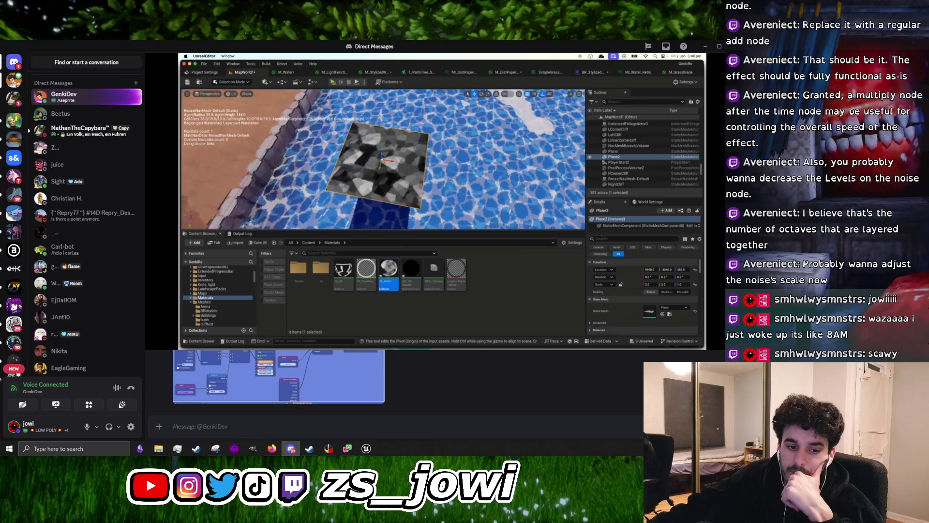
mouse_move(400, 224)
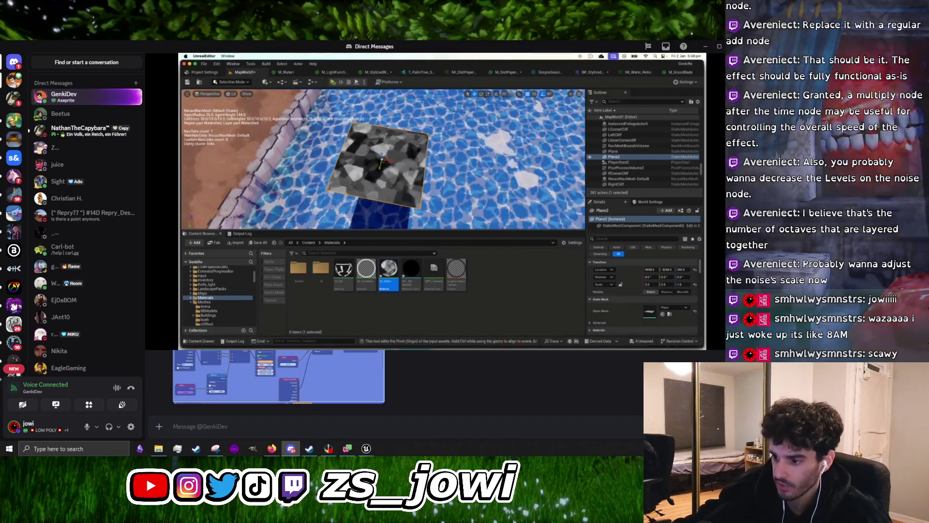
left_click(309, 449)
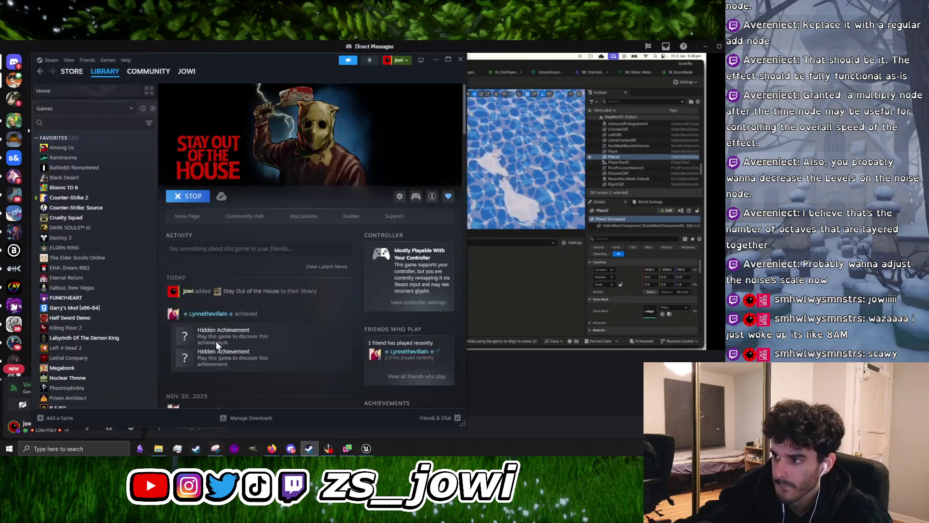
scroll(264, 194, "down", 5)
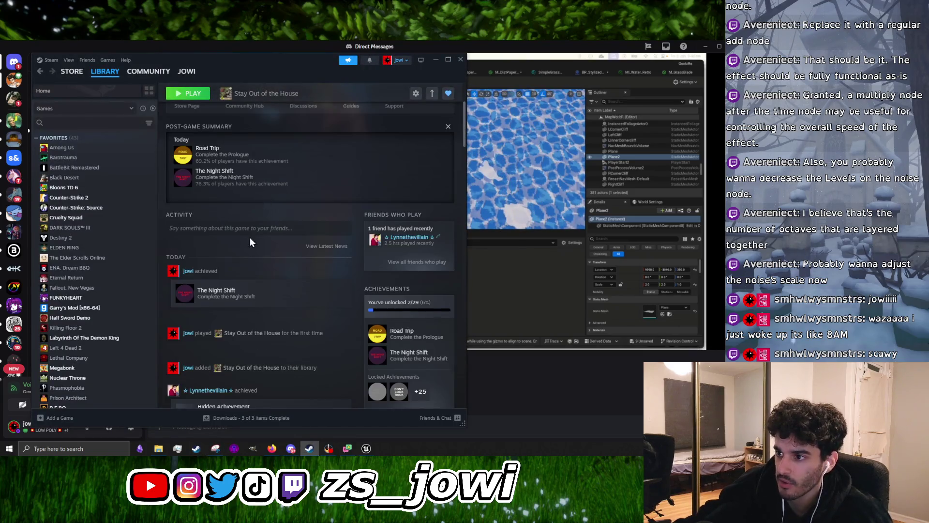
scroll(231, 312, "up", 5)
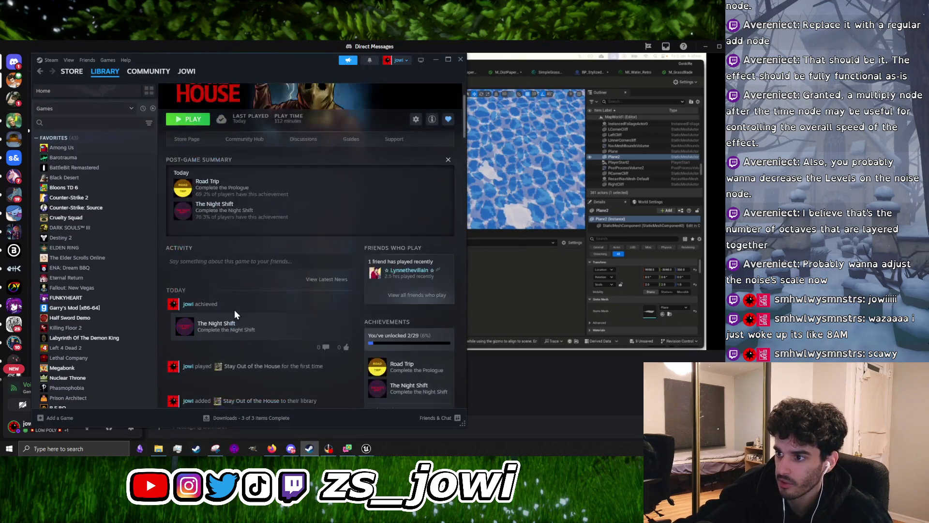
scroll(234, 312, "down", 10)
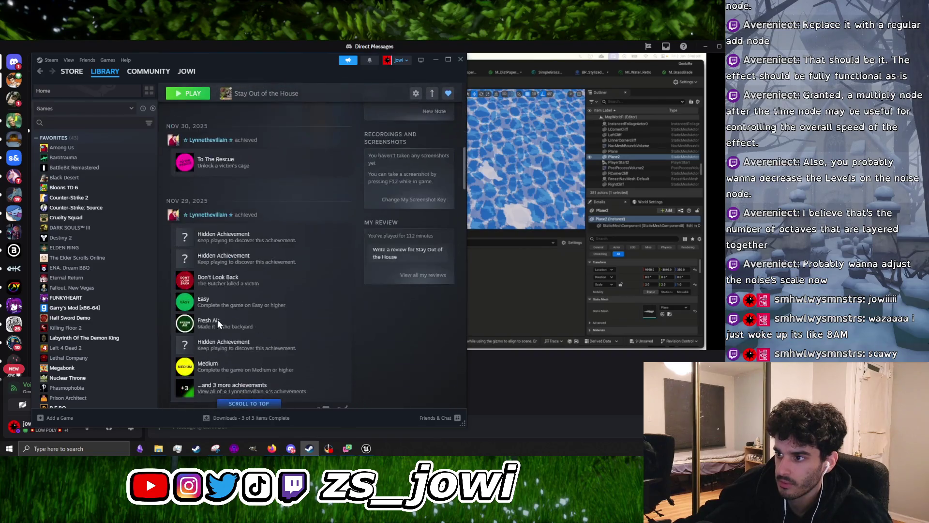
scroll(218, 321, "down", 5)
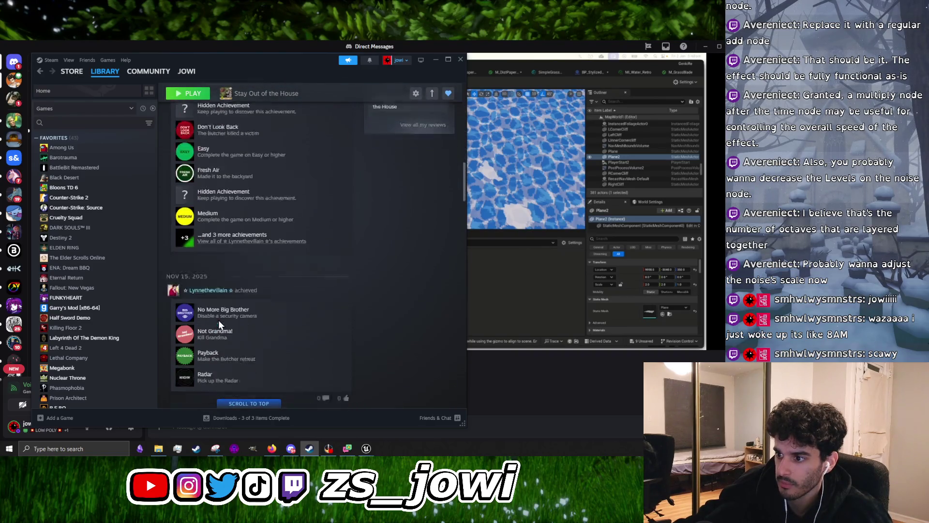
scroll(217, 322, "down", 6)
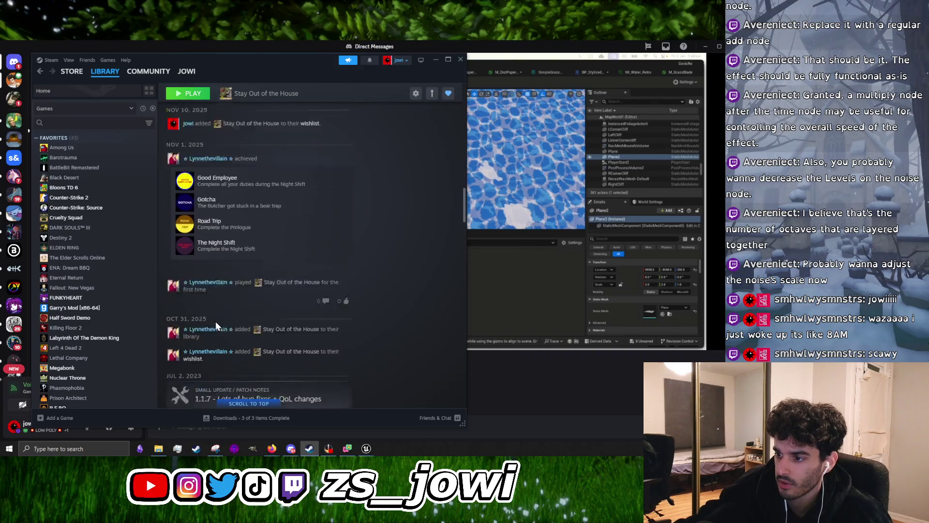
scroll(216, 327, "up", 20)
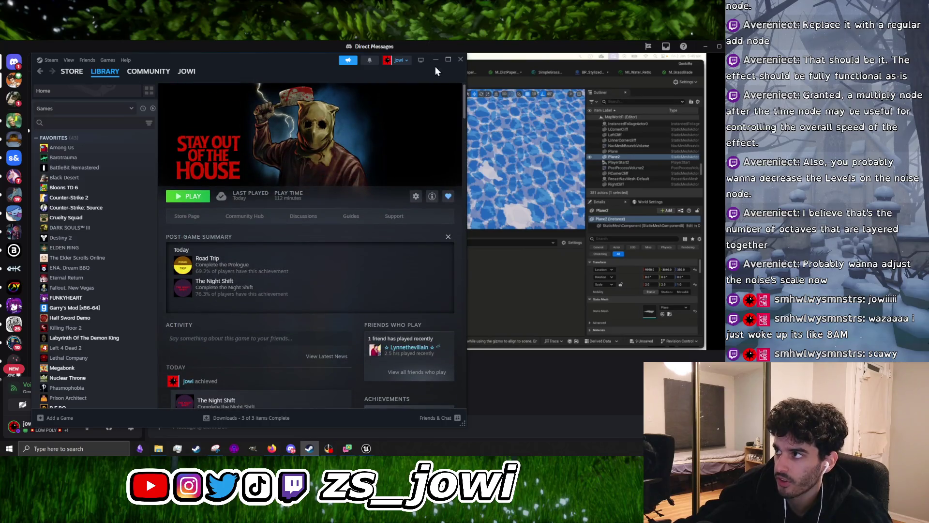
left_click(436, 61)
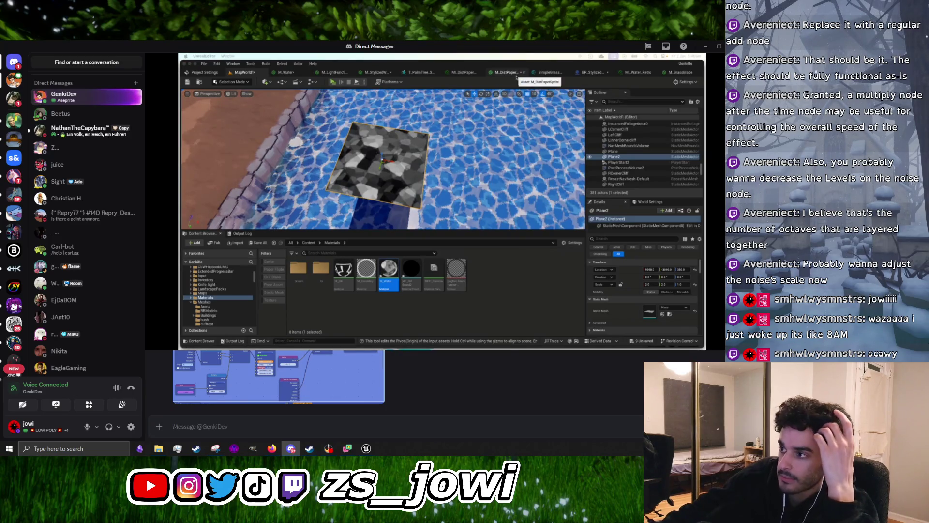
mouse_move(492, 197)
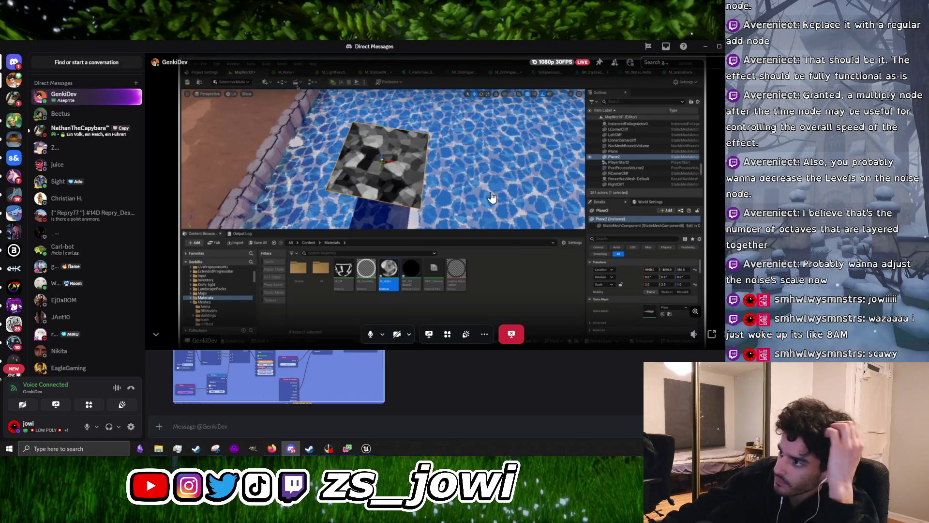